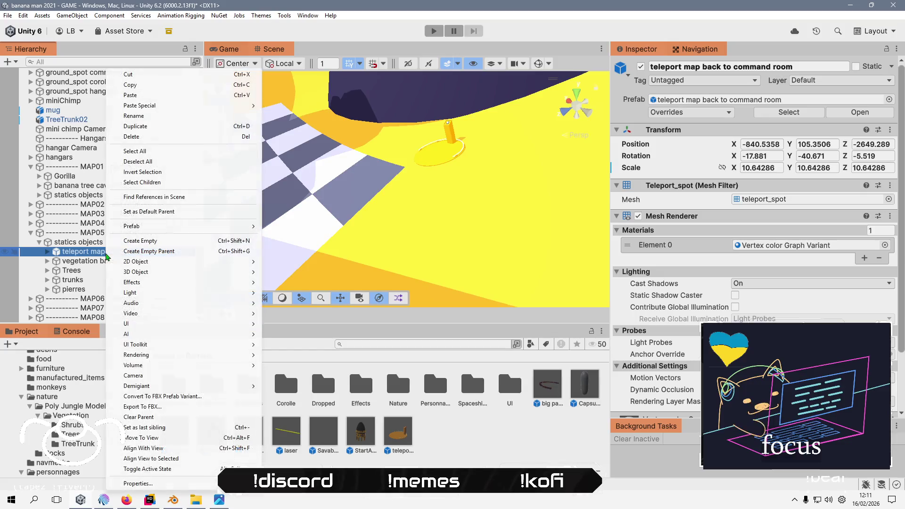
# - Copy the 'teleport map back to command room' object and tidy the MAP01 hierarchy
pyautogui.click(162, 88)
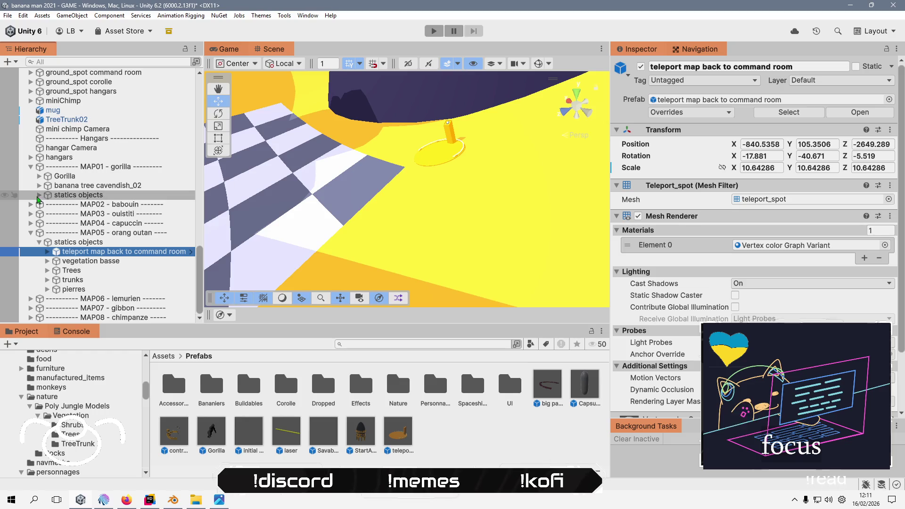
pyautogui.click(38, 196)
pyautogui.scroll(-11, 81, 203)
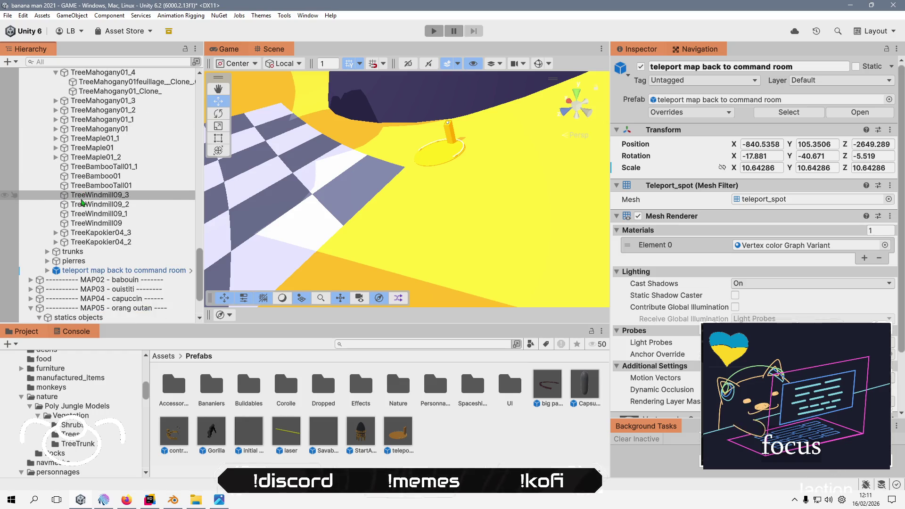
pyautogui.scroll(7, 81, 202)
pyautogui.scroll(3, 81, 202)
pyautogui.click(47, 166)
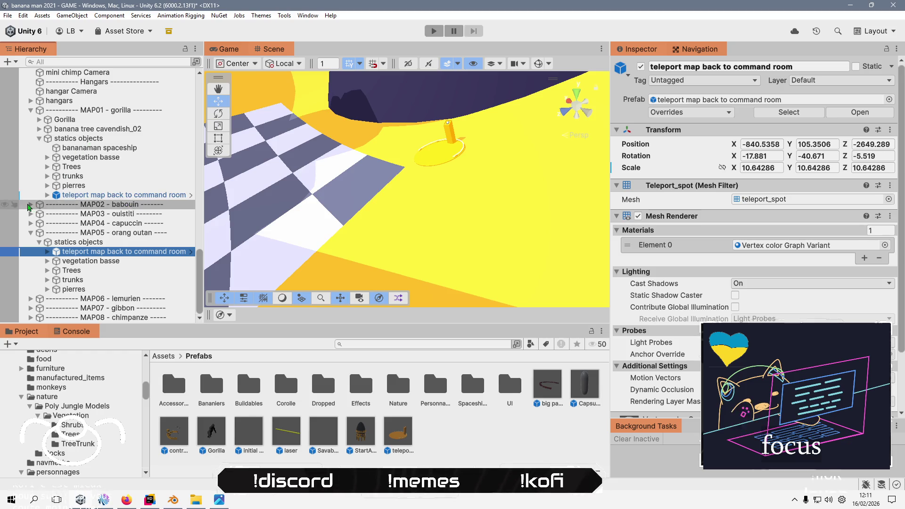
# - Paste the teleport as a child of MAP02 - babouin's statics objects group
pyautogui.click(31, 204)
pyautogui.click(106, 214)
pyautogui.rightClick(106, 214)
pyautogui.moveTo(235, 116)
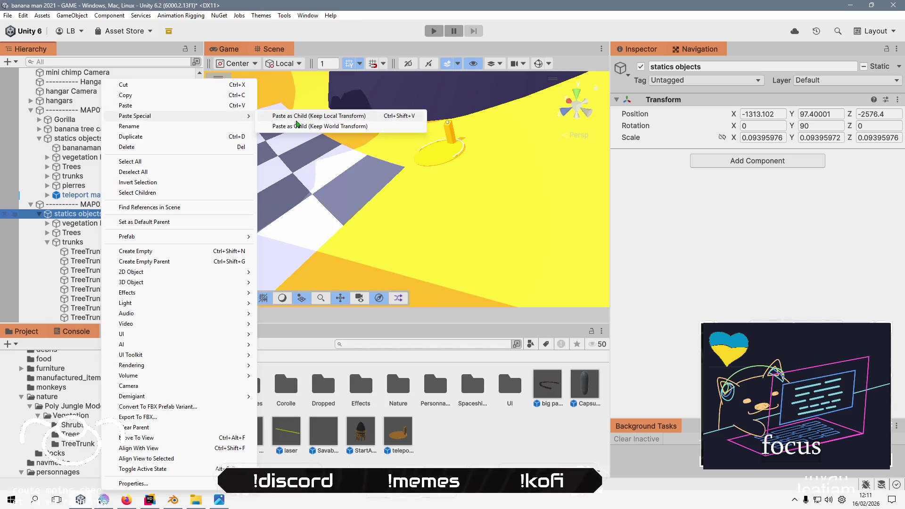
pyautogui.click(300, 125)
# - Frame the pasted teleport pad and lower it onto the MAP02 ground at Y 89.28571
pyautogui.press('f')
pyautogui.scroll(-10, 414, 222)
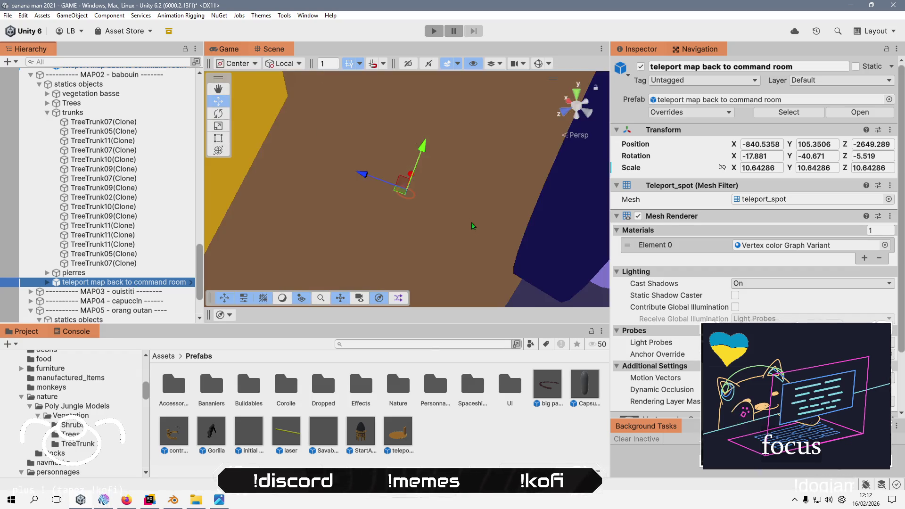
pyautogui.moveTo(473, 225)
pyautogui.mouseDown()
pyautogui.moveTo(344, 192)
pyautogui.moveTo(507, 118)
pyautogui.moveTo(349, 289)
pyautogui.moveTo(326, 227)
pyautogui.mouseUp()
pyautogui.press('f')
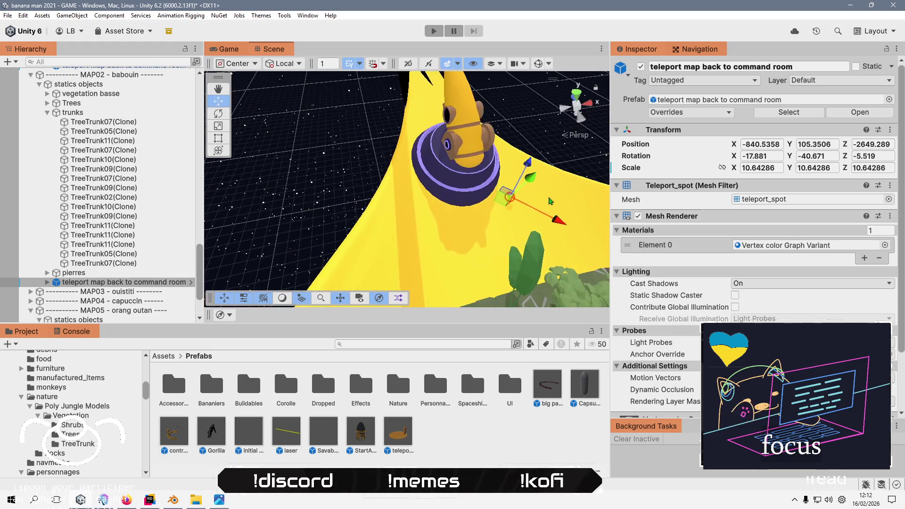
pyautogui.moveTo(555, 200); pyautogui.dragTo(332, 198)
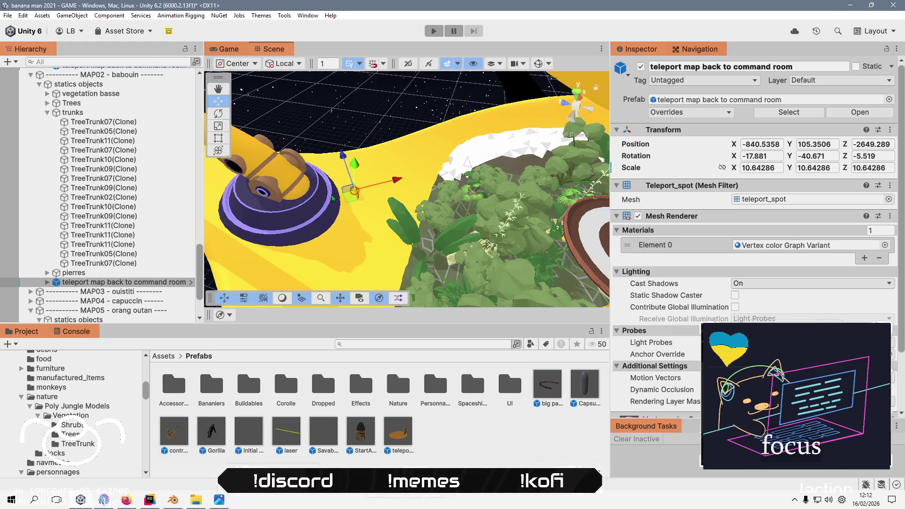
pyautogui.press('f')
pyautogui.scroll(-3, 359, 176)
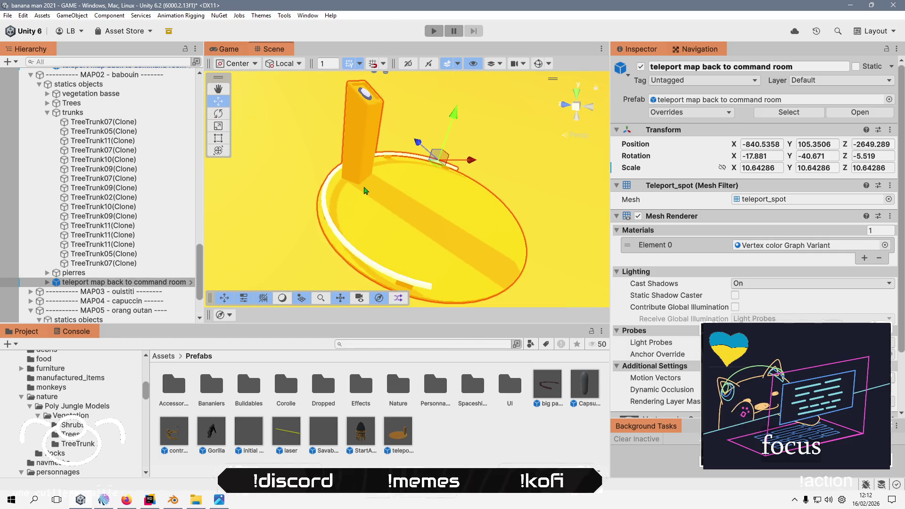
pyautogui.moveTo(360, 176); pyautogui.dragTo(517, 119)
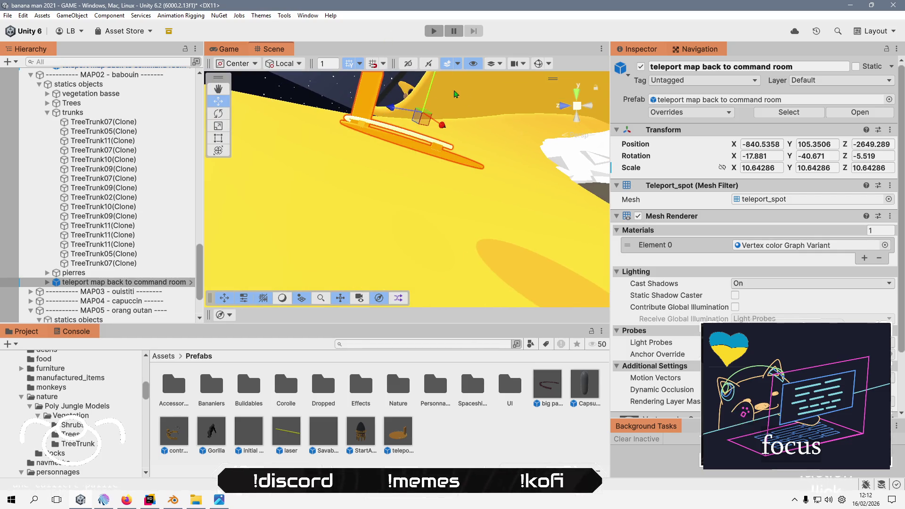
pyautogui.moveTo(432, 87); pyautogui.dragTo(398, 168)
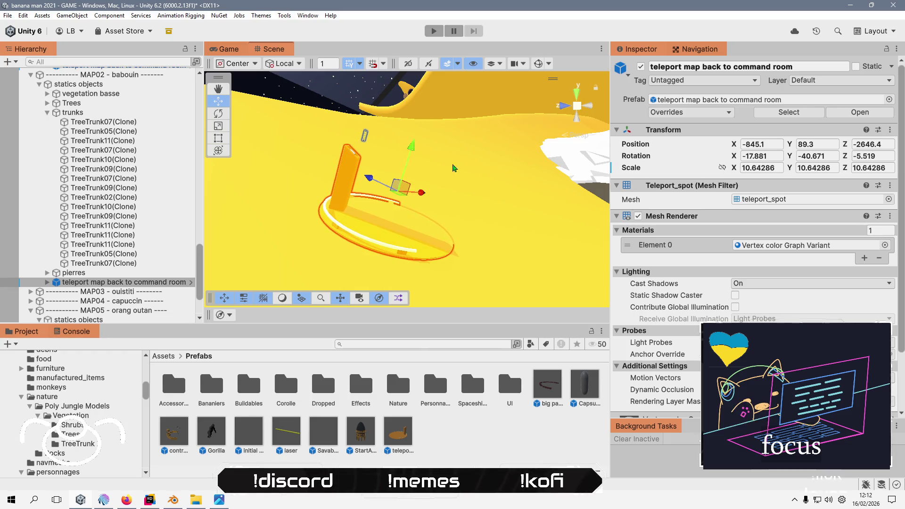
# - Tilt the teleport pad to follow the slope, Z rotation -3.498
pyautogui.press('f')
pyautogui.moveTo(443, 166); pyautogui.dragTo(329, 180)
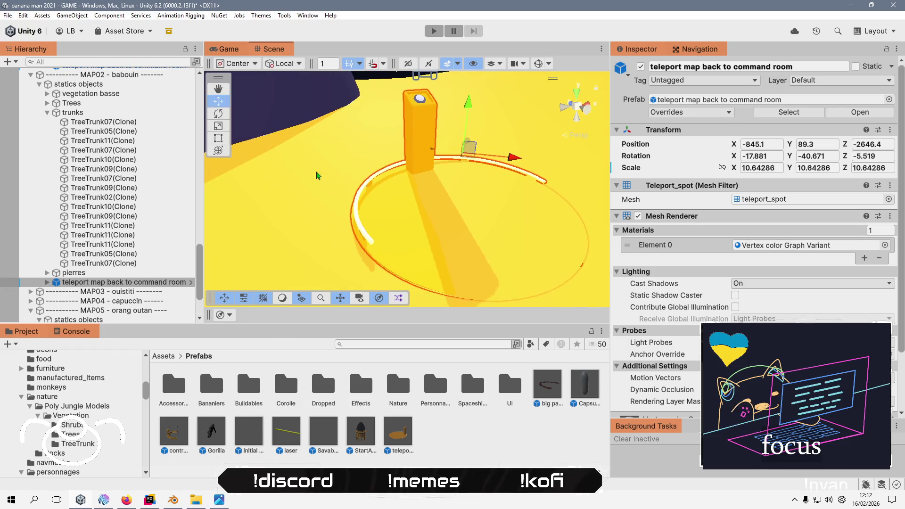
pyautogui.press('e')
pyautogui.moveTo(450, 111); pyautogui.dragTo(343, 198)
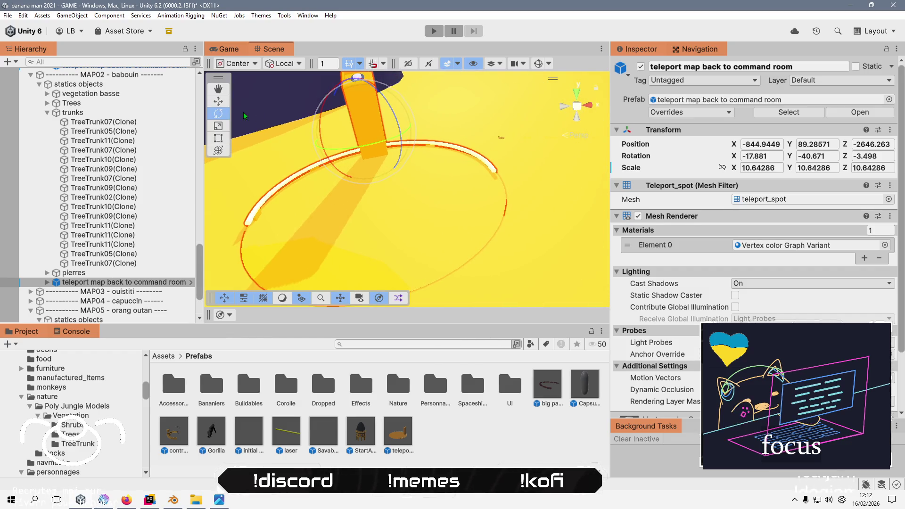
# - Raise the pad to Y 89.95275, tilt it to -19.899, -40.539, -3.541, and zoom out
pyautogui.press('w')
pyautogui.moveTo(357, 126)
pyautogui.mouseDown()
pyautogui.moveTo(349, 78)
pyautogui.moveTo(355, 109)
pyautogui.moveTo(322, 122)
pyautogui.mouseUp()
pyautogui.click(217, 117)
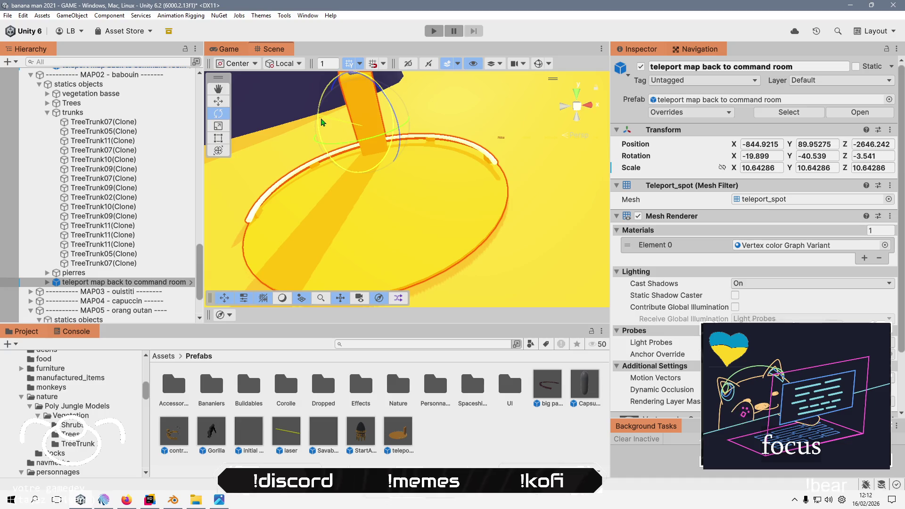
pyautogui.moveTo(323, 212)
pyautogui.mouseDown()
pyautogui.moveTo(391, 209)
pyautogui.moveTo(415, 252)
pyautogui.moveTo(349, 231)
pyautogui.moveTo(484, 266)
pyautogui.moveTo(336, 170)
pyautogui.moveTo(326, 234)
pyautogui.mouseUp()
pyautogui.scroll(-8, 392, 210)
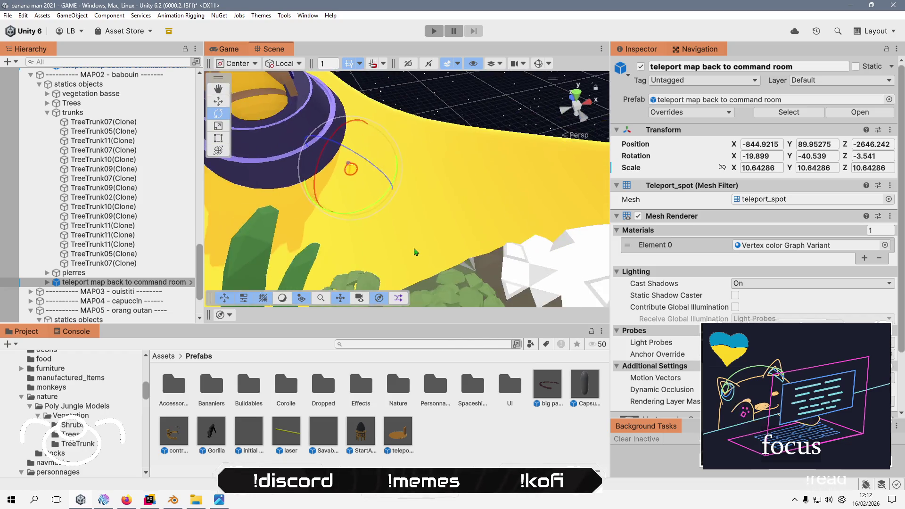
pyautogui.scroll(-10, 415, 252)
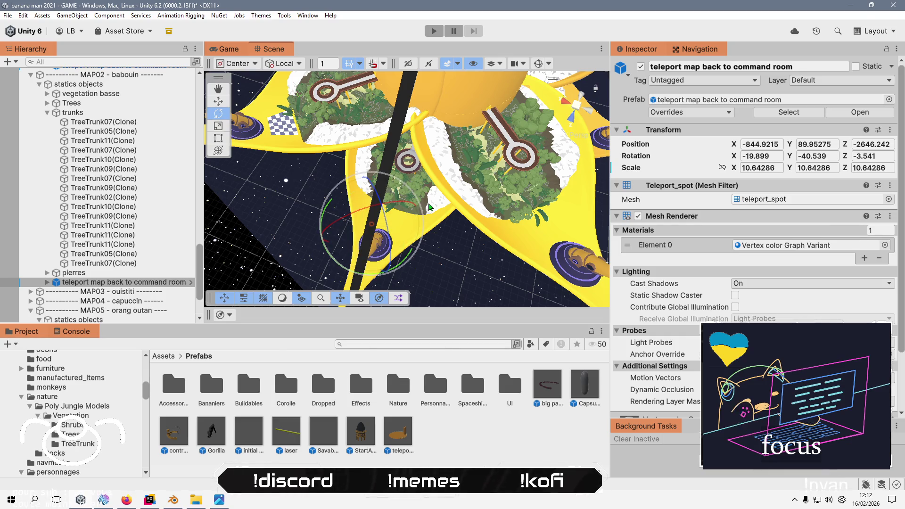
pyautogui.hotkey('alt', 'Tab')
pyautogui.hotkey('alt', 'Tab')
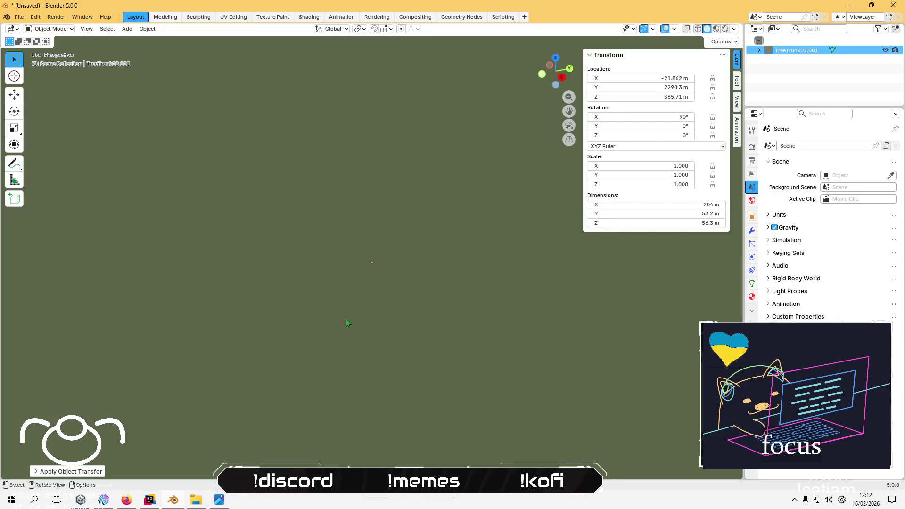
# - Open world.blend from Blender's recent files
pyautogui.scroll(-10, 348, 321)
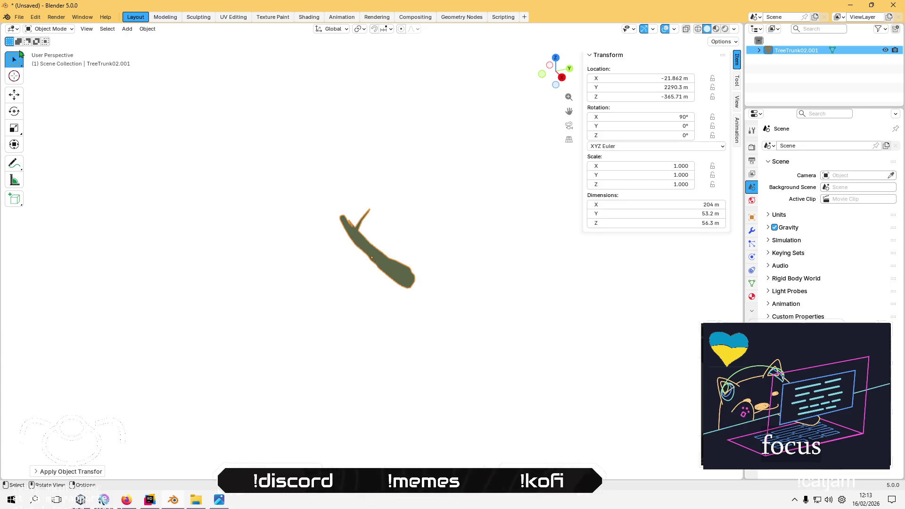
pyautogui.click(19, 17)
pyautogui.moveTo(66, 47)
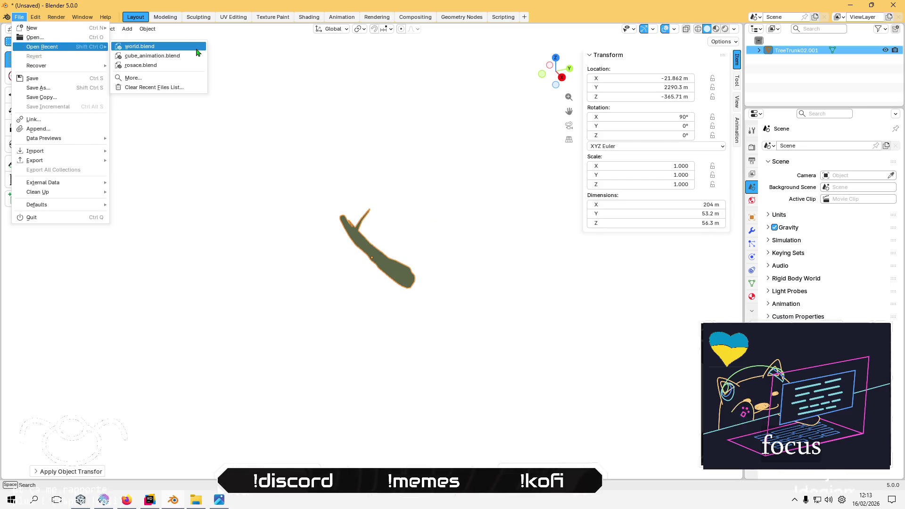
pyautogui.click(188, 46)
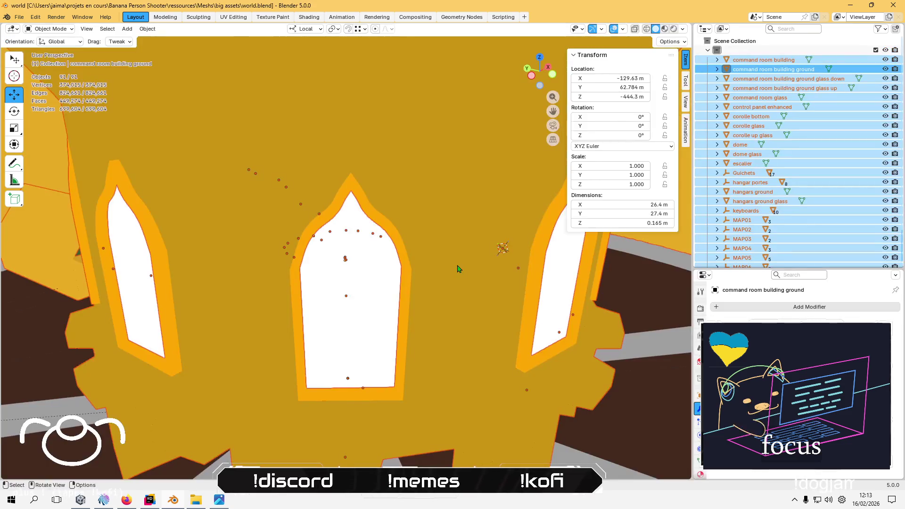
# - Hide the dome and dome glass, then enter Edit Mode on petale map08
pyautogui.scroll(-10, 442, 262)
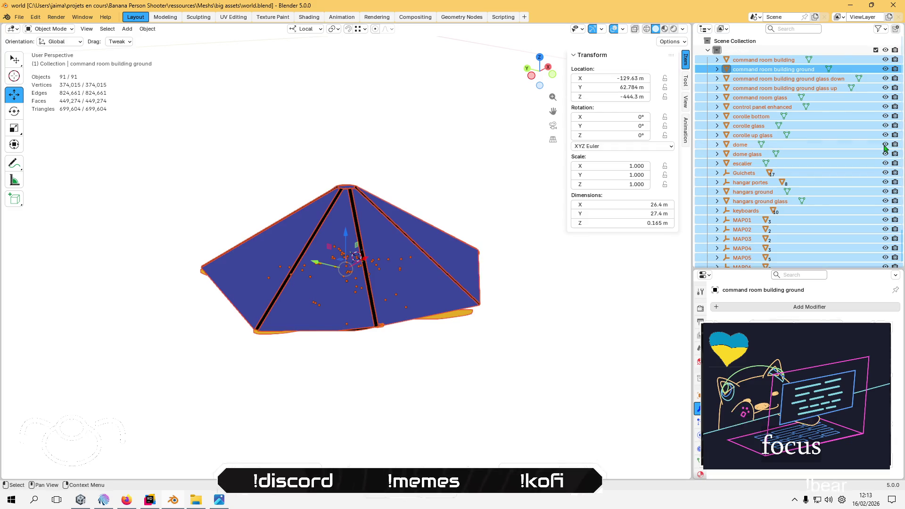
pyautogui.moveTo(885, 144); pyautogui.dragTo(886, 154)
pyautogui.rightClick(299, 242)
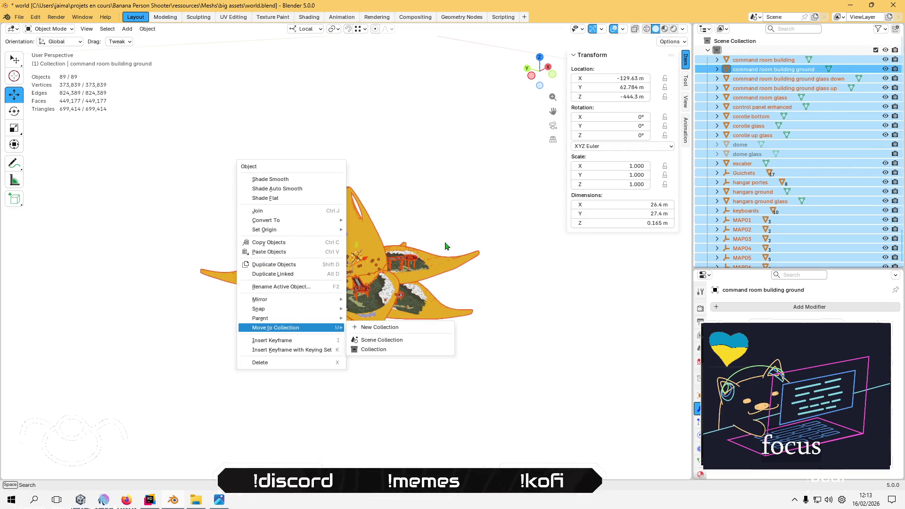
pyautogui.moveTo(447, 322)
pyautogui.mouseDown()
pyautogui.moveTo(448, 339)
pyautogui.moveTo(498, 303)
pyautogui.mouseUp()
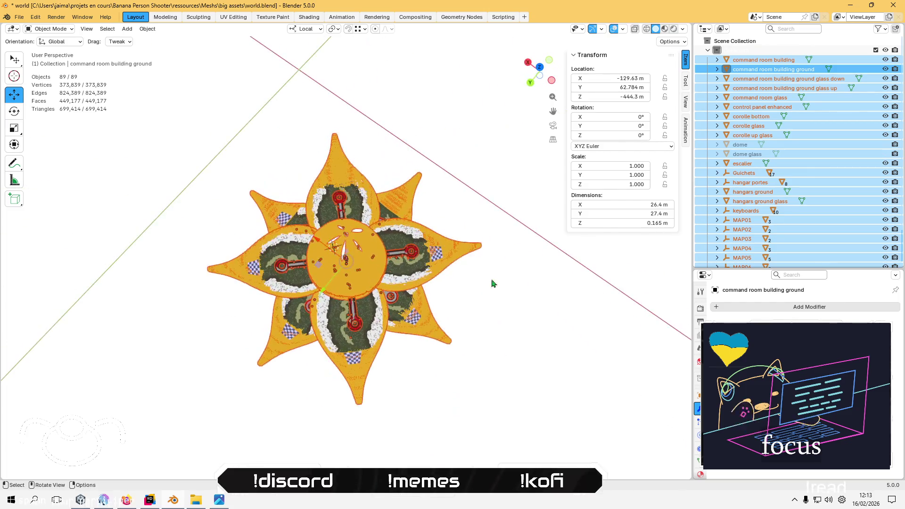
pyautogui.click(373, 114)
pyautogui.scroll(5, 366, 139)
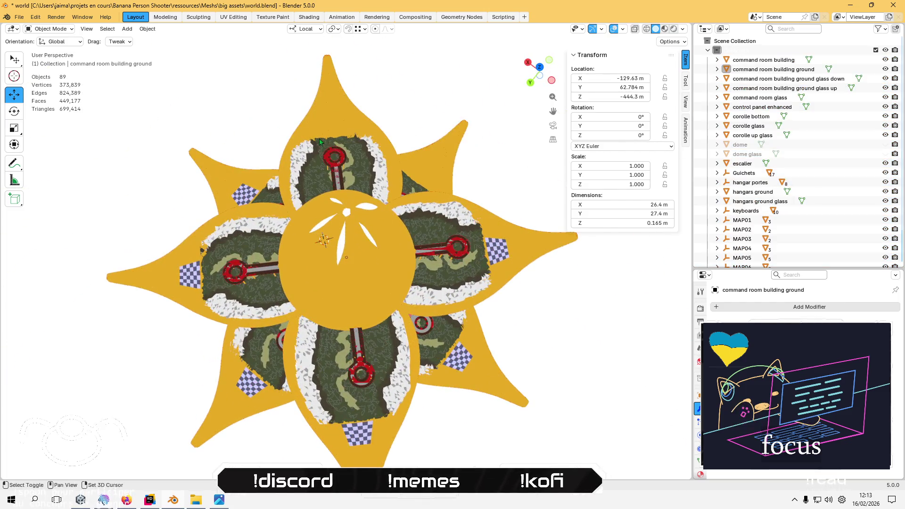
pyautogui.press('Tab')
pyautogui.scroll(5, 422, 250)
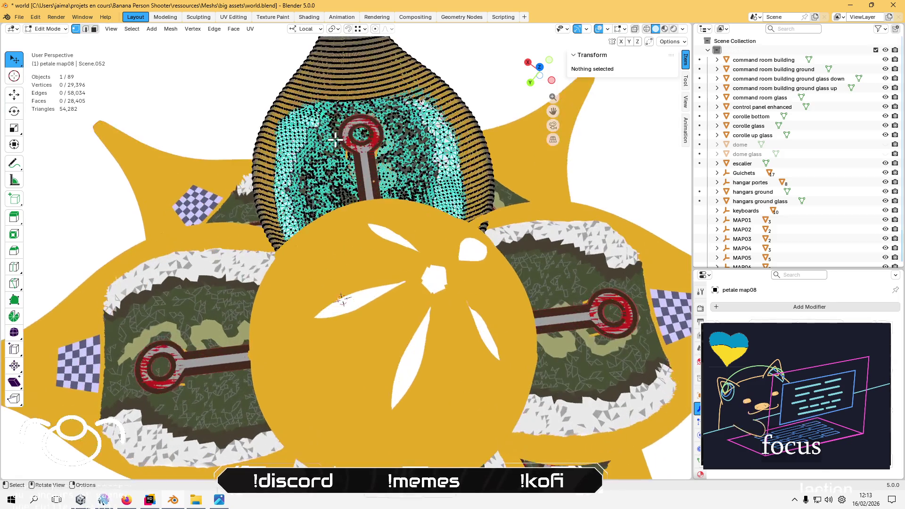
pyautogui.scroll(3, 422, 250)
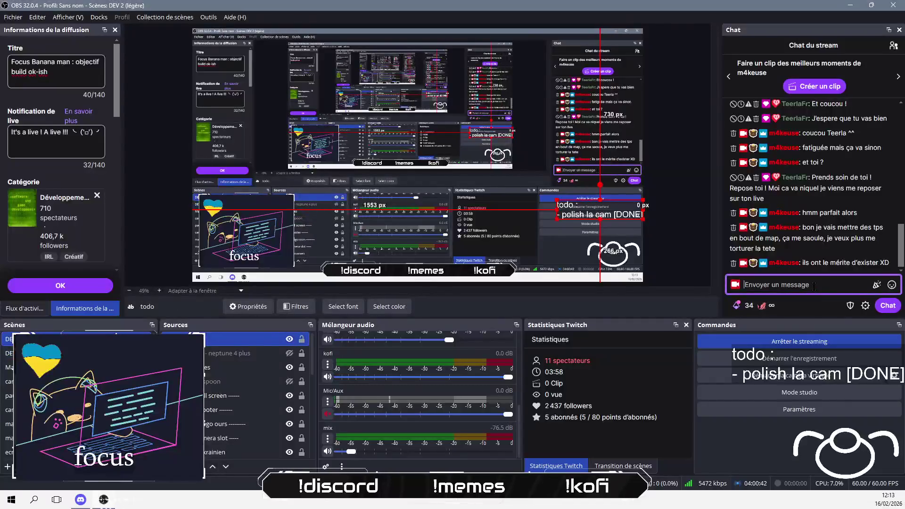
# - Send the chat message 'ah merde j'ai pas fini les echequiers !' followed by a ':ta' emote
pyautogui.write('ah mer')
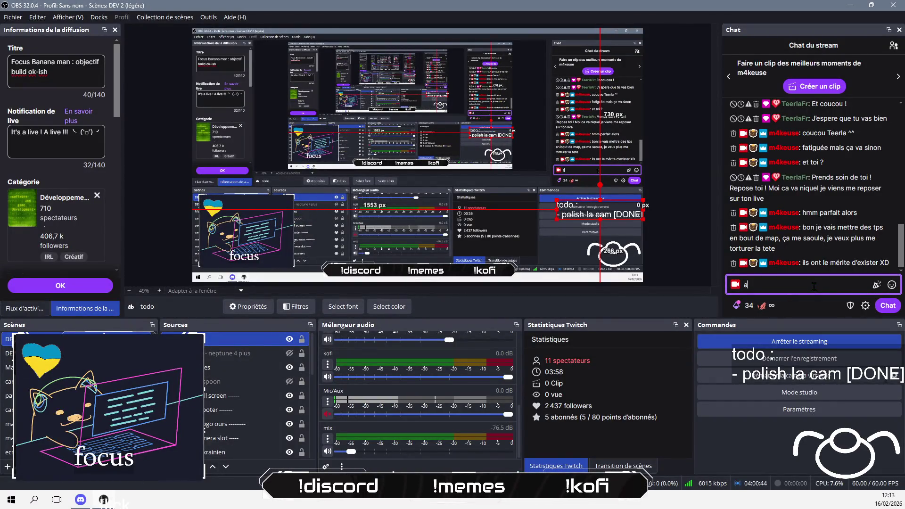
pyautogui.press('BackSpace')
pyautogui.press('BackSpace')
pyautogui.write('e ')
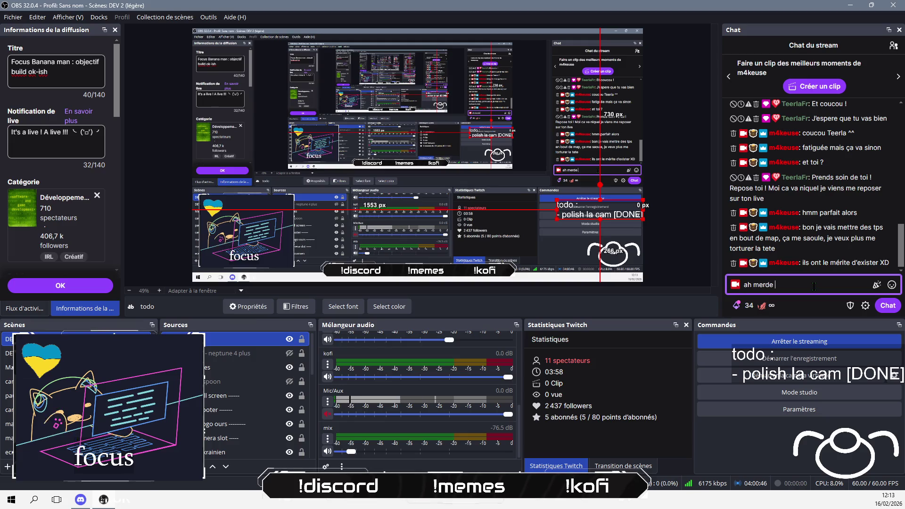
pyautogui.write("j'ai pas fini les echequiers !")
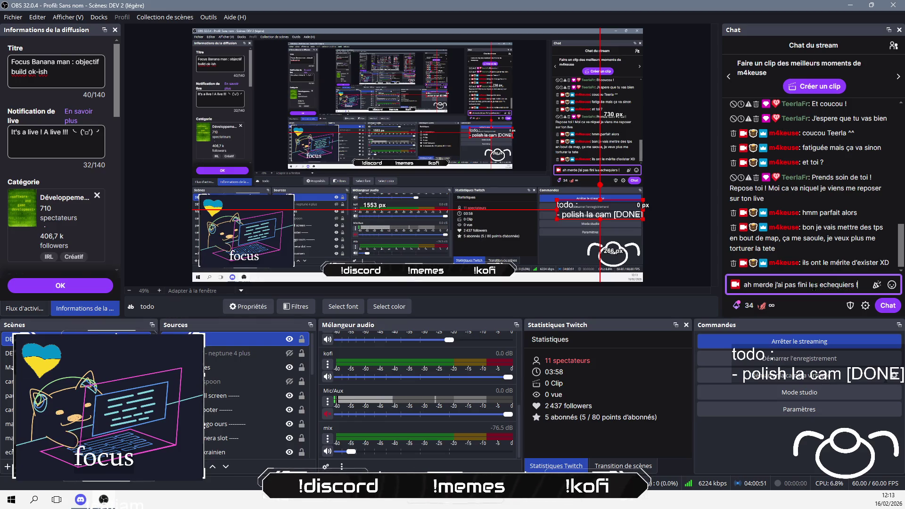
pyautogui.press('Return')
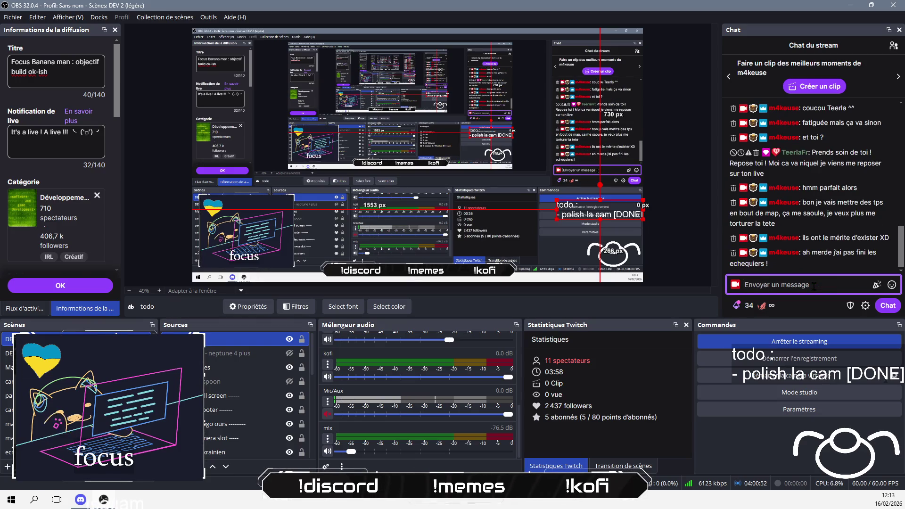
pyautogui.write(':tbl')
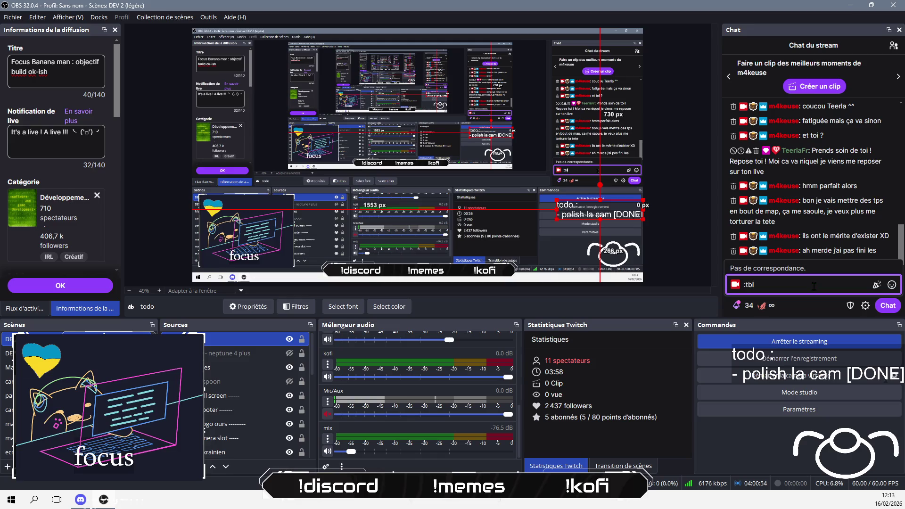
pyautogui.write('a')
pyautogui.press('Return')
pyautogui.press('Return')
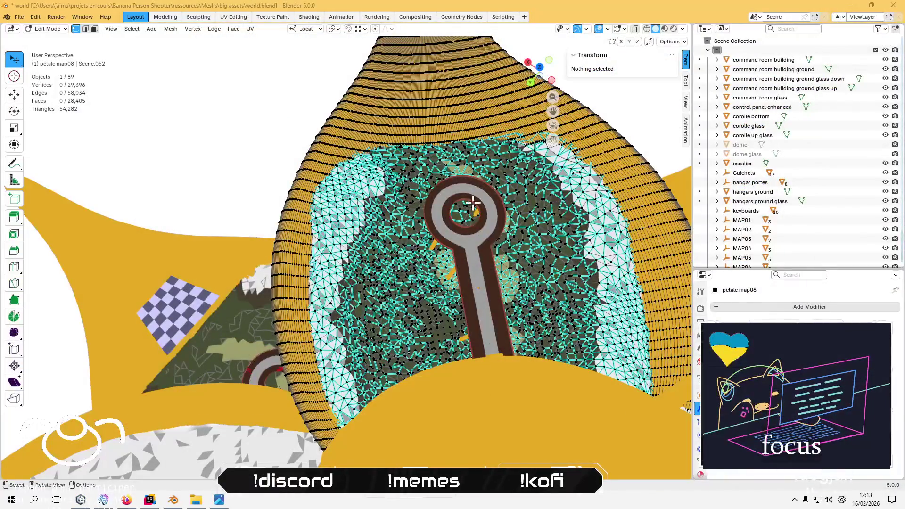
# - Switch from the dome to petale map03 and check its transform before editing it
pyautogui.moveTo(473, 202); pyautogui.dragTo(428, 238)
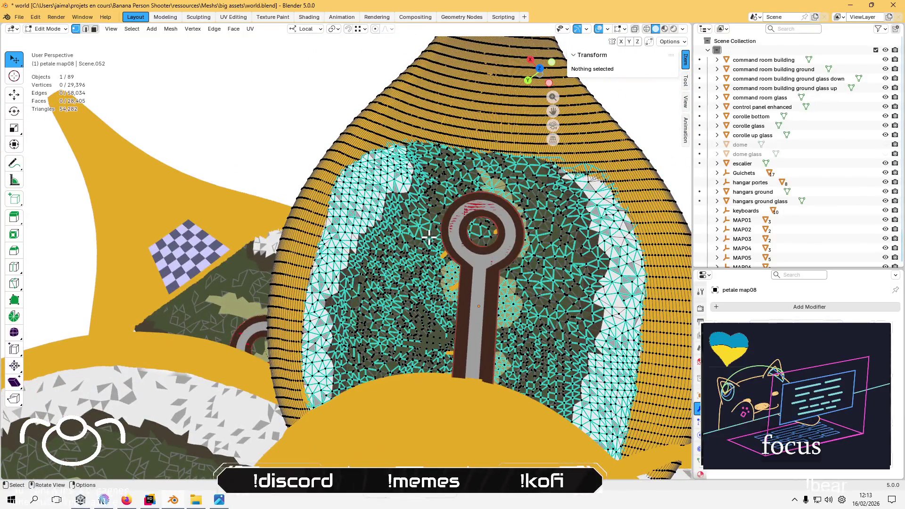
pyautogui.scroll(-3, 359, 305)
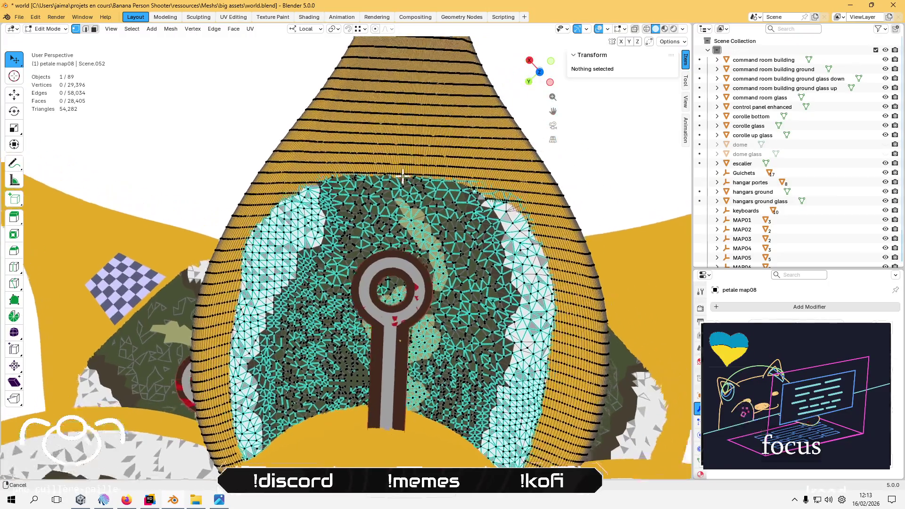
pyautogui.moveTo(460, 133); pyautogui.dragTo(404, 238)
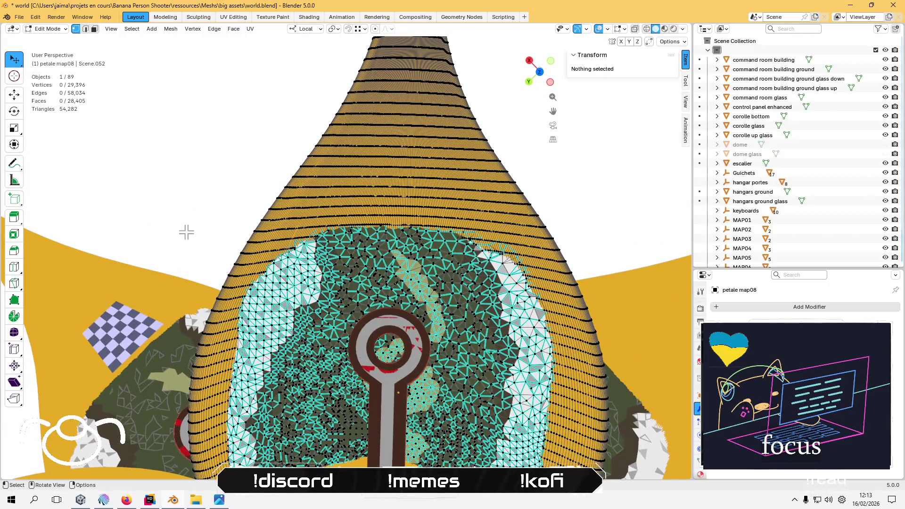
pyautogui.press('Tab')
pyautogui.click(118, 348)
pyautogui.press('Tab')
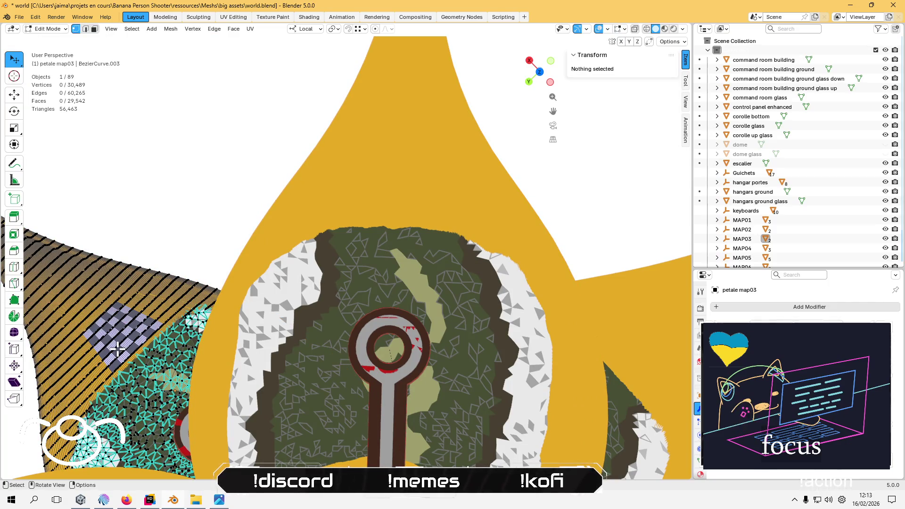
pyautogui.press('Tab')
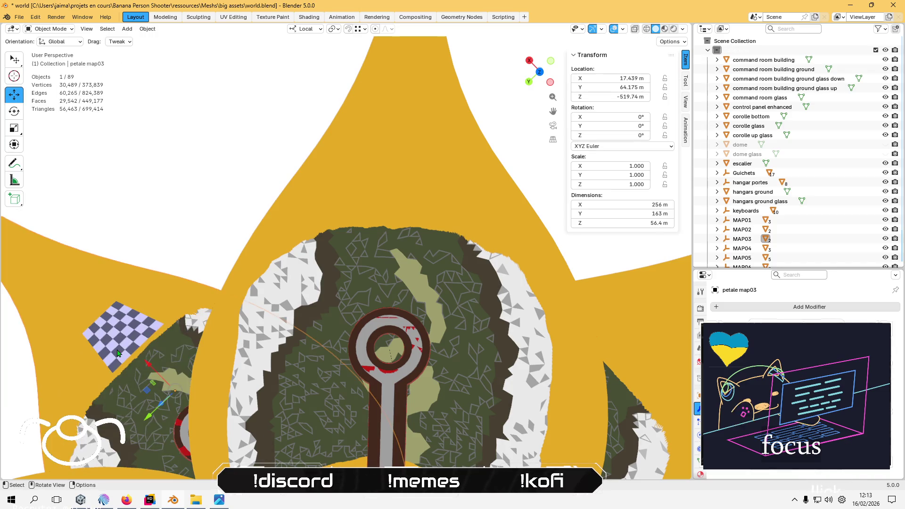
pyautogui.moveTo(117, 352)
pyautogui.mouseDown()
pyautogui.moveTo(159, 340)
pyautogui.moveTo(111, 348)
pyautogui.moveTo(122, 344)
pyautogui.mouseUp()
pyautogui.press('Tab')
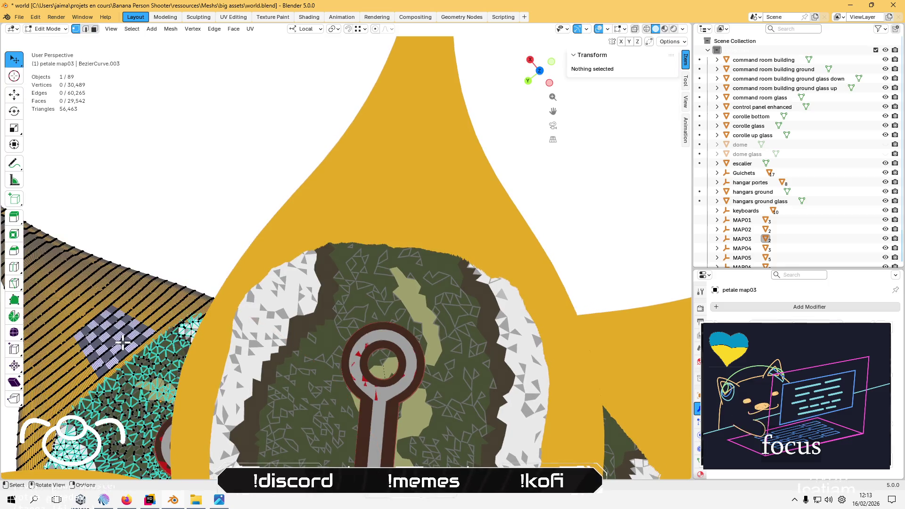
# - Select a vertex on the checkerboard pad and inspect the cone and ring meshes around it
pyautogui.click(146, 331)
pyautogui.press('KP_Decimal')
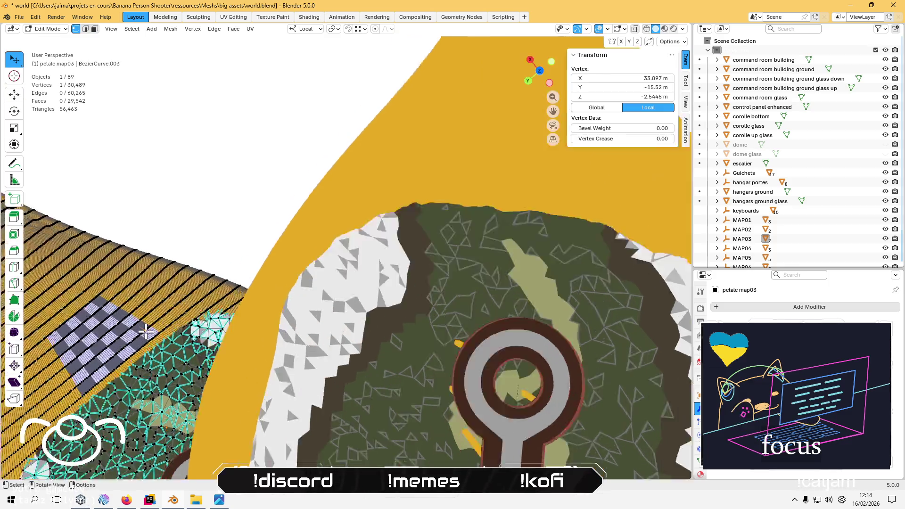
pyautogui.scroll(-5, 248, 292)
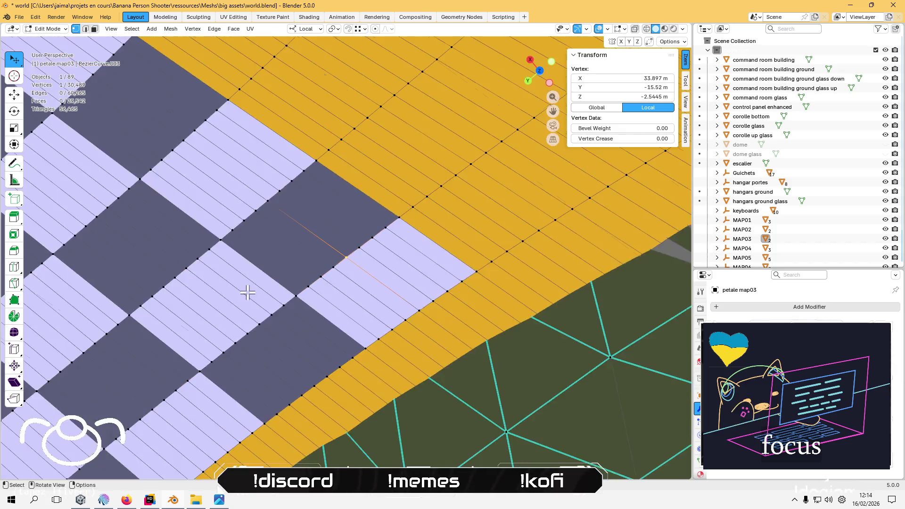
pyautogui.scroll(3, 247, 293)
pyautogui.moveTo(273, 277)
pyautogui.mouseDown()
pyautogui.moveTo(376, 317)
pyautogui.moveTo(322, 290)
pyautogui.moveTo(330, 312)
pyautogui.mouseUp()
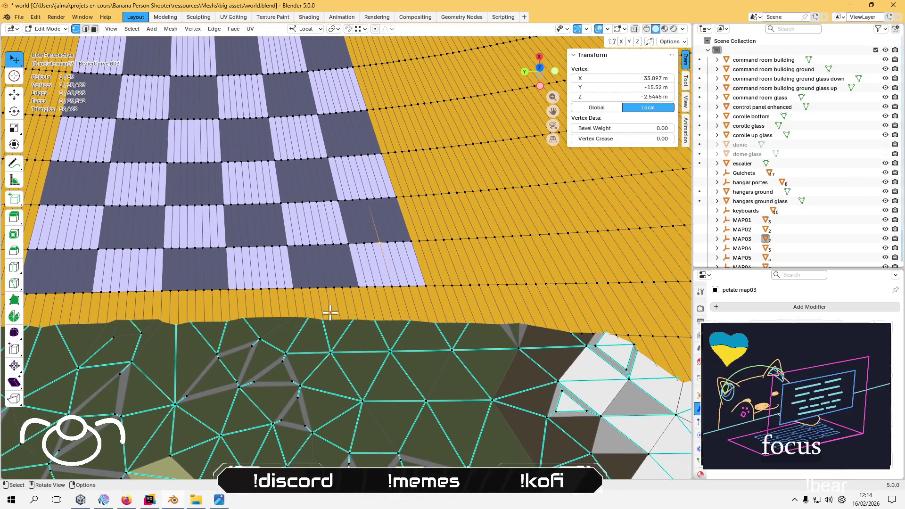
pyautogui.scroll(-4, 319, 317)
pyautogui.moveTo(319, 317)
pyautogui.mouseDown()
pyautogui.moveTo(359, 331)
pyautogui.moveTo(356, 269)
pyautogui.mouseUp()
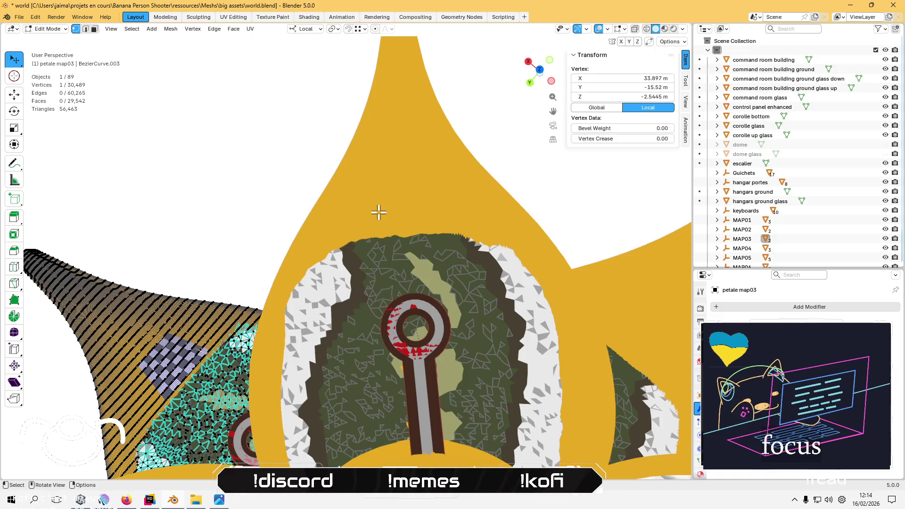
pyautogui.scroll(6, 165, 293)
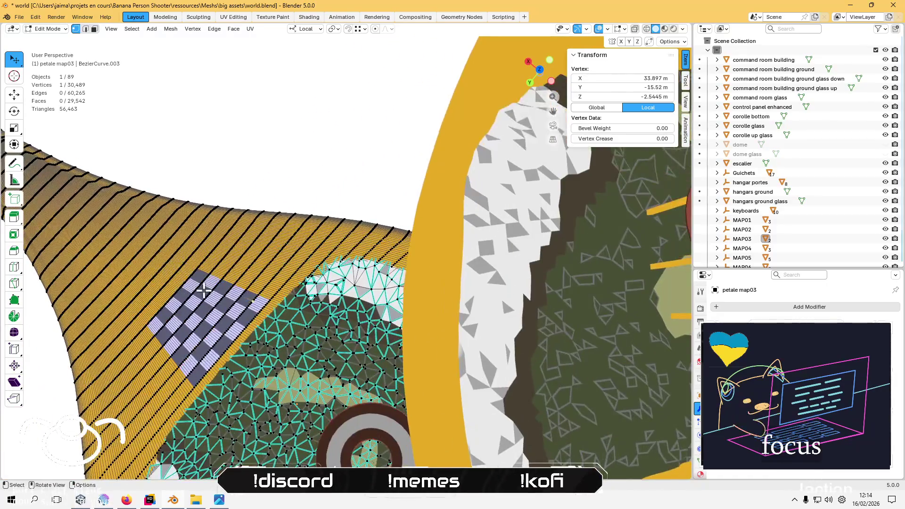
pyautogui.scroll(2, 272, 310)
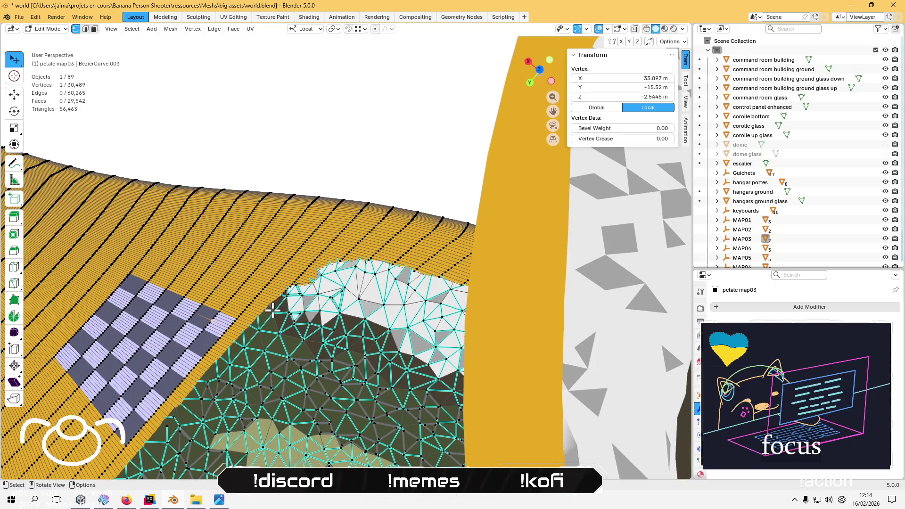
pyautogui.scroll(-3, 436, 305)
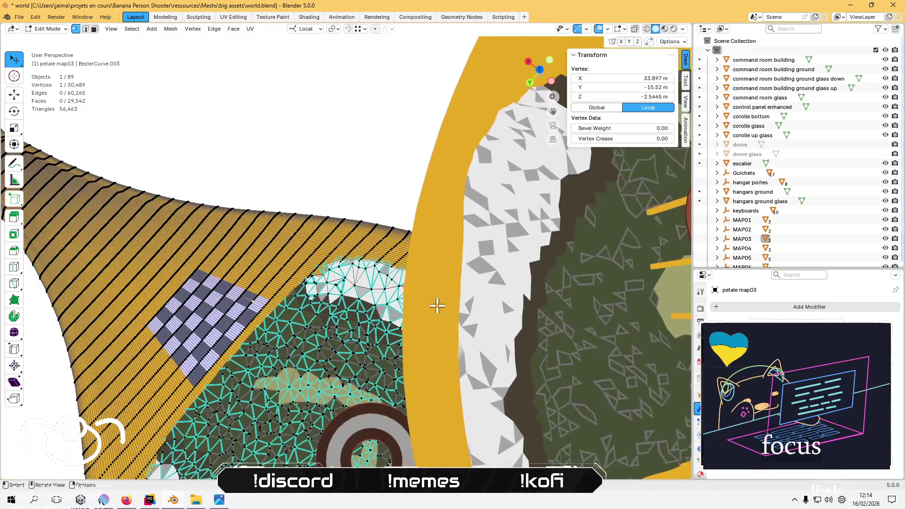
pyautogui.scroll(5, 333, 337)
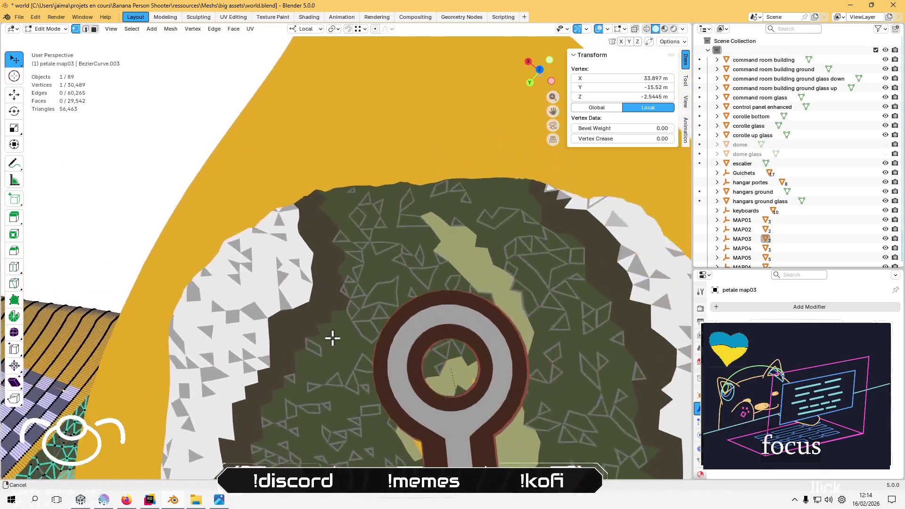
# - Snap the 3D cursor to a vertex on petale map08's dome upper edge
pyautogui.click(489, 166)
pyautogui.press('Tab')
pyautogui.click(497, 157)
pyautogui.press('Tab')
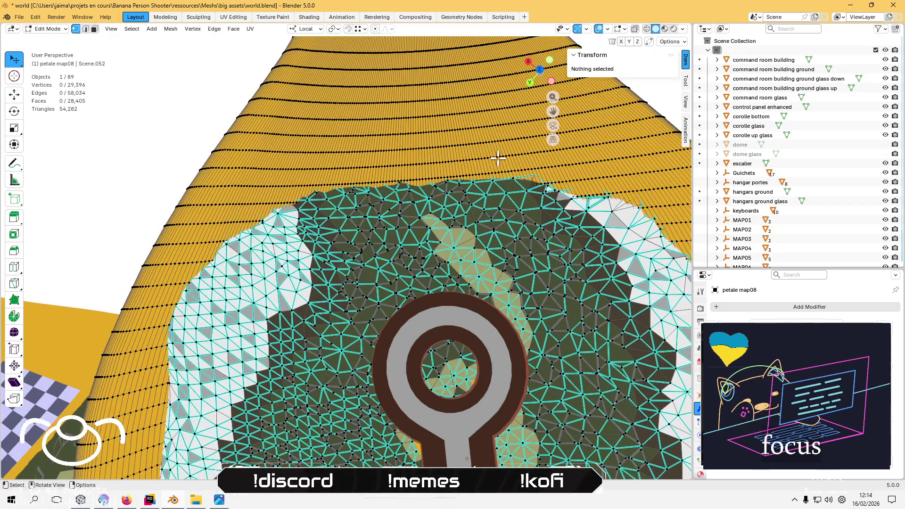
pyautogui.moveTo(336, 243)
pyautogui.mouseDown()
pyautogui.moveTo(370, 232)
pyautogui.moveTo(336, 245)
pyautogui.mouseUp()
pyautogui.click(504, 180)
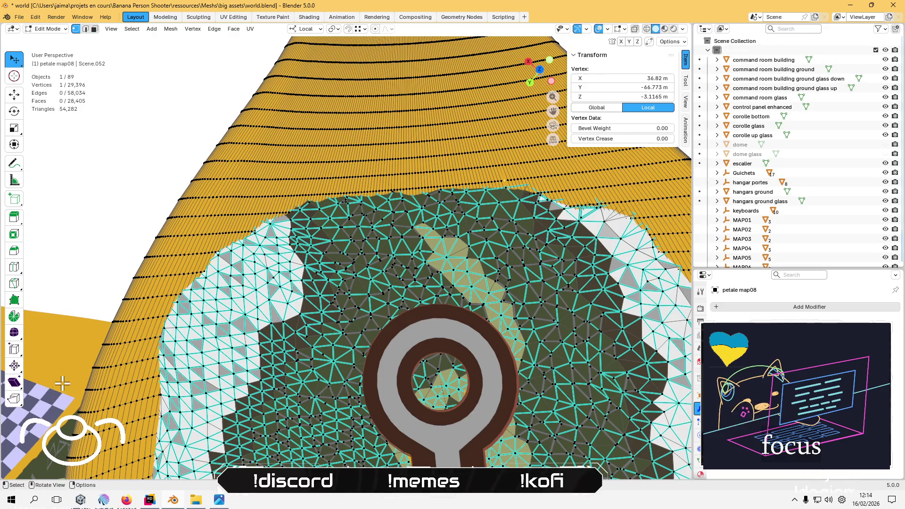
pyautogui.press('Tab')
pyautogui.press('Tab')
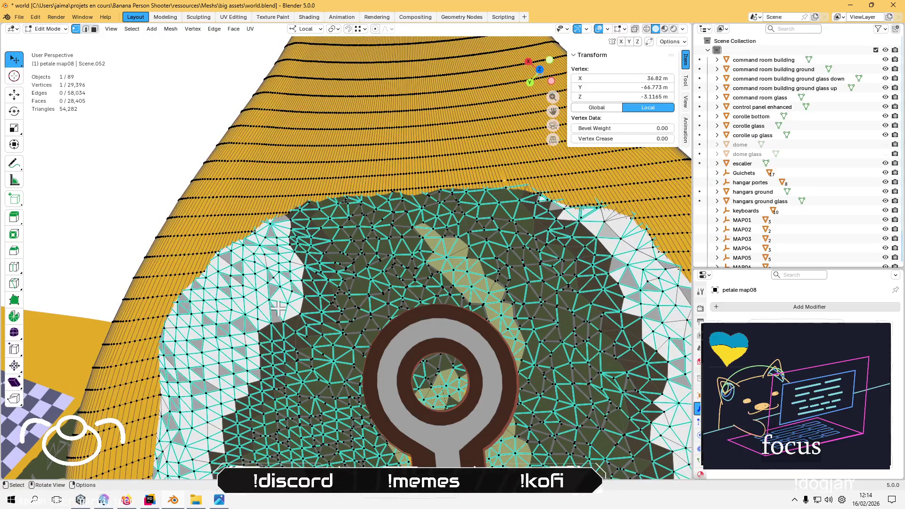
pyautogui.hotkey('shift', 's')
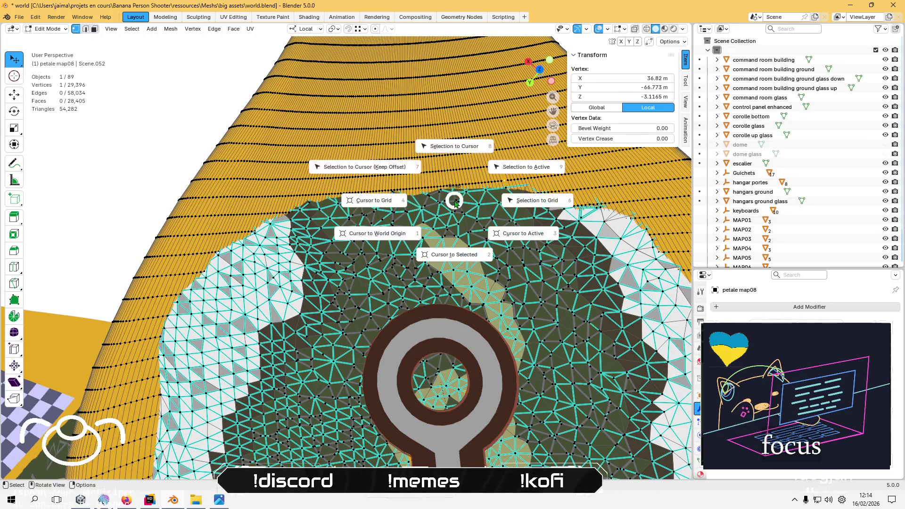
pyautogui.click(455, 258)
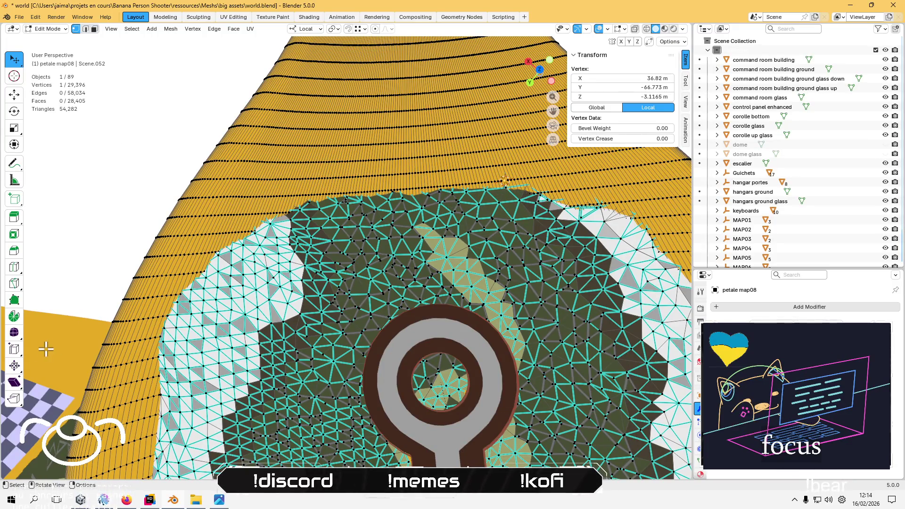
# - Switch to petale map03 and select a small face on the yellow cone surface
pyautogui.press('Tab')
pyautogui.click(73, 395)
pyautogui.press('Tab')
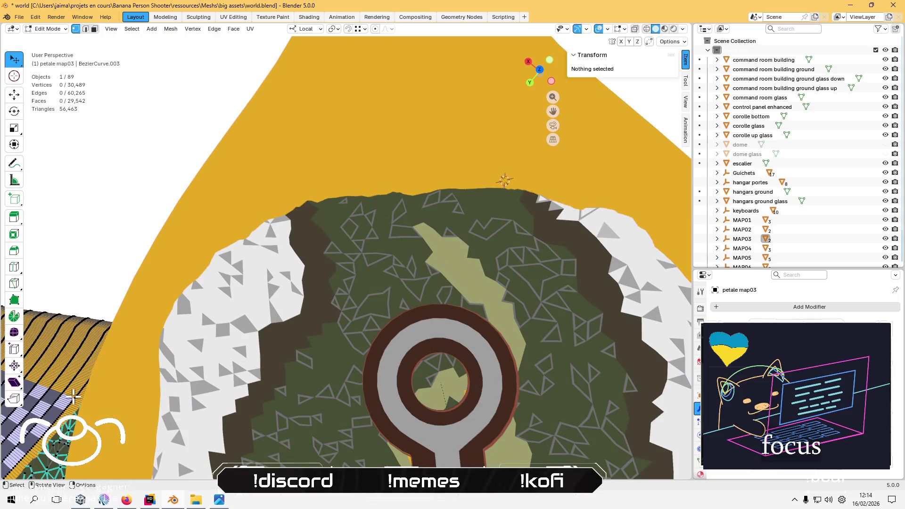
pyautogui.moveTo(75, 394)
pyautogui.mouseDown()
pyautogui.moveTo(118, 351)
pyautogui.moveTo(353, 319)
pyautogui.moveTo(389, 206)
pyautogui.mouseUp()
pyautogui.click(394, 187)
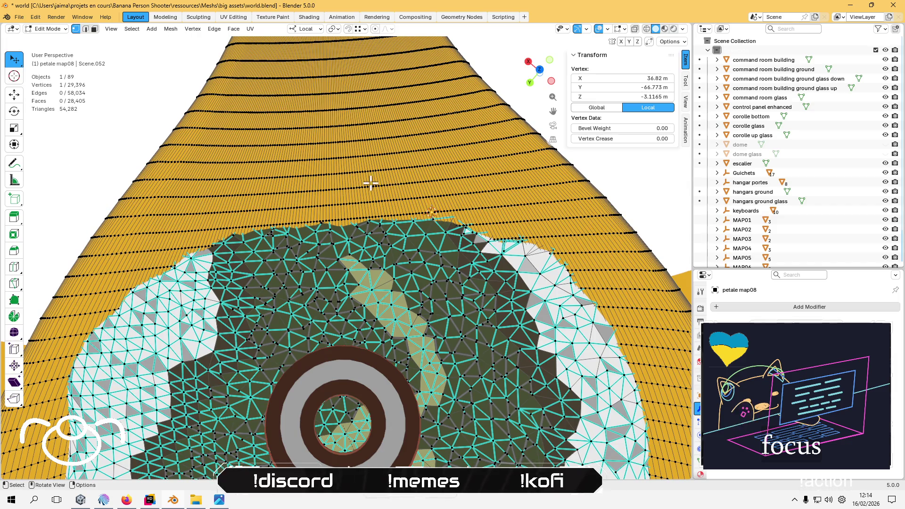
pyautogui.scroll(5, 368, 184)
pyautogui.scroll(4, 443, 206)
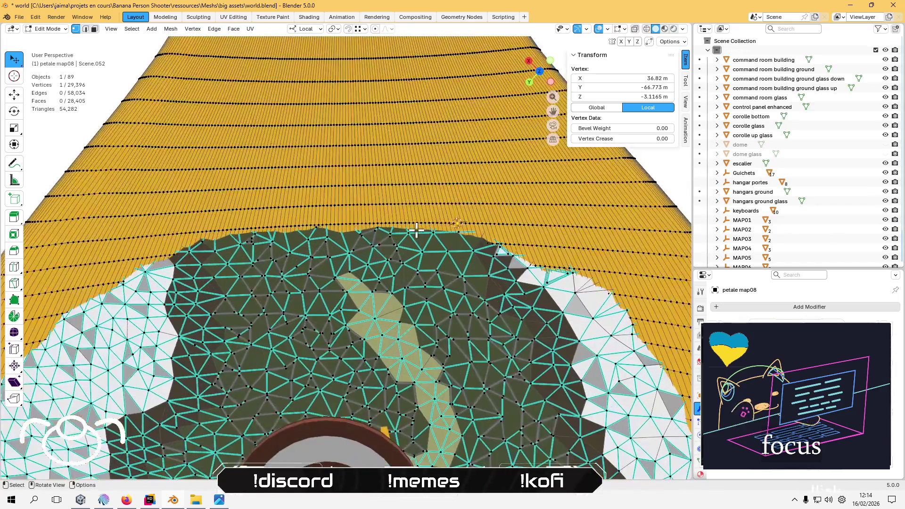
pyautogui.click(517, 213)
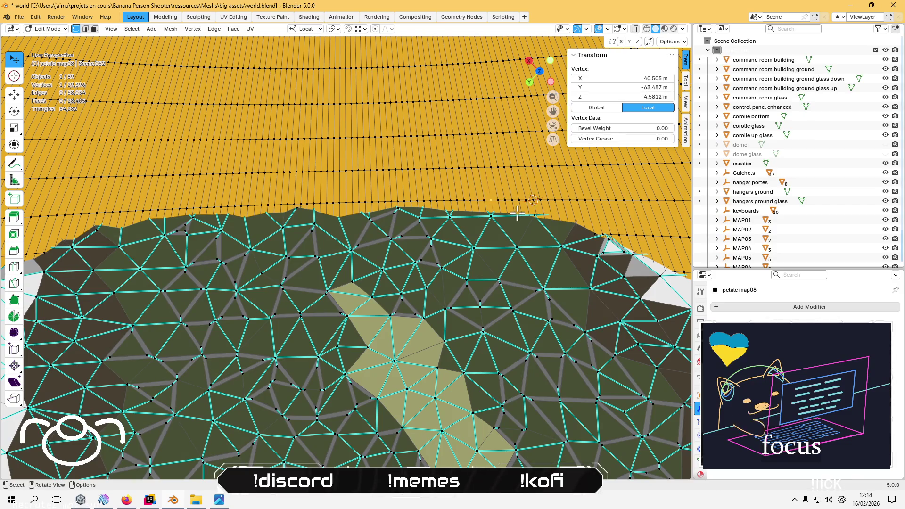
pyautogui.click(490, 168)
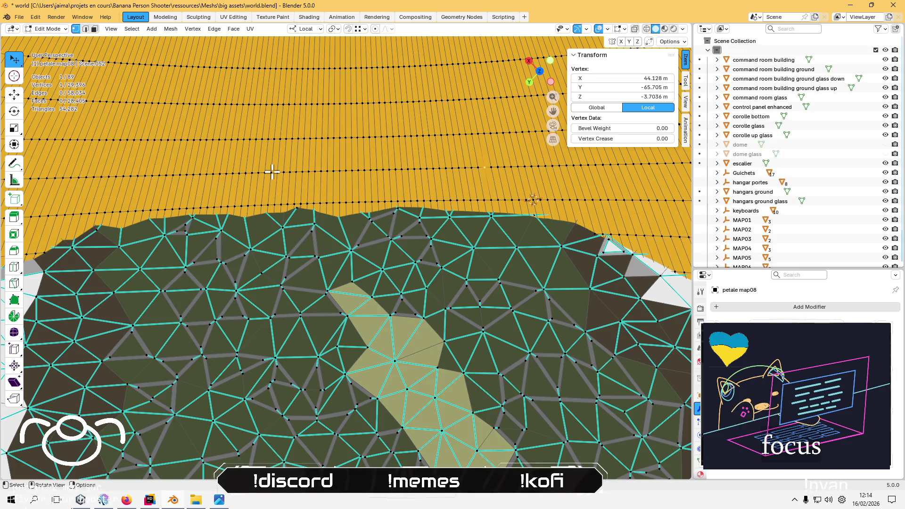
pyautogui.click(478, 146)
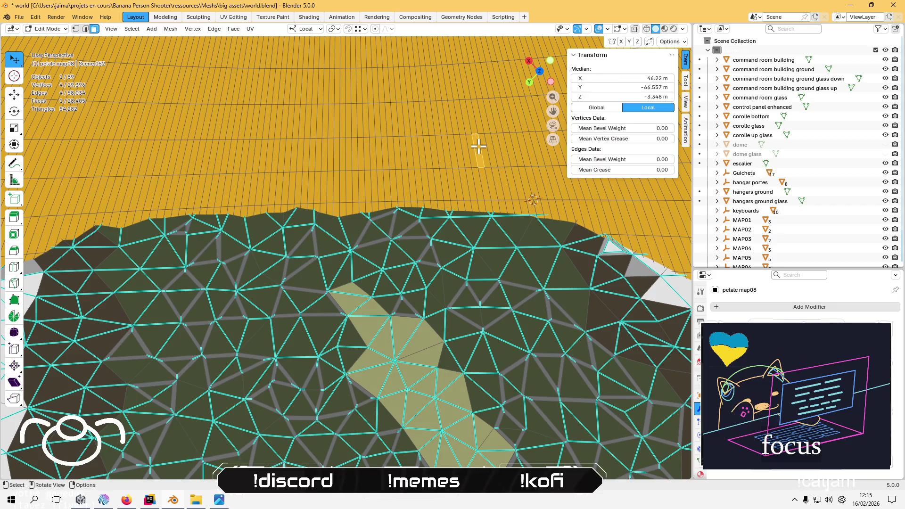
# - In Vertex Paint, sample the lavender checkerboard colour and limit painting to selected faces
pyautogui.click(48, 28)
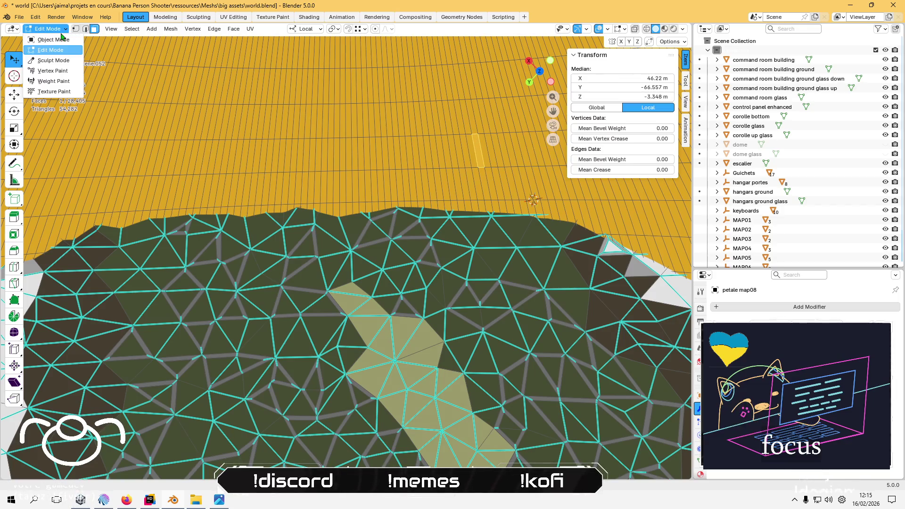
pyautogui.click(53, 71)
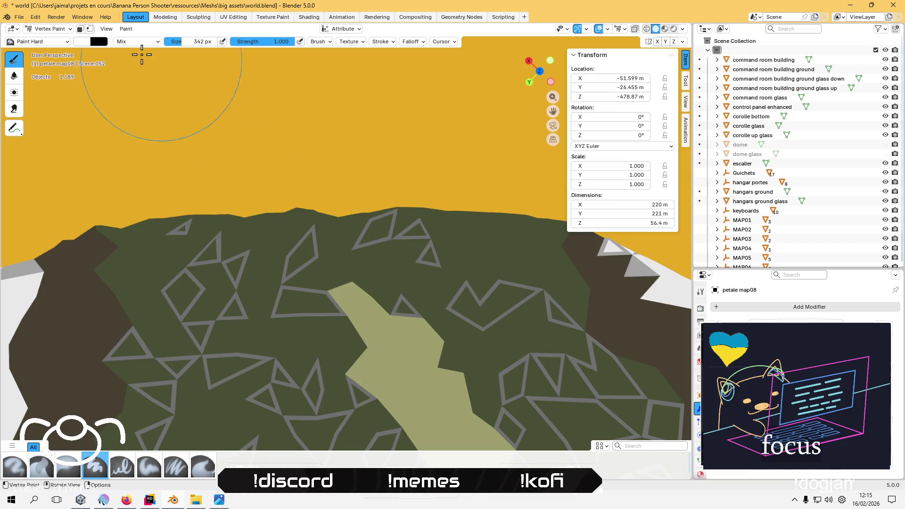
pyautogui.scroll(-5, 81, 178)
pyautogui.click(84, 42)
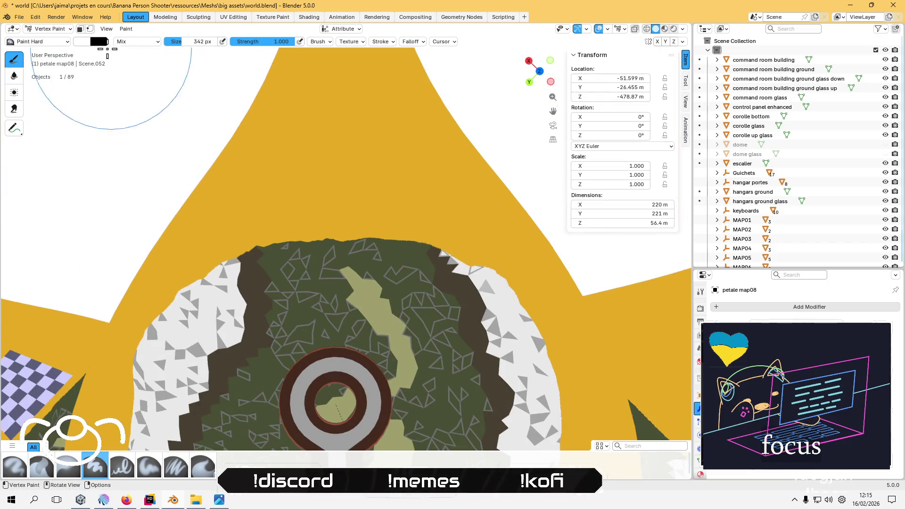
pyautogui.click(157, 192)
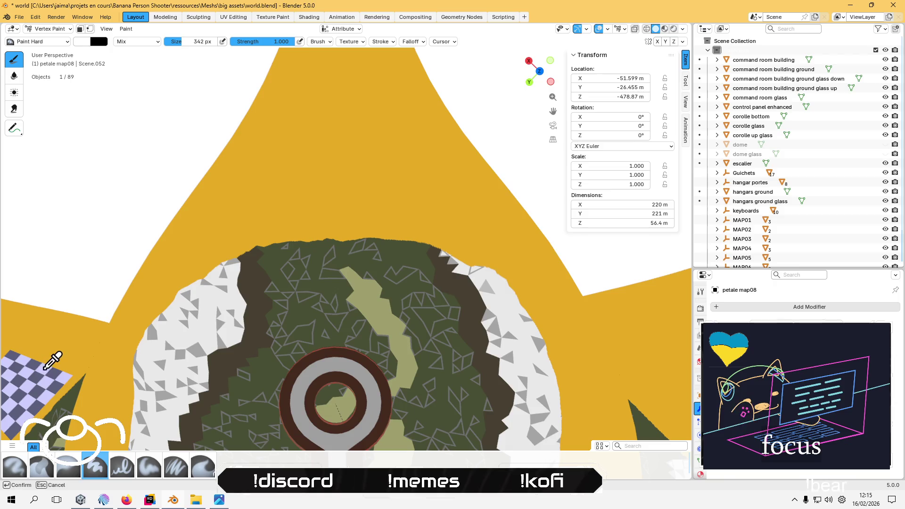
pyautogui.click(66, 375)
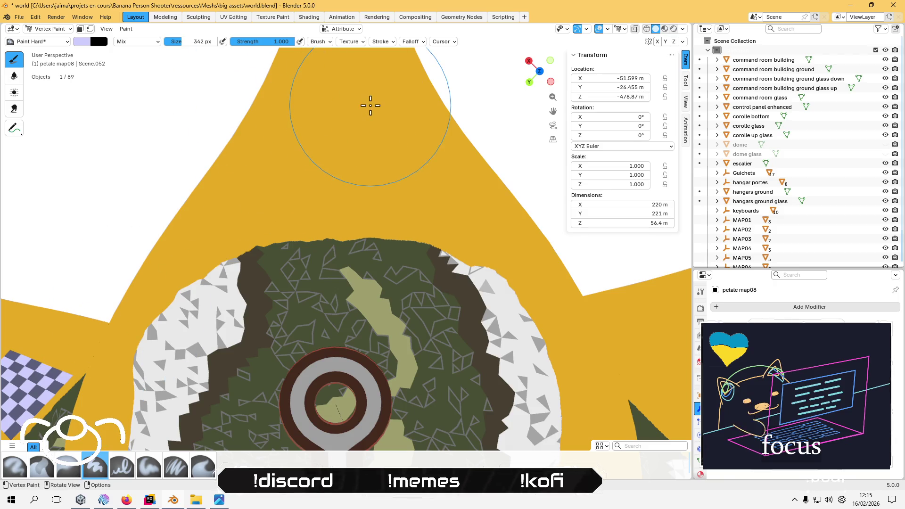
pyautogui.click(79, 29)
pyautogui.click(148, 30)
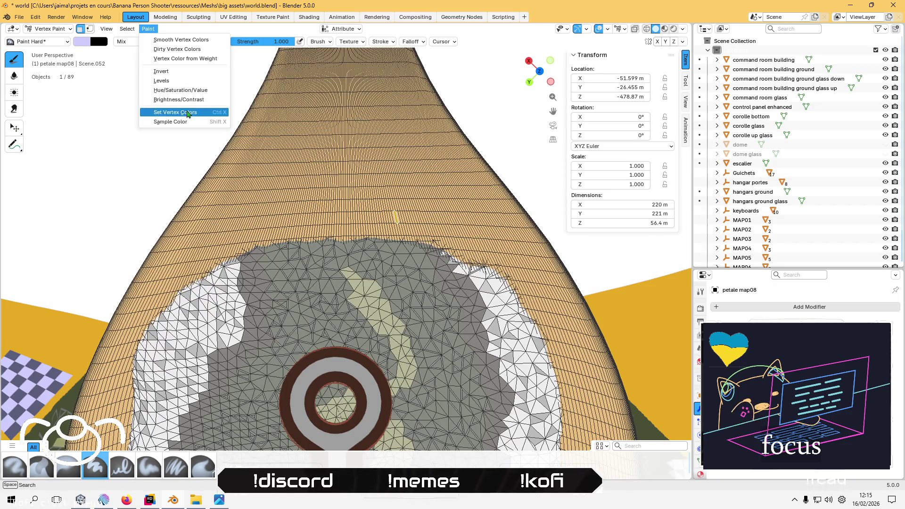
# - Leave petale map08's mesh and enter Edit Mode on petale map03
pyautogui.press('Tab')
pyautogui.moveTo(192, 257)
pyautogui.mouseDown()
pyautogui.moveTo(216, 266)
pyautogui.moveTo(264, 242)
pyautogui.mouseUp()
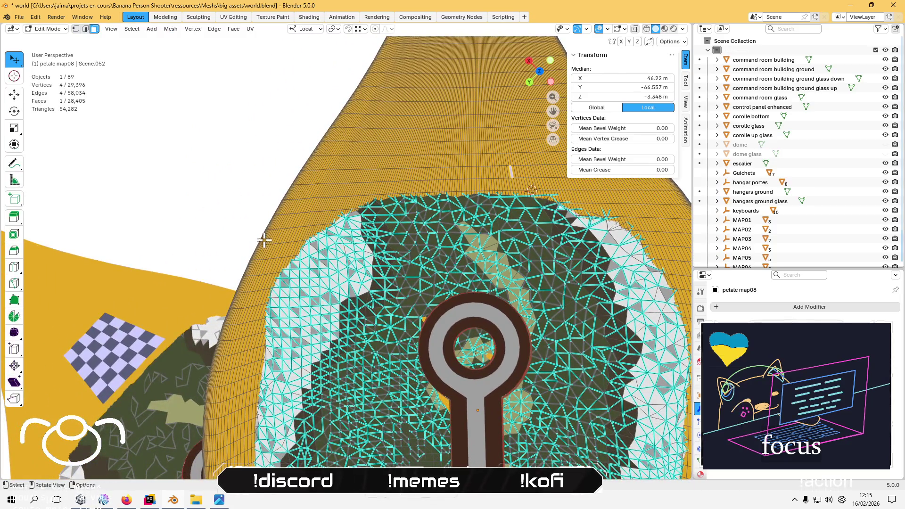
pyautogui.press('Tab')
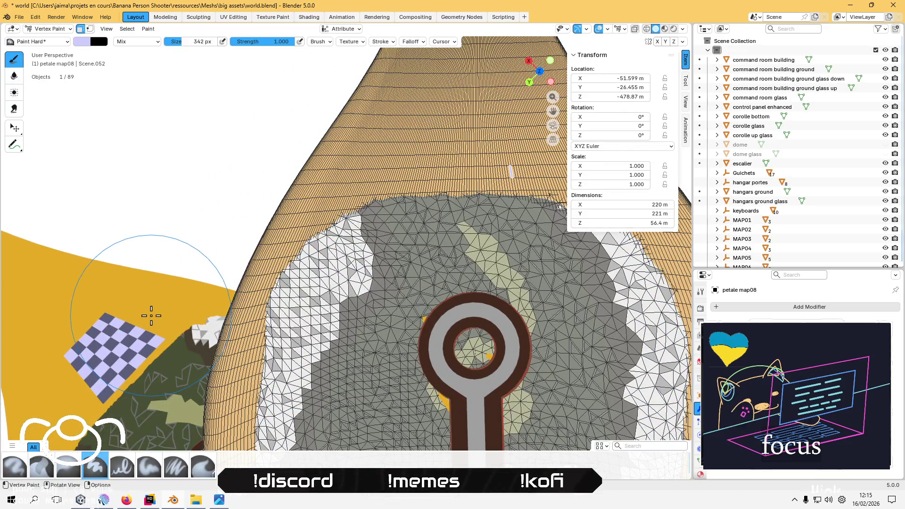
pyautogui.press('Tab')
pyautogui.click(57, 30)
pyautogui.click(57, 30)
pyautogui.click(57, 31)
pyautogui.click(57, 37)
pyautogui.click(121, 307)
pyautogui.press('Tab')
pyautogui.scroll(3, 119, 330)
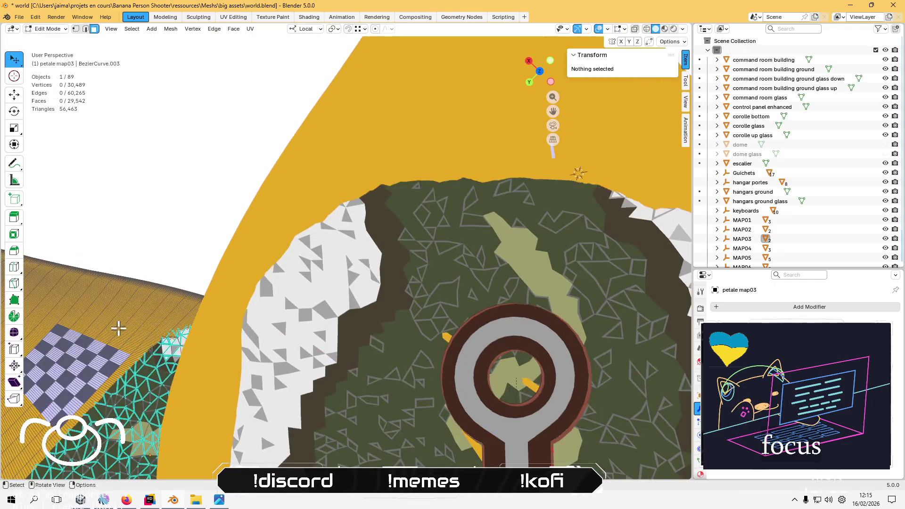
# - Shift-select several faces along the checkerboard pad's edge, then return to Object Mode
pyautogui.scroll(-3, 119, 334)
pyautogui.scroll(2, 273, 243)
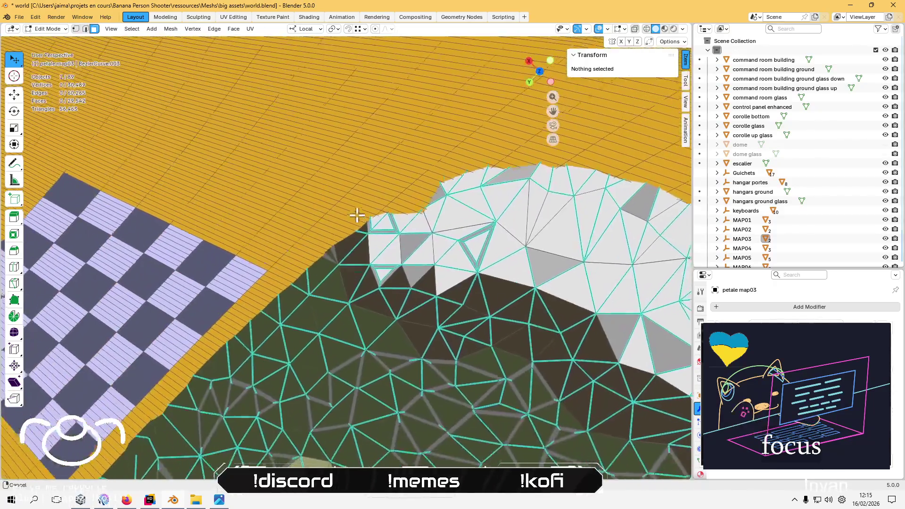
pyautogui.keyDown('shift'); pyautogui.click(258, 263); pyautogui.keyUp('shift')
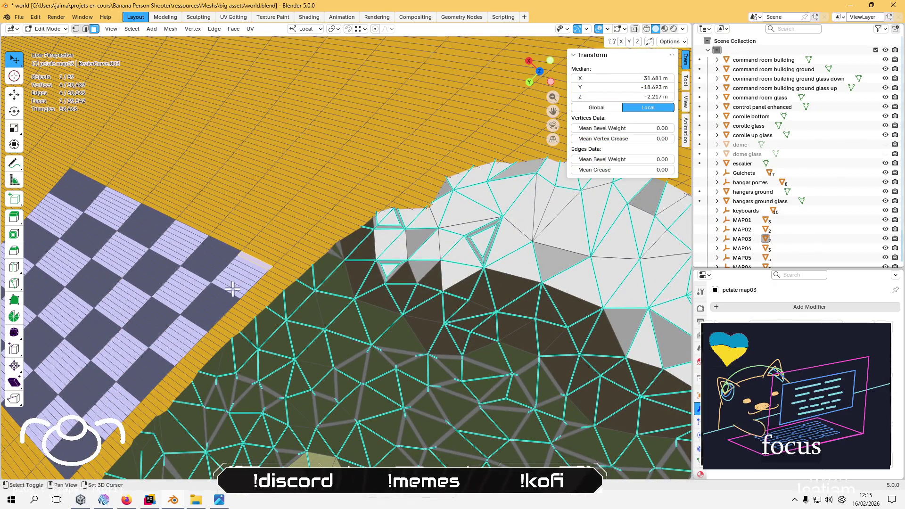
pyautogui.click(252, 264)
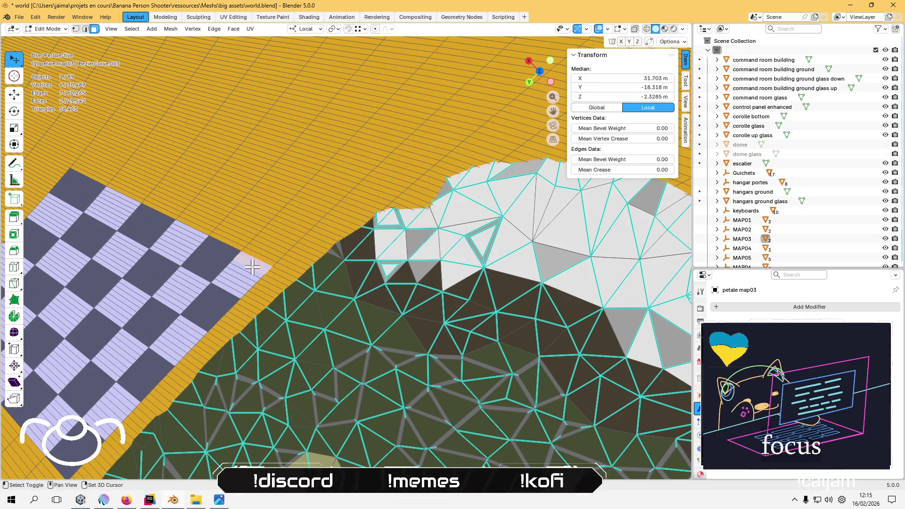
pyautogui.keyDown('shift'); pyautogui.click(246, 271); pyautogui.keyUp('shift')
pyautogui.keyDown('shift'); pyautogui.click(243, 276); pyautogui.keyUp('shift')
pyautogui.keyDown('shift'); pyautogui.click(239, 282); pyautogui.keyUp('shift')
pyautogui.keyDown('shift'); pyautogui.click(237, 286); pyautogui.keyUp('shift')
pyautogui.keyDown('shift'); pyautogui.click(235, 289); pyautogui.keyUp('shift')
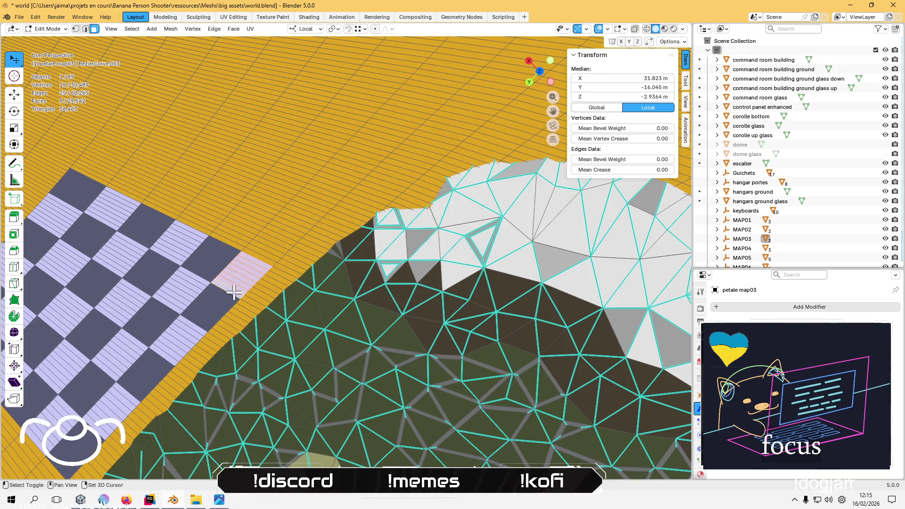
pyautogui.scroll(-5, 257, 274)
pyautogui.scroll(5, 356, 267)
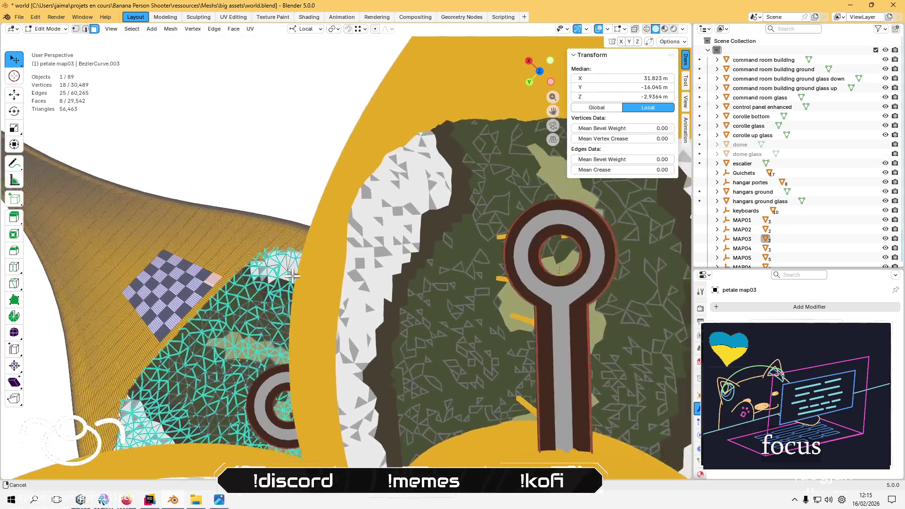
pyautogui.press('Tab')
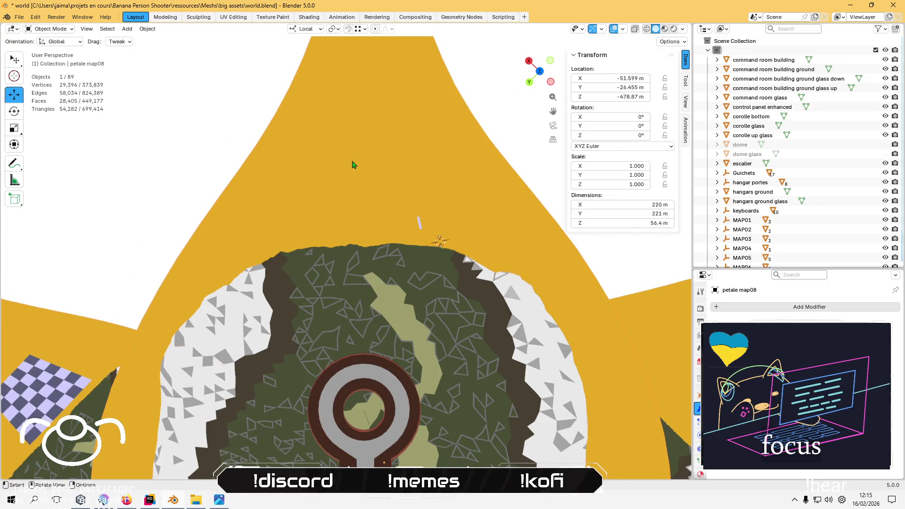
# - Enter Edit Mode on petale map08 and select a row of faces on the yellow petal
pyautogui.click(353, 165)
pyautogui.press('Tab')
pyautogui.scroll(5, 446, 188)
pyautogui.scroll(3, 388, 204)
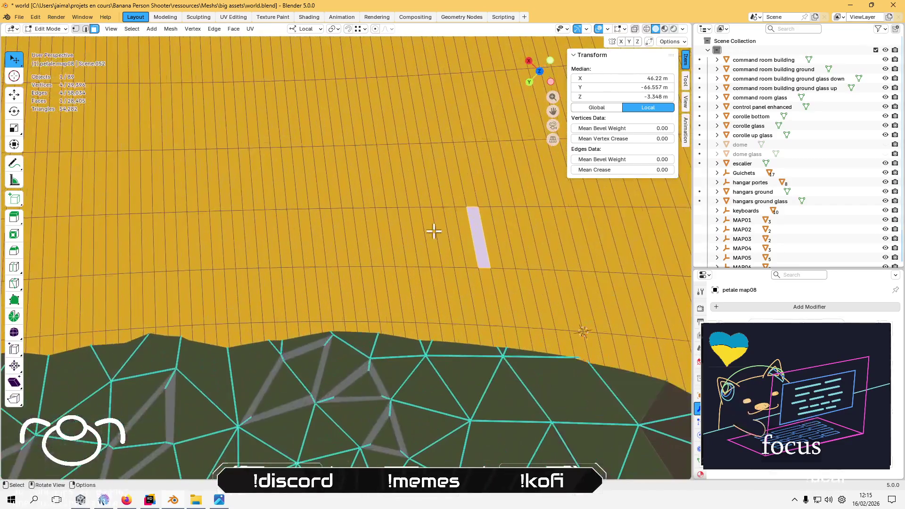
pyautogui.keyDown('shift'); pyautogui.click(469, 230); pyautogui.keyUp('shift')
pyautogui.keyDown('shift'); pyautogui.click(454, 232); pyautogui.keyUp('shift')
pyautogui.keyDown('shift'); pyautogui.click(443, 233); pyautogui.keyUp('shift')
pyautogui.keyDown('shift'); pyautogui.click(425, 238); pyautogui.keyUp('shift')
pyautogui.keyDown('shift'); pyautogui.click(414, 238); pyautogui.keyUp('shift')
pyautogui.keyDown('shift'); pyautogui.click(403, 239); pyautogui.keyUp('shift')
pyautogui.keyDown('shift'); pyautogui.click(396, 238); pyautogui.keyUp('shift')
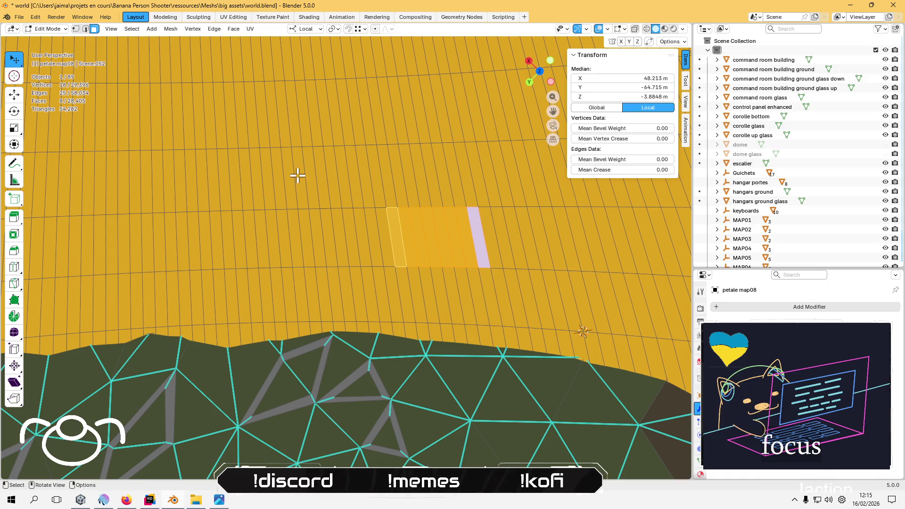
# - Fill the selected faces with lavender using Vertex Paint's Set Vertex Colors
pyautogui.click(46, 29)
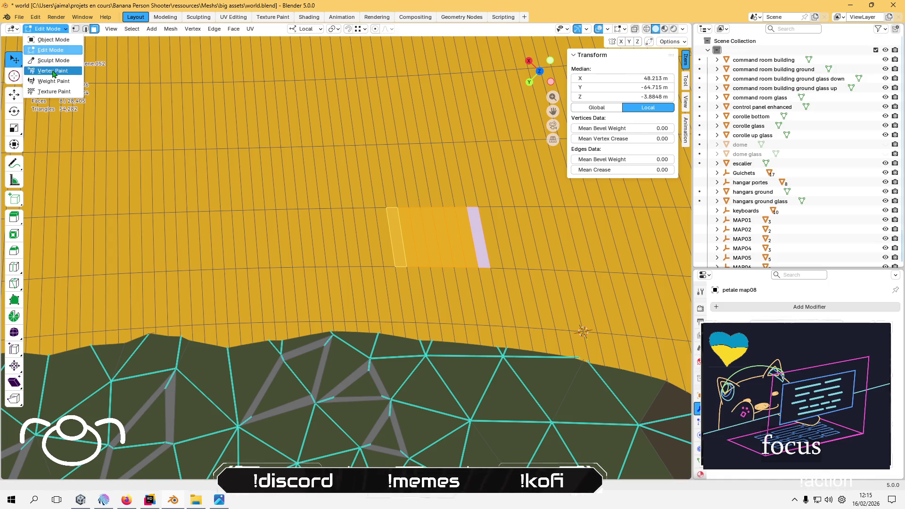
pyautogui.click(52, 70)
pyautogui.click(148, 29)
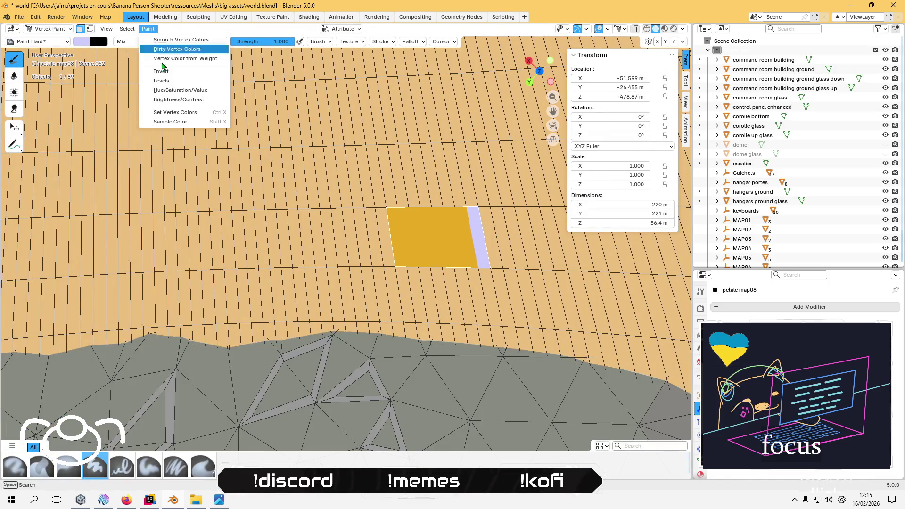
pyautogui.click(174, 113)
pyautogui.press('Tab')
pyautogui.scroll(-6, 283, 162)
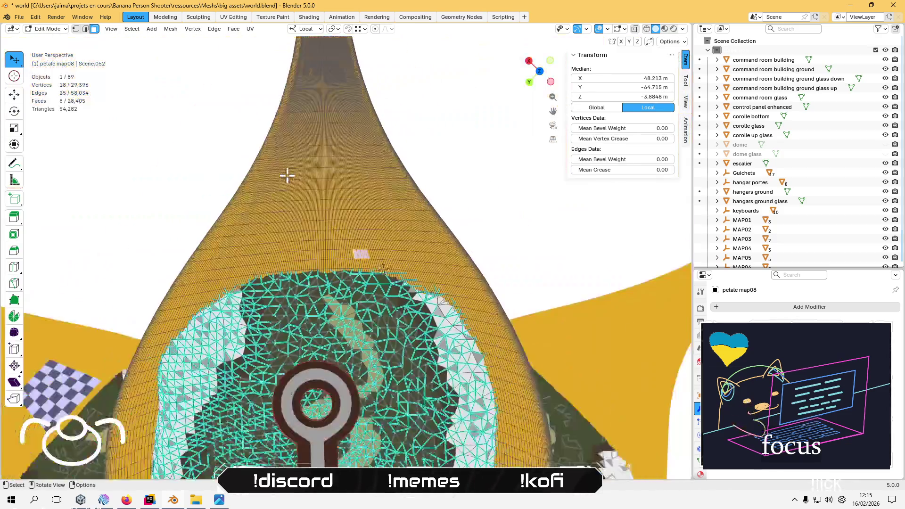
pyautogui.scroll(8, 270, 237)
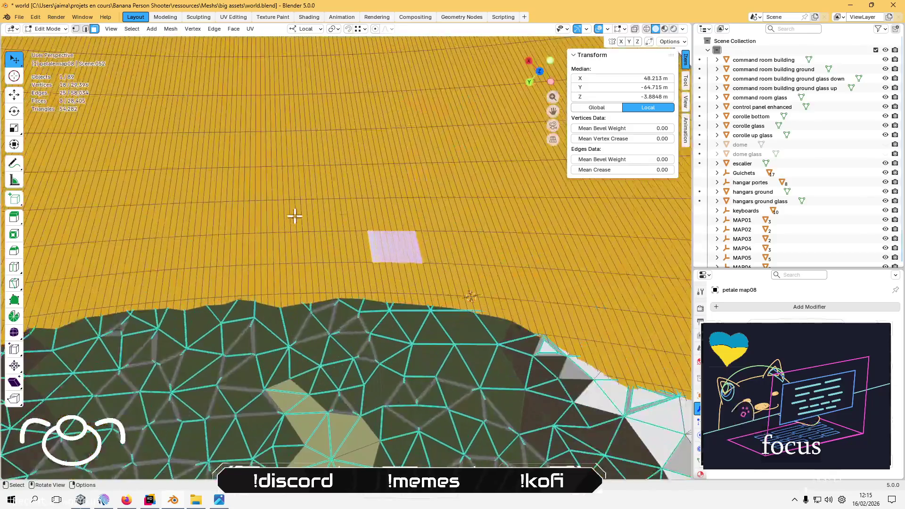
pyautogui.press('Tab')
pyautogui.press('Tab')
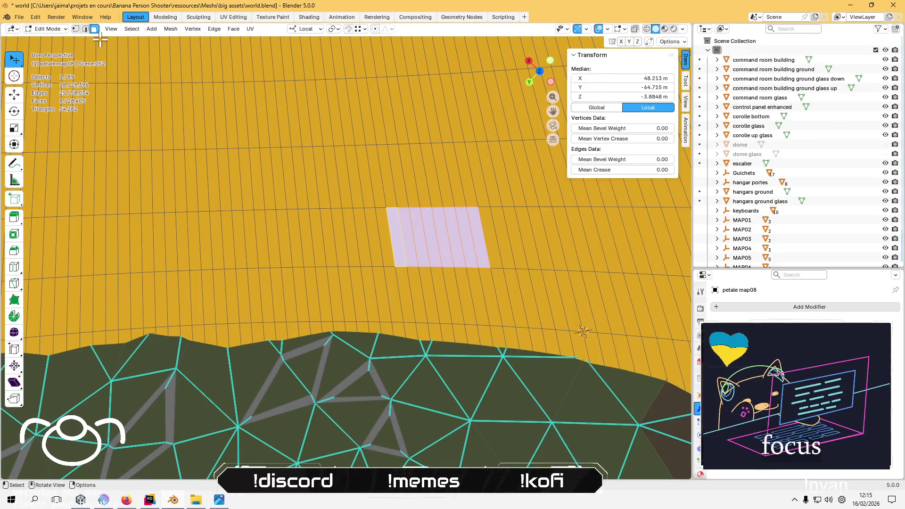
# - Shift-select a strip of faces running leftward beside the lavender patch
pyautogui.click(375, 184)
pyautogui.keyDown('shift'); pyautogui.click(363, 183); pyautogui.keyUp('shift')
pyautogui.keyDown('shift'); pyautogui.click(346, 183); pyautogui.keyUp('shift')
pyautogui.keyDown('shift'); pyautogui.click(339, 185); pyautogui.keyUp('shift')
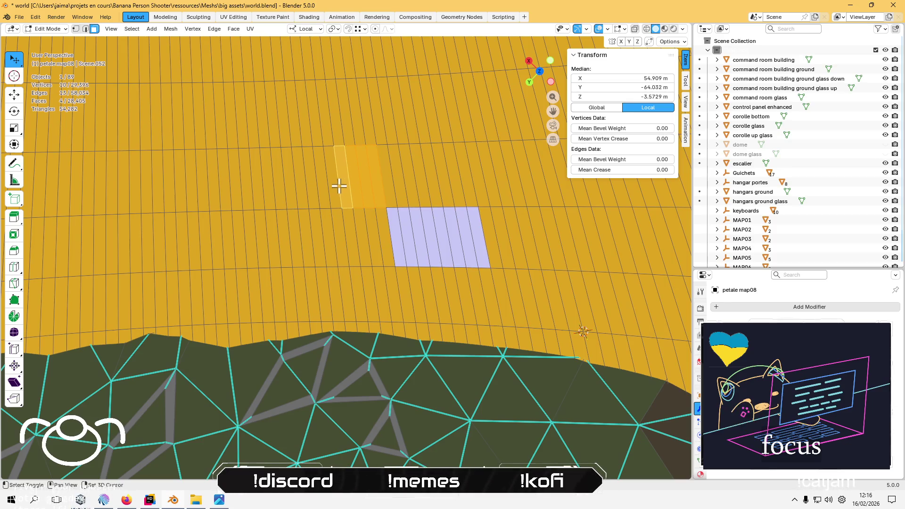
pyautogui.keyDown('shift'); pyautogui.click(329, 186); pyautogui.keyUp('shift')
pyautogui.keyDown('shift'); pyautogui.click(317, 188); pyautogui.keyUp('shift')
pyautogui.keyDown('shift'); pyautogui.click(309, 189); pyautogui.keyUp('shift')
pyautogui.keyDown('shift'); pyautogui.click(302, 191); pyautogui.keyUp('shift')
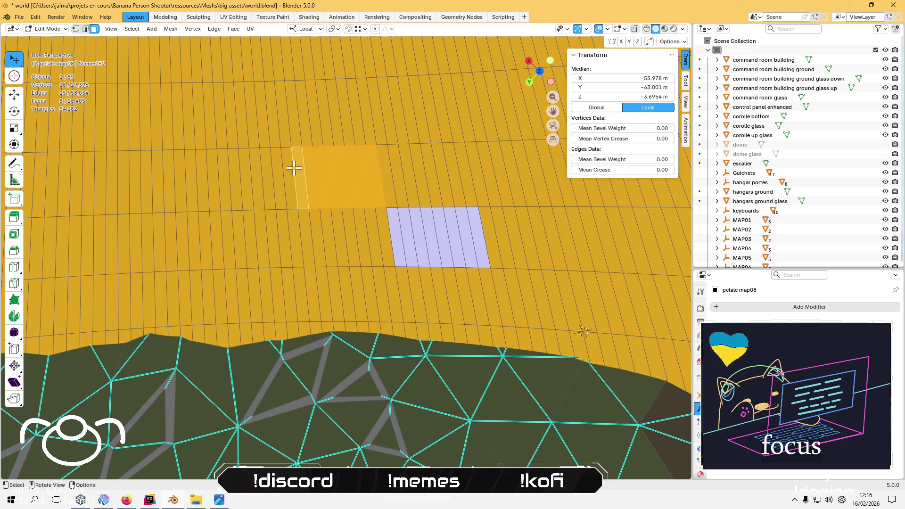
# - Add a row of lower-row faces to the checker selection
pyautogui.keyDown('shift'); pyautogui.click(292, 231); pyautogui.keyUp('shift')
pyautogui.keyDown('shift'); pyautogui.click(279, 234); pyautogui.keyUp('shift')
pyautogui.keyDown('shift'); pyautogui.click(268, 237); pyautogui.keyUp('shift')
pyautogui.keyDown('shift'); pyautogui.click(259, 237); pyautogui.keyUp('shift')
pyautogui.keyDown('shift'); pyautogui.click(251, 236); pyautogui.keyUp('shift')
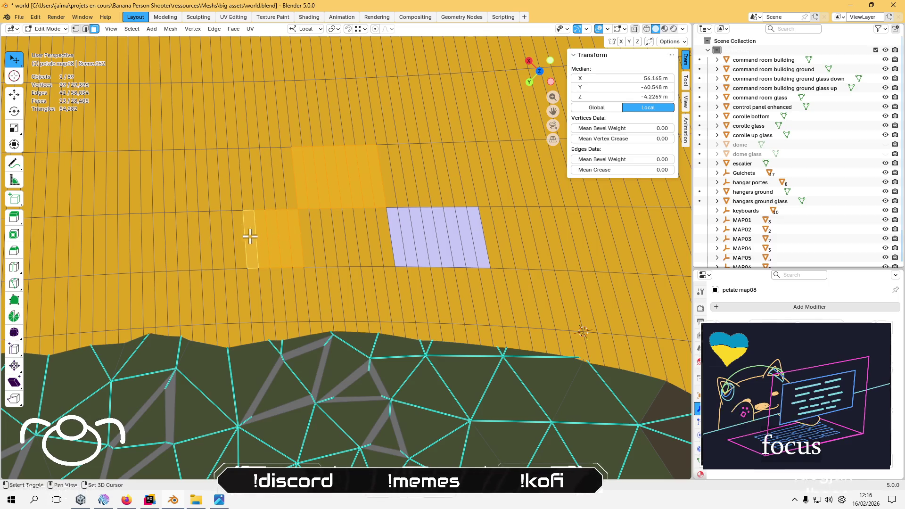
pyautogui.keyDown('shift'); pyautogui.click(234, 236); pyautogui.keyUp('shift')
pyautogui.keyDown('shift'); pyautogui.click(222, 236); pyautogui.keyUp('shift')
pyautogui.keyDown('shift'); pyautogui.click(214, 235); pyautogui.keyUp('shift')
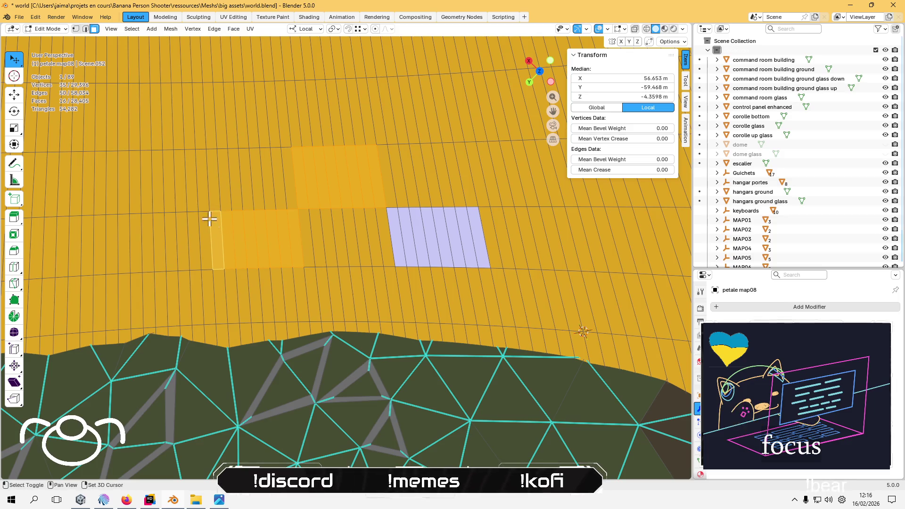
# - Add the upper-row faces across the petal to the checker selection
pyautogui.keyDown('shift'); pyautogui.click(452, 111); pyautogui.keyUp('shift')
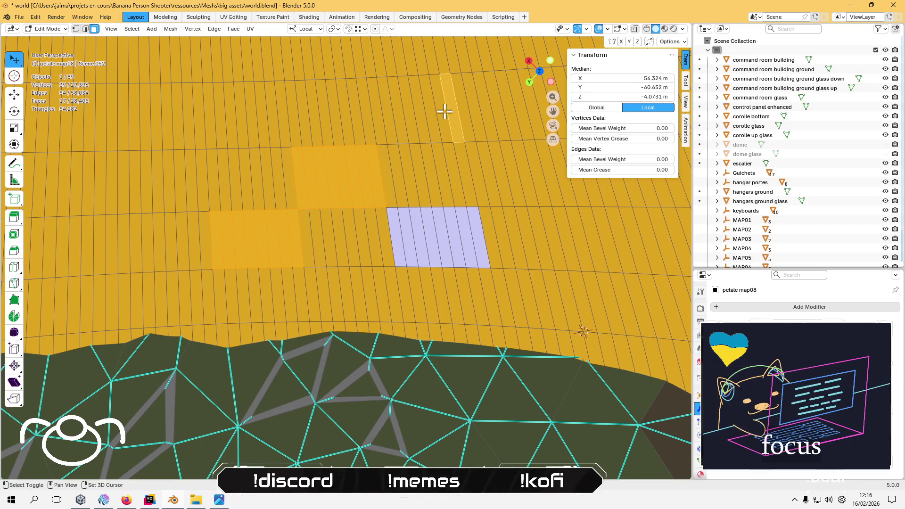
pyautogui.keyDown('shift'); pyautogui.click(441, 111); pyautogui.keyUp('shift')
pyautogui.keyDown('shift'); pyautogui.click(429, 110); pyautogui.keyUp('shift')
pyautogui.keyDown('shift'); pyautogui.click(417, 111); pyautogui.keyUp('shift')
pyautogui.keyDown('shift'); pyautogui.click(404, 111); pyautogui.keyUp('shift')
pyautogui.keyDown('shift'); pyautogui.click(394, 111); pyautogui.keyUp('shift')
pyautogui.keyDown('shift'); pyautogui.click(384, 110); pyautogui.keyUp('shift')
pyautogui.keyDown('shift'); pyautogui.click(285, 107); pyautogui.keyUp('shift')
pyautogui.keyDown('shift'); pyautogui.click(277, 101); pyautogui.keyUp('shift')
pyautogui.keyDown('shift'); pyautogui.click(269, 105); pyautogui.keyUp('shift')
pyautogui.keyDown('shift'); pyautogui.click(260, 108); pyautogui.keyUp('shift')
pyautogui.keyDown('shift'); pyautogui.click(249, 112); pyautogui.keyUp('shift')
pyautogui.keyDown('shift'); pyautogui.click(240, 116); pyautogui.keyUp('shift')
pyautogui.keyDown('shift'); pyautogui.click(230, 120); pyautogui.keyUp('shift')
pyautogui.keyDown('shift'); pyautogui.click(219, 121); pyautogui.keyUp('shift')
pyautogui.keyDown('shift'); pyautogui.click(211, 123); pyautogui.keyUp('shift')
# - Add the middle-row faces on the left side to the checker selection
pyautogui.keyDown('shift'); pyautogui.click(201, 165); pyautogui.keyUp('shift')
pyautogui.keyDown('shift'); pyautogui.click(191, 171); pyautogui.keyUp('shift')
pyautogui.keyDown('shift'); pyautogui.click(179, 174); pyautogui.keyUp('shift')
pyautogui.keyDown('shift'); pyautogui.click(169, 181); pyautogui.keyUp('shift')
pyautogui.keyDown('shift'); pyautogui.click(157, 184); pyautogui.keyUp('shift')
pyautogui.keyDown('shift'); pyautogui.click(167, 185); pyautogui.keyUp('shift')
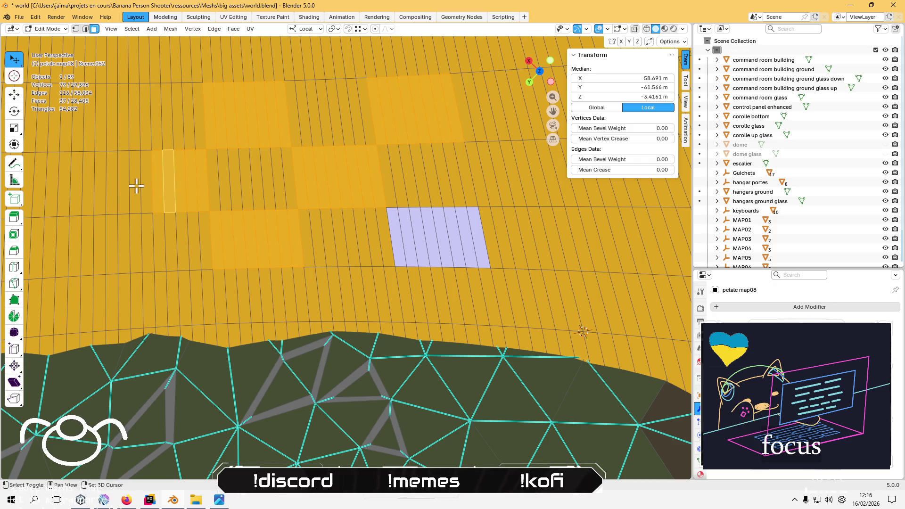
pyautogui.keyDown('shift'); pyautogui.click(143, 184); pyautogui.keyUp('shift')
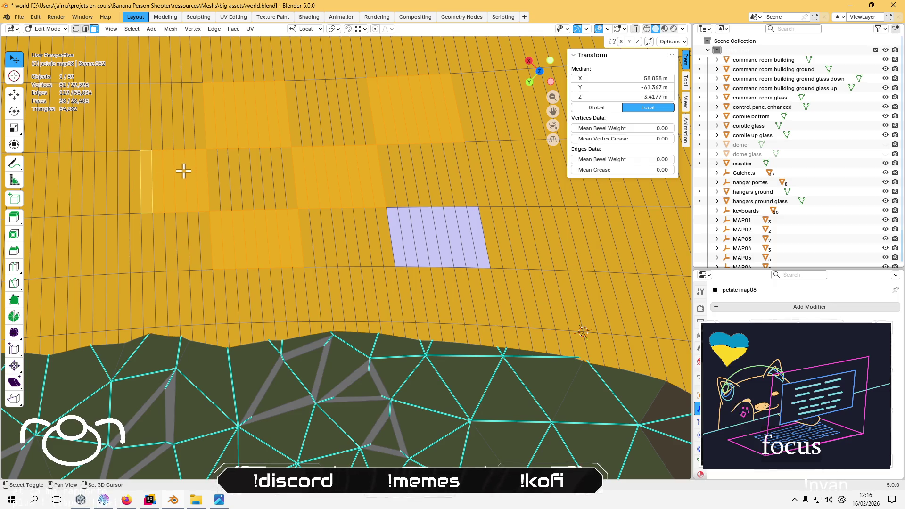
pyautogui.keyDown('shift'); pyautogui.click(137, 175); pyautogui.keyUp('shift')
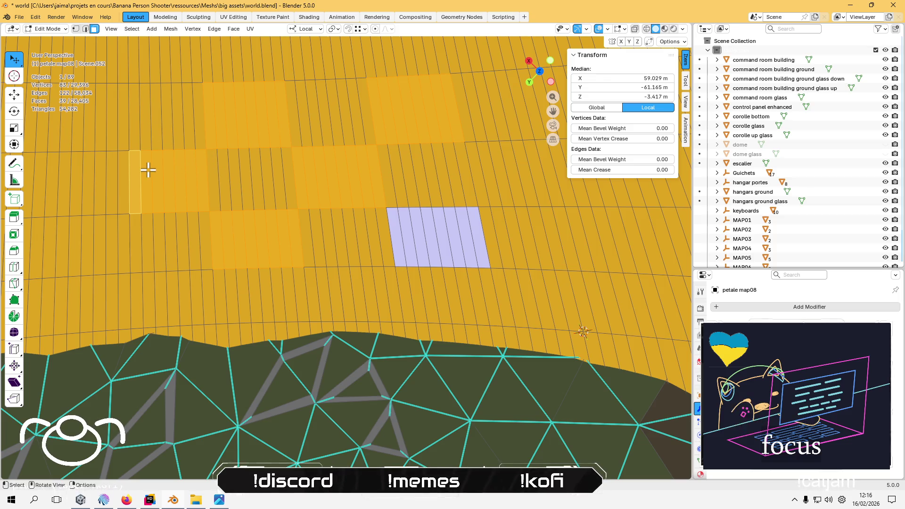
pyautogui.moveTo(142, 171)
pyautogui.mouseDown()
pyautogui.moveTo(168, 182)
pyautogui.moveTo(234, 178)
pyautogui.mouseUp()
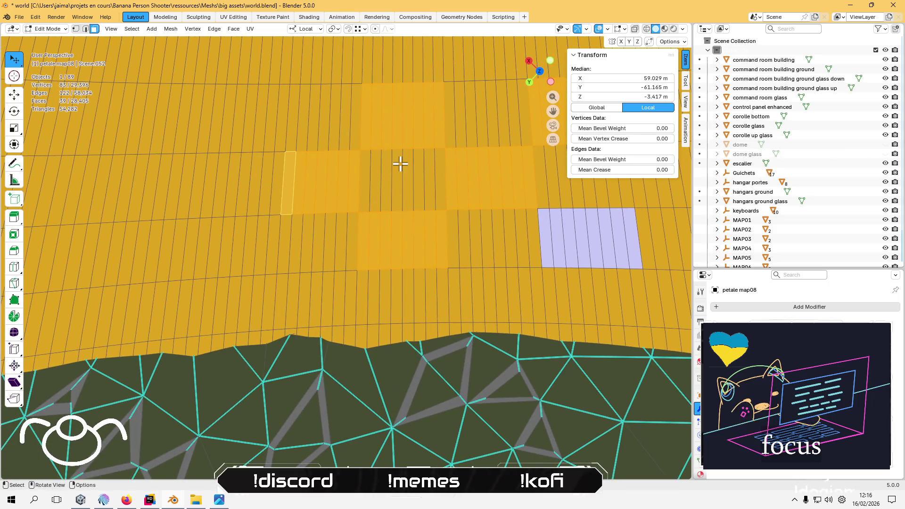
pyautogui.scroll(5, 363, 178)
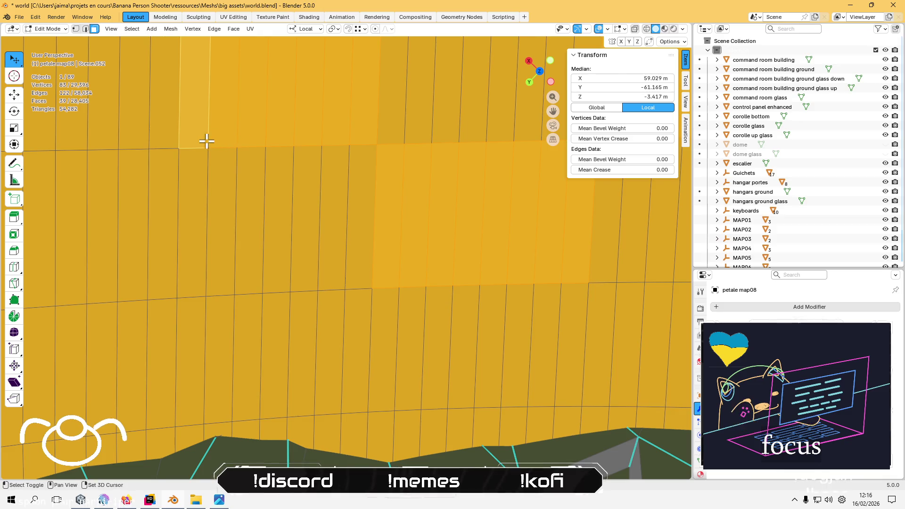
pyautogui.keyDown('shift'); pyautogui.click(168, 136); pyautogui.keyUp('shift')
pyautogui.scroll(-3, 186, 165)
pyautogui.scroll(-2, 285, 248)
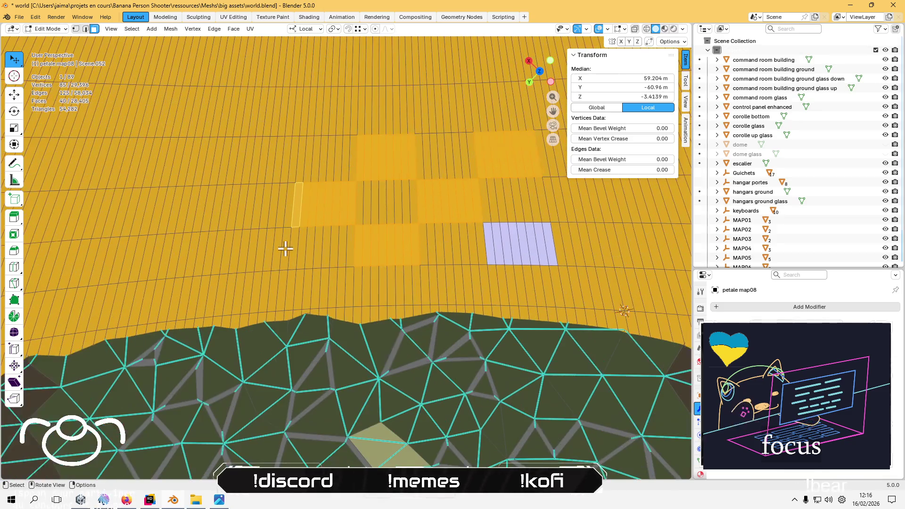
pyautogui.scroll(-2, 283, 258)
pyautogui.scroll(-3, 289, 261)
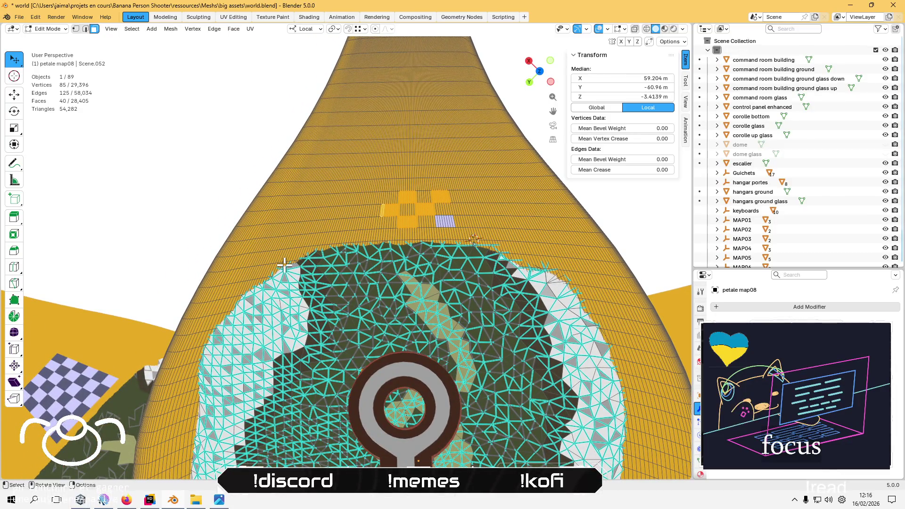
pyautogui.scroll(4, 351, 168)
pyautogui.scroll(4, 329, 222)
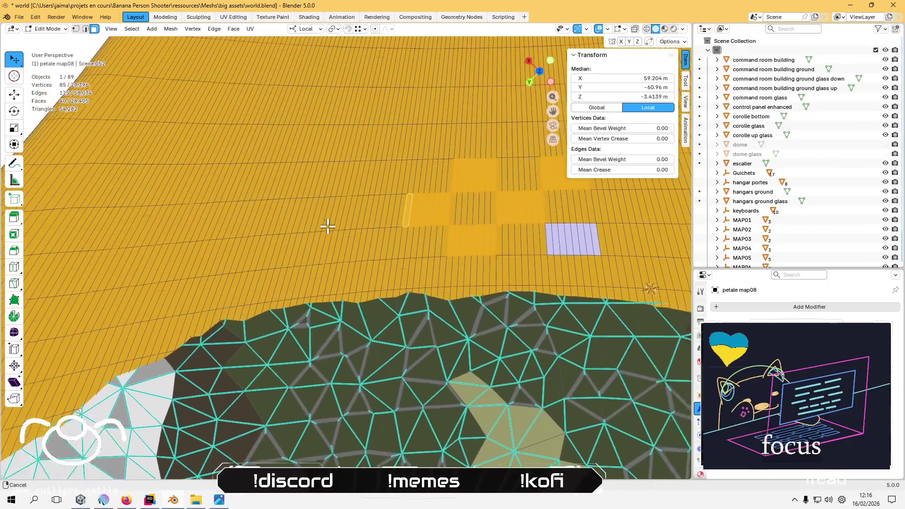
# - Fill two lower checkerboard squares with their thin face strips
pyautogui.keyDown('shift'); pyautogui.click(398, 267); pyautogui.keyUp('shift')
pyautogui.keyDown('shift'); pyautogui.click(390, 271); pyautogui.keyUp('shift')
pyautogui.keyDown('shift'); pyautogui.click(380, 269); pyautogui.keyUp('shift')
pyautogui.keyDown('shift'); pyautogui.click(371, 267); pyautogui.keyUp('shift')
pyautogui.keyDown('shift'); pyautogui.click(367, 265); pyautogui.keyUp('shift')
pyautogui.keyDown('shift'); pyautogui.click(355, 267); pyautogui.keyUp('shift')
pyautogui.keyDown('shift'); pyautogui.click(350, 266); pyautogui.keyUp('shift')
pyautogui.keyDown('shift'); pyautogui.click(346, 267); pyautogui.keyUp('shift')
# - Fill the next pair of checker squares with their thin strips
pyautogui.keyDown('shift'); pyautogui.click(412, 191); pyautogui.keyUp('shift')
pyautogui.keyDown('shift'); pyautogui.click(406, 191); pyautogui.keyUp('shift')
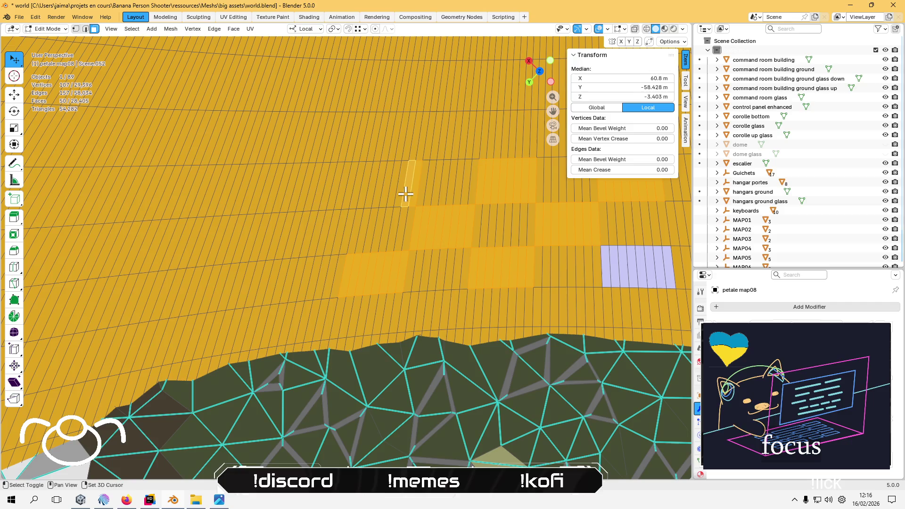
pyautogui.keyDown('shift'); pyautogui.click(399, 192); pyautogui.keyUp('shift')
pyautogui.keyDown('shift'); pyautogui.click(391, 192); pyautogui.keyUp('shift')
pyautogui.keyDown('shift'); pyautogui.click(382, 192); pyautogui.keyUp('shift')
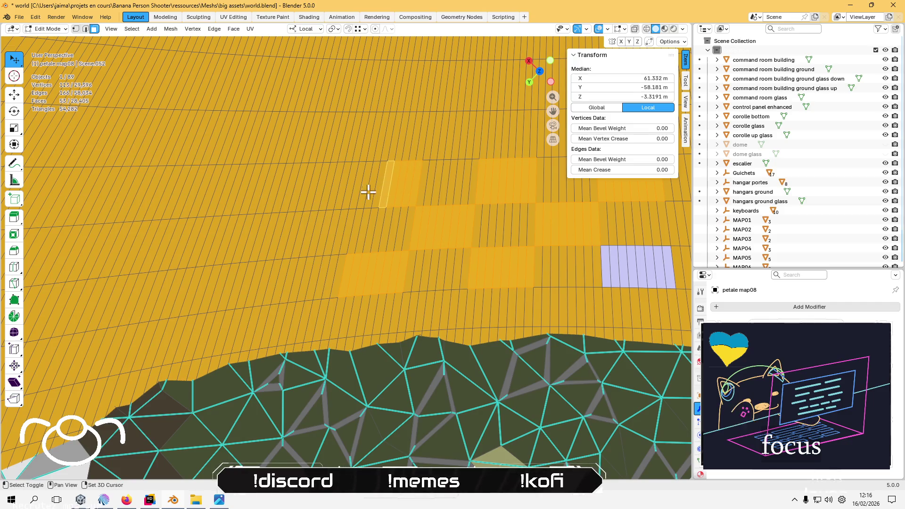
pyautogui.keyDown('shift'); pyautogui.click(369, 192); pyautogui.keyUp('shift')
pyautogui.keyDown('shift'); pyautogui.click(365, 191); pyautogui.keyUp('shift')
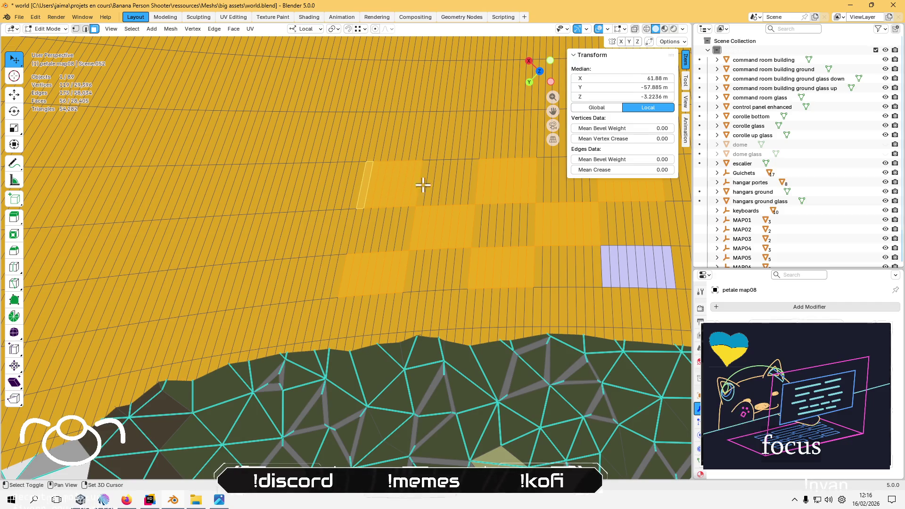
# - Fill two upper-row checker squares with their thin strips
pyautogui.keyDown('shift'); pyautogui.click(430, 141); pyautogui.keyUp('shift')
pyautogui.keyDown('shift'); pyautogui.click(436, 141); pyautogui.keyUp('shift')
pyautogui.keyDown('shift'); pyautogui.click(443, 139); pyautogui.keyUp('shift')
pyautogui.keyDown('shift'); pyautogui.click(454, 137); pyautogui.keyUp('shift')
pyautogui.keyDown('shift'); pyautogui.click(459, 137); pyautogui.keyUp('shift')
pyautogui.keyDown('shift'); pyautogui.click(478, 137); pyautogui.keyUp('shift')
pyautogui.keyDown('shift'); pyautogui.click(473, 137); pyautogui.keyUp('shift')
pyautogui.keyDown('shift'); pyautogui.click(464, 137); pyautogui.keyUp('shift')
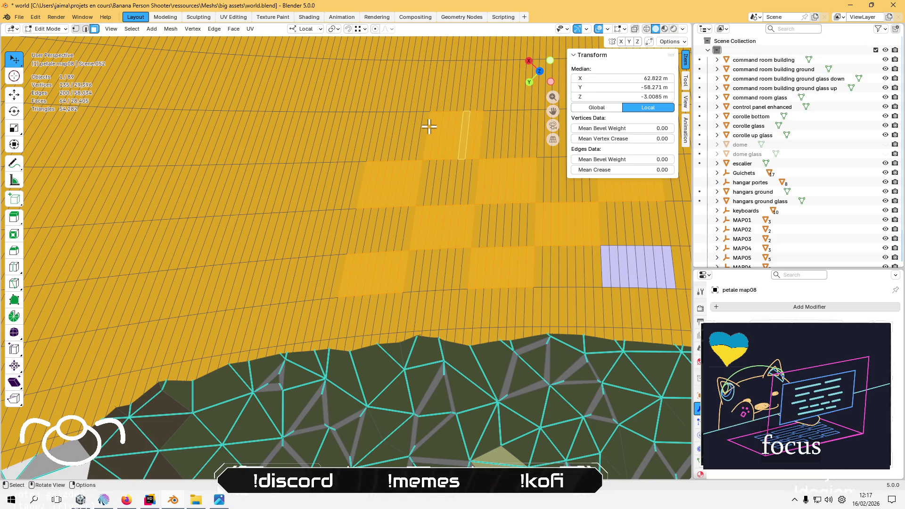
pyautogui.scroll(5, 453, 129)
pyautogui.scroll(-3, 445, 142)
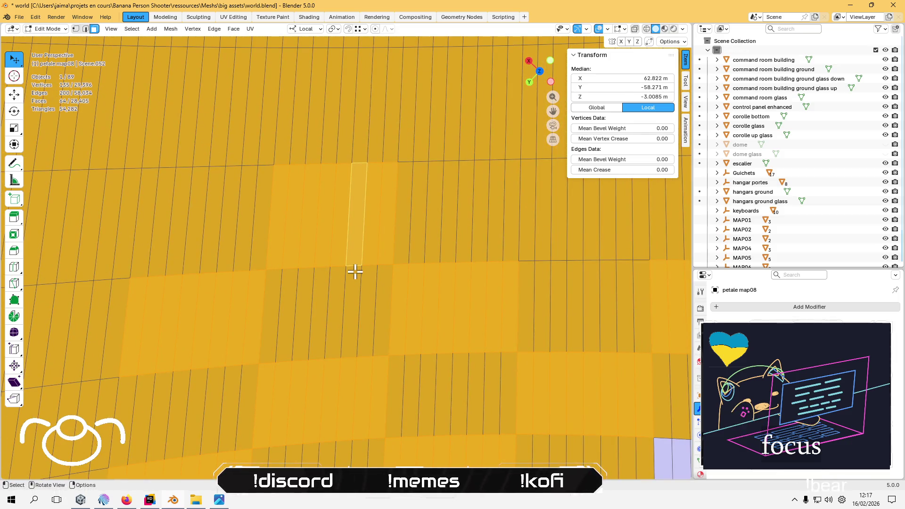
# - Fill two top-row checker squares, then reframe the view on the whole petal
pyautogui.keyDown('shift'); pyautogui.click(309, 205); pyautogui.keyUp('shift')
pyautogui.keyDown('shift'); pyautogui.click(325, 198); pyautogui.keyUp('shift')
pyautogui.keyDown('shift'); pyautogui.click(335, 196); pyautogui.keyUp('shift')
pyautogui.keyDown('shift'); pyautogui.click(348, 193); pyautogui.keyUp('shift')
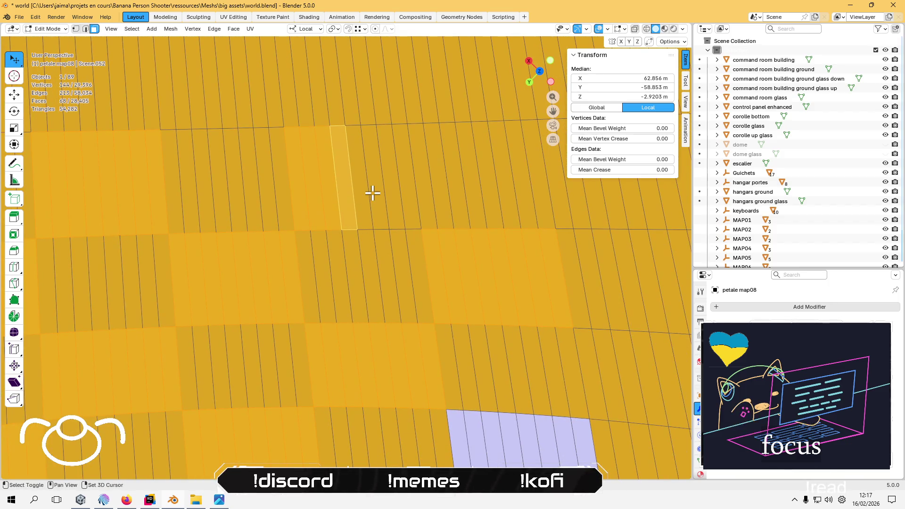
pyautogui.keyDown('shift'); pyautogui.click(363, 191); pyautogui.keyUp('shift')
pyautogui.keyDown('shift'); pyautogui.click(374, 189); pyautogui.keyUp('shift')
pyautogui.keyDown('shift'); pyautogui.click(389, 188); pyautogui.keyUp('shift')
pyautogui.keyDown('shift'); pyautogui.click(401, 187); pyautogui.keyUp('shift')
pyautogui.scroll(-5, 349, 212)
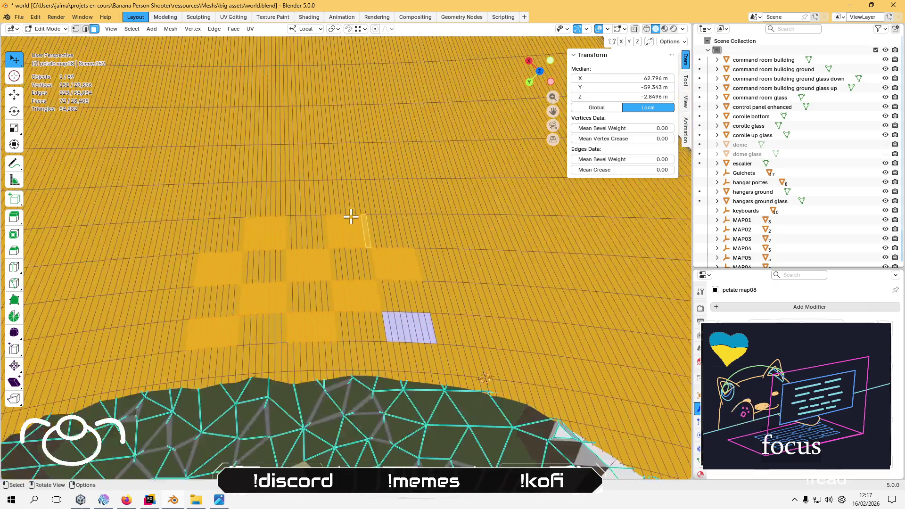
pyautogui.moveTo(305, 259)
pyautogui.mouseDown()
pyautogui.moveTo(412, 199)
pyautogui.moveTo(509, 126)
pyautogui.moveTo(238, 307)
pyautogui.moveTo(361, 269)
pyautogui.moveTo(236, 297)
pyautogui.moveTo(273, 297)
pyautogui.mouseUp()
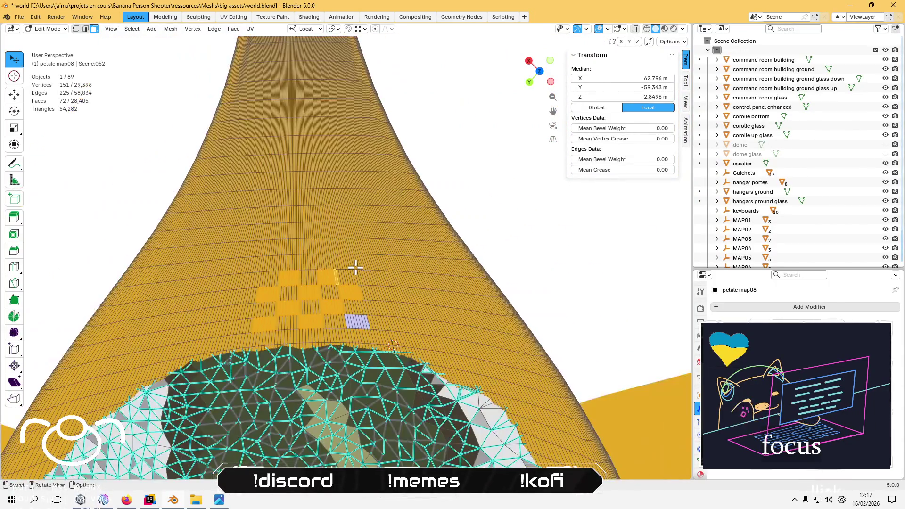
pyautogui.scroll(2, 352, 265)
pyautogui.scroll(3, 363, 271)
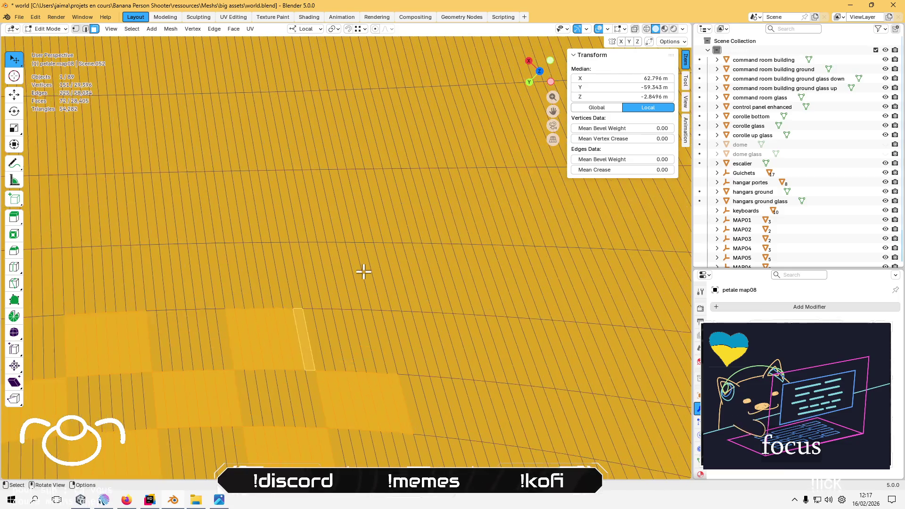
# - Fill the four alternating squares along the bottom row of the pad
pyautogui.keyDown('shift'); pyautogui.click(373, 293); pyautogui.keyUp('shift')
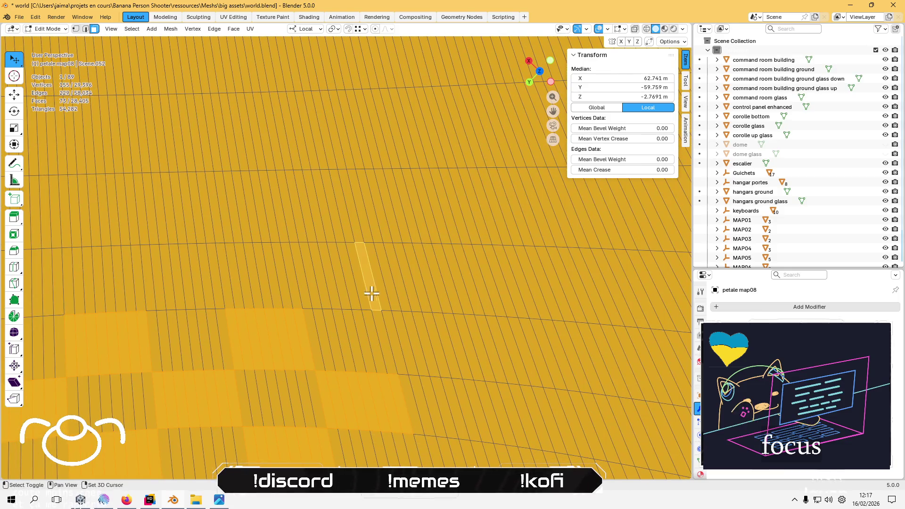
pyautogui.keyDown('shift'); pyautogui.click(353, 285); pyautogui.keyUp('shift')
pyautogui.keyDown('shift'); pyautogui.click(344, 284); pyautogui.keyUp('shift')
pyautogui.keyDown('shift'); pyautogui.click(335, 282); pyautogui.keyUp('shift')
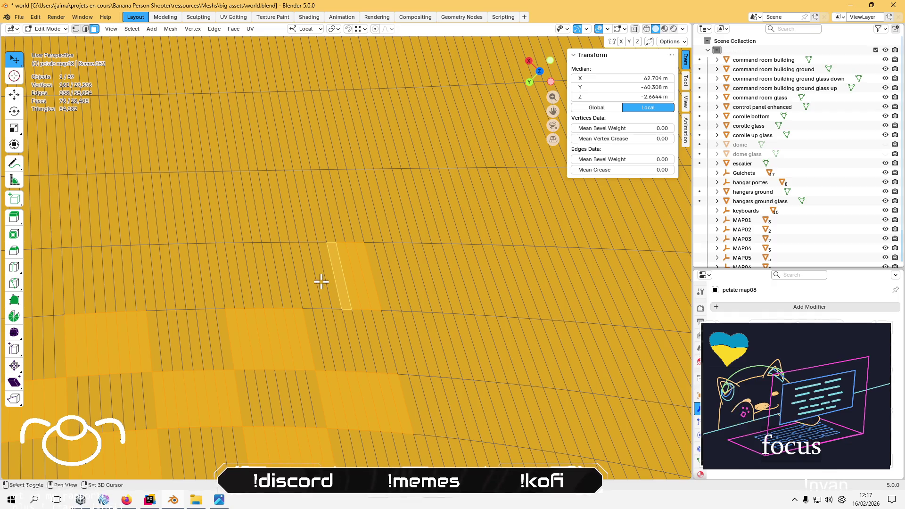
pyautogui.keyDown('shift'); pyautogui.click(327, 279); pyautogui.keyUp('shift')
pyautogui.keyDown('shift'); pyautogui.click(316, 281); pyautogui.keyUp('shift')
pyautogui.keyDown('shift'); pyautogui.click(308, 283); pyautogui.keyUp('shift')
pyautogui.keyDown('shift'); pyautogui.click(297, 285); pyautogui.keyUp('shift')
pyautogui.keyDown('shift'); pyautogui.click(215, 285); pyautogui.keyUp('shift')
pyautogui.keyDown('shift'); pyautogui.click(202, 285); pyautogui.keyUp('shift')
pyautogui.keyDown('shift'); pyautogui.click(191, 287); pyautogui.keyUp('shift')
pyautogui.keyDown('shift'); pyautogui.click(182, 289); pyautogui.keyUp('shift')
pyautogui.keyDown('shift'); pyautogui.click(173, 291); pyautogui.keyUp('shift')
pyautogui.keyDown('shift'); pyautogui.click(166, 290); pyautogui.keyUp('shift')
pyautogui.keyDown('shift'); pyautogui.click(156, 292); pyautogui.keyUp('shift')
pyautogui.keyDown('shift'); pyautogui.click(149, 295); pyautogui.keyUp('shift')
# - Complete the far and final top squares of the checkerboard, then zoom out
pyautogui.keyDown('shift'); pyautogui.click(317, 196); pyautogui.keyUp('shift')
pyautogui.keyDown('shift'); pyautogui.click(310, 200); pyautogui.keyUp('shift')
pyautogui.keyDown('shift'); pyautogui.click(243, 215); pyautogui.keyUp('shift')
pyautogui.keyDown('shift'); pyautogui.click(252, 210); pyautogui.keyUp('shift')
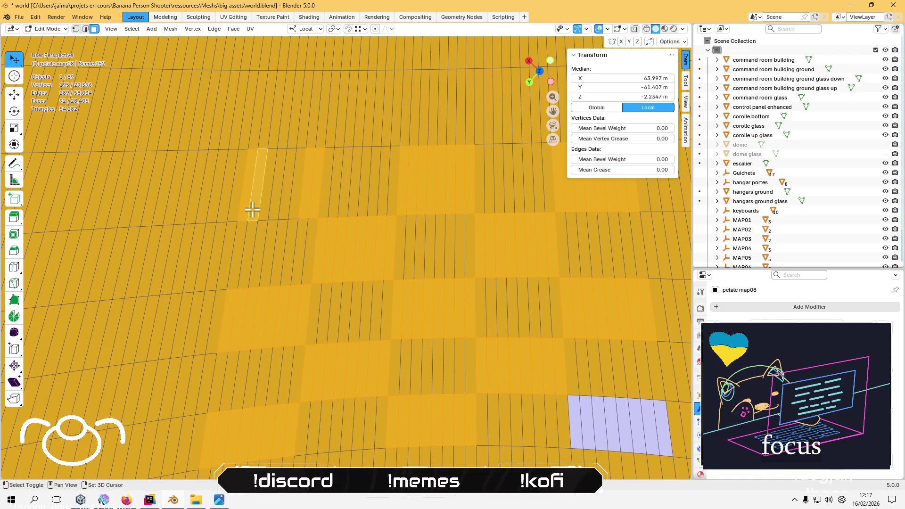
pyautogui.keyDown('shift'); pyautogui.click(264, 206); pyautogui.keyUp('shift')
pyautogui.keyDown('shift'); pyautogui.click(272, 203); pyautogui.keyUp('shift')
pyautogui.keyDown('shift'); pyautogui.click(285, 199); pyautogui.keyUp('shift')
pyautogui.keyDown('shift'); pyautogui.click(295, 196); pyautogui.keyUp('shift')
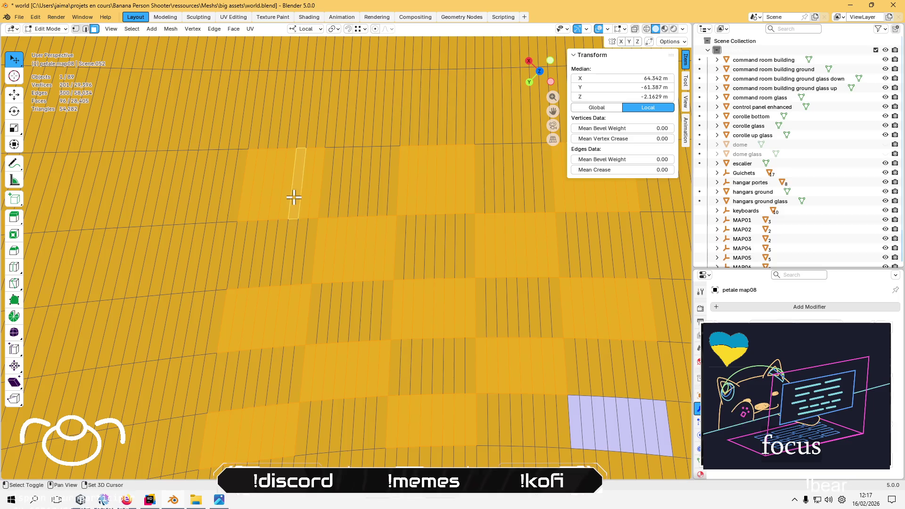
pyautogui.scroll(-4, 327, 295)
pyautogui.scroll(-2, 319, 299)
pyautogui.scroll(-3, 234, 353)
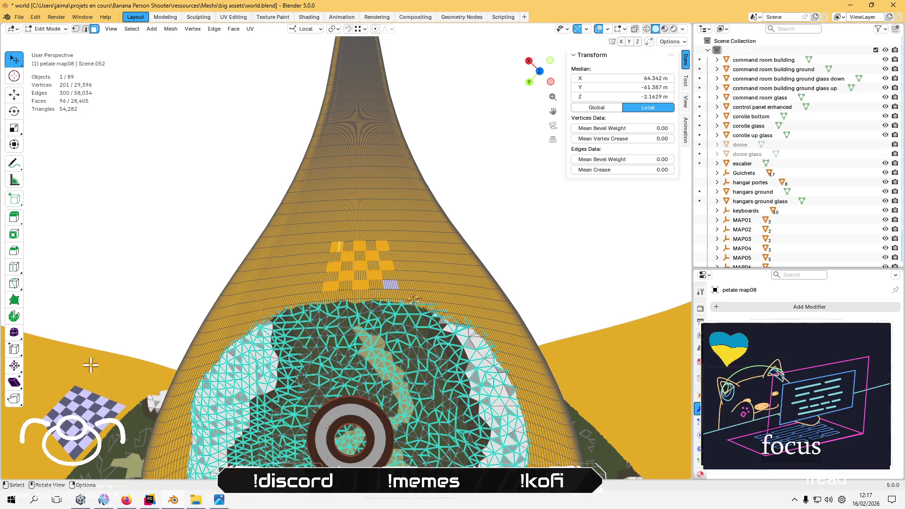
# - In Vertex Paint mode, set the selected checker faces to lavender, then return to Edit Mode
pyautogui.click(47, 29)
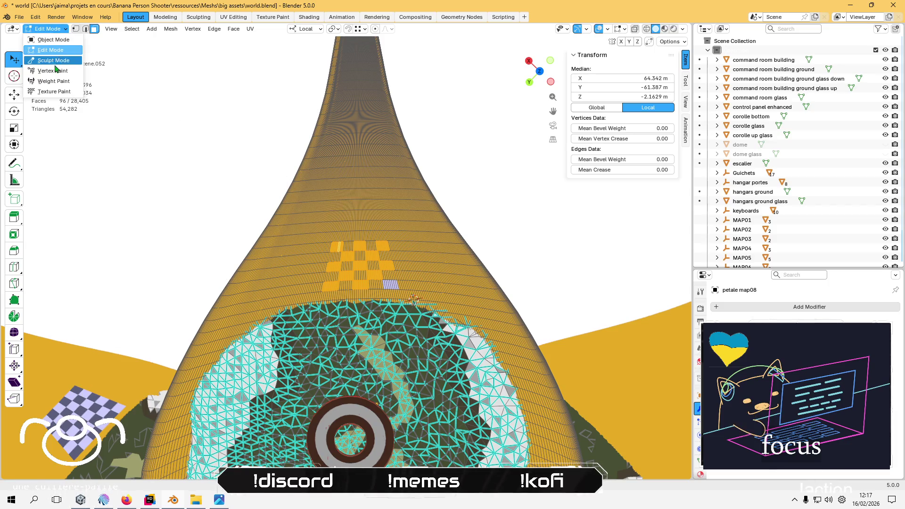
pyautogui.click(53, 70)
pyautogui.click(148, 32)
pyautogui.click(181, 99)
pyautogui.click(61, 30)
pyautogui.click(47, 44)
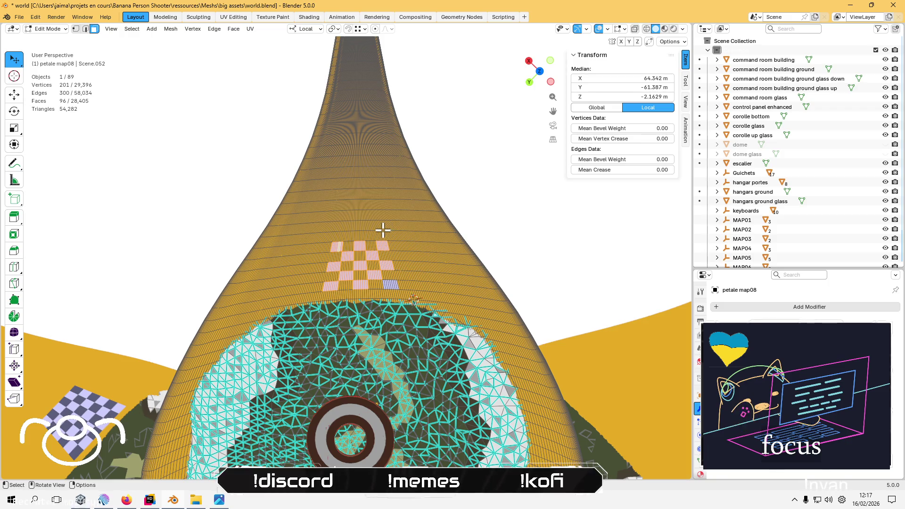
pyautogui.scroll(5, 383, 230)
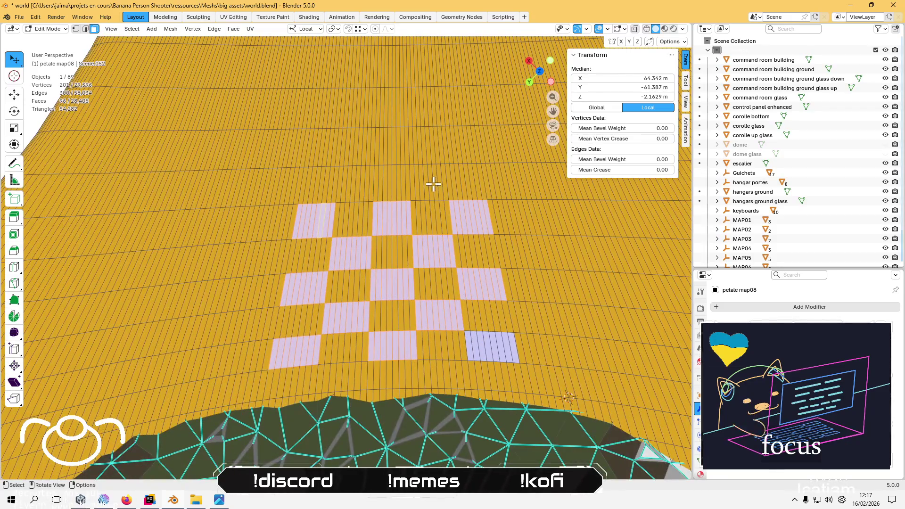
pyautogui.click(441, 184)
# - Shift-select the thin face strips of the yellow squares along the checkerboard's top row
pyautogui.keyDown('shift'); pyautogui.click(434, 183); pyautogui.keyUp('shift')
pyautogui.keyDown('shift'); pyautogui.click(426, 185); pyautogui.keyUp('shift')
pyautogui.keyDown('shift'); pyautogui.click(420, 186); pyautogui.keyUp('shift')
pyautogui.keyDown('shift'); pyautogui.click(413, 188); pyautogui.keyUp('shift')
pyautogui.keyDown('shift'); pyautogui.click(413, 188); pyautogui.keyUp('shift')
pyautogui.keyDown('shift'); pyautogui.click(366, 187); pyautogui.keyUp('shift')
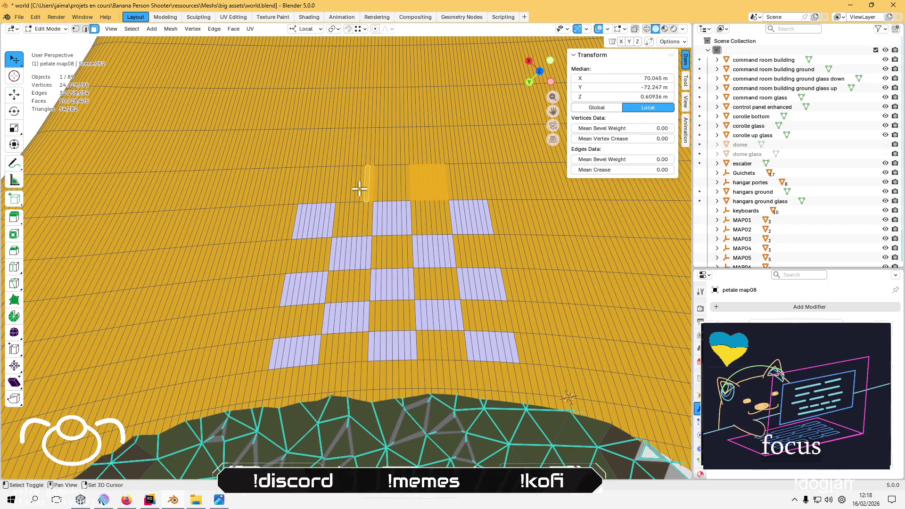
pyautogui.keyDown('shift'); pyautogui.click(355, 189); pyautogui.keyUp('shift')
pyautogui.keyDown('shift'); pyautogui.click(350, 189); pyautogui.keyUp('shift')
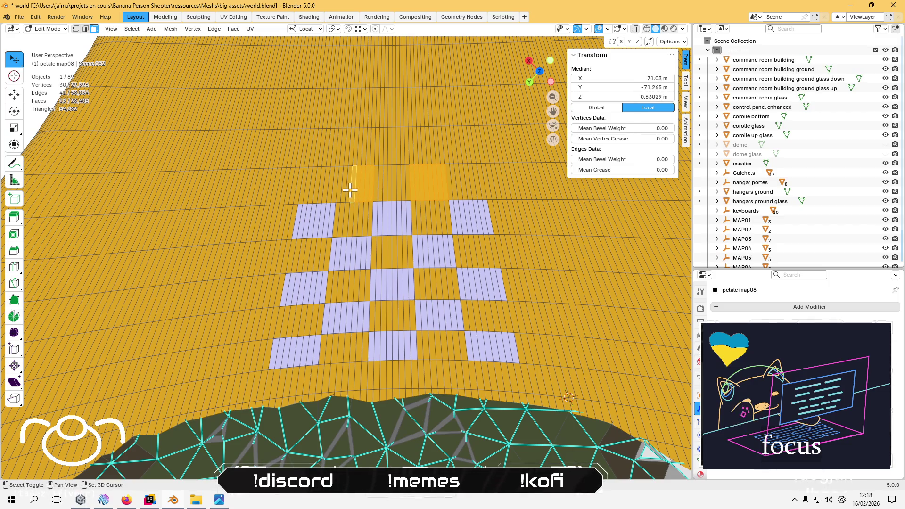
pyautogui.keyDown('shift'); pyautogui.click(343, 188); pyautogui.keyUp('shift')
pyautogui.keyDown('shift'); pyautogui.click(337, 189); pyautogui.keyUp('shift')
pyautogui.scroll(-5, 253, 262)
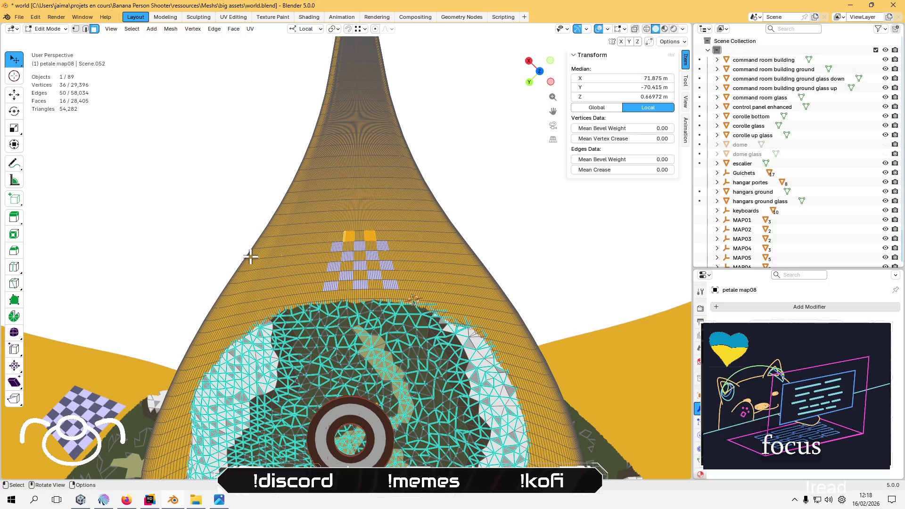
pyautogui.scroll(2, 253, 256)
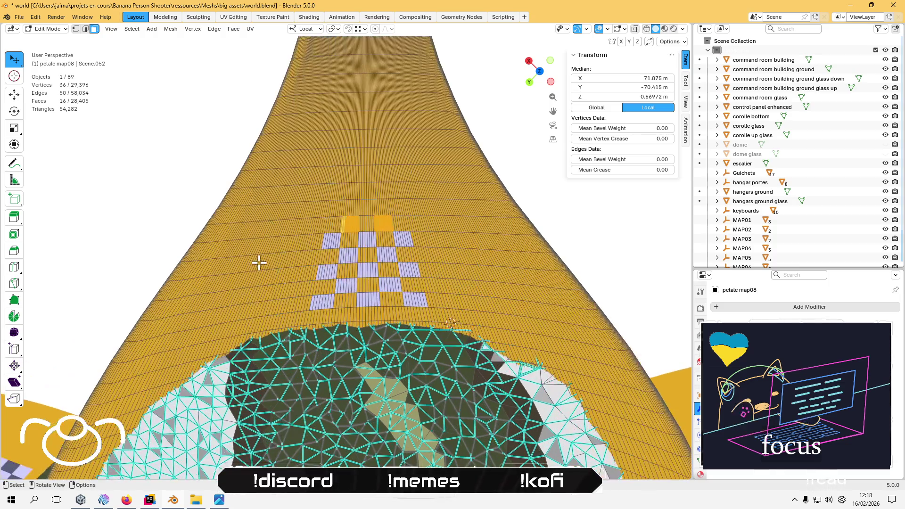
pyautogui.scroll(-2, 259, 262)
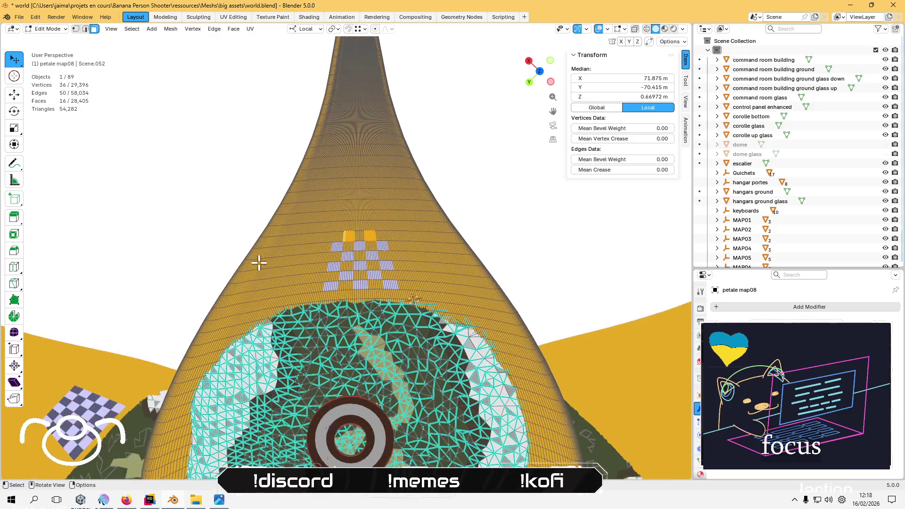
pyautogui.scroll(4, 259, 262)
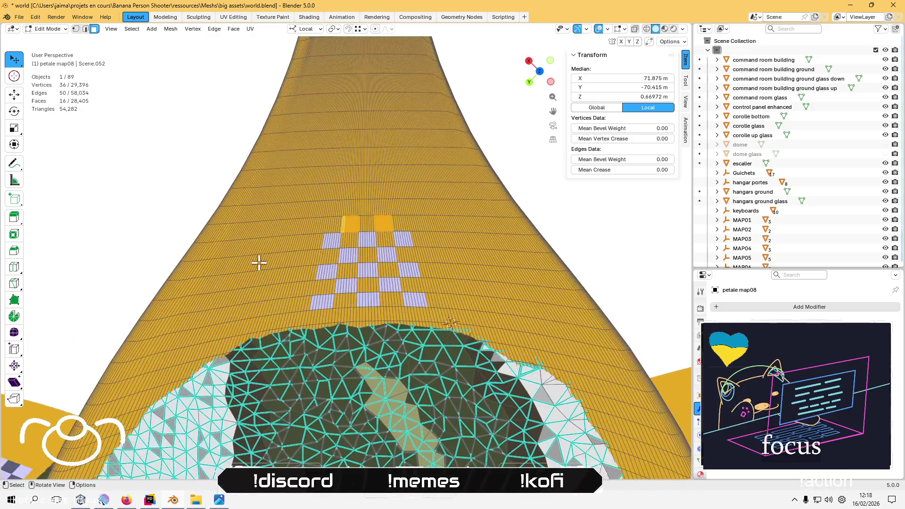
# - Add the face strips of a yellow square on the pad's left side to the selection
pyautogui.keyDown('shift'); pyautogui.click(269, 324); pyautogui.keyUp('shift')
pyautogui.keyDown('shift'); pyautogui.click(249, 324); pyautogui.keyUp('shift')
pyautogui.keyDown('shift'); pyautogui.click(244, 325); pyautogui.keyUp('shift')
pyautogui.keyDown('shift'); pyautogui.click(237, 325); pyautogui.keyUp('shift')
pyautogui.keyDown('shift'); pyautogui.click(231, 324); pyautogui.keyUp('shift')
# - Pan across the pad and add two more yellow squares, reaching 40 selected faces
pyautogui.scroll(5, 280, 285)
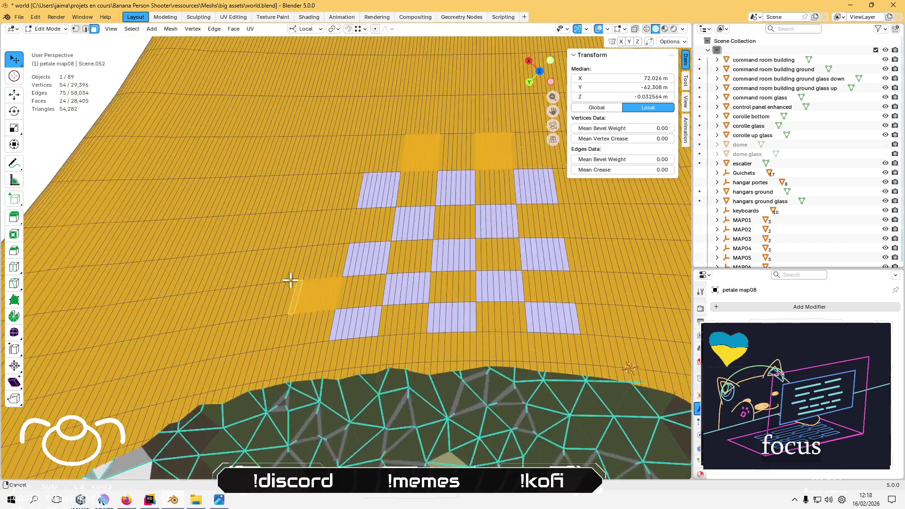
pyautogui.hscroll(1, 413, 240)
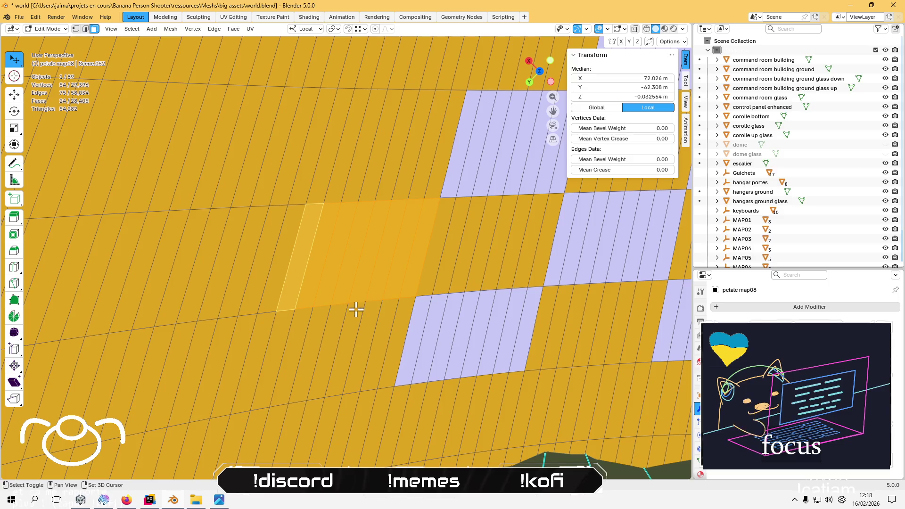
pyautogui.moveTo(351, 184)
pyautogui.mouseDown()
pyautogui.moveTo(291, 268)
pyautogui.moveTo(196, 295)
pyautogui.mouseUp()
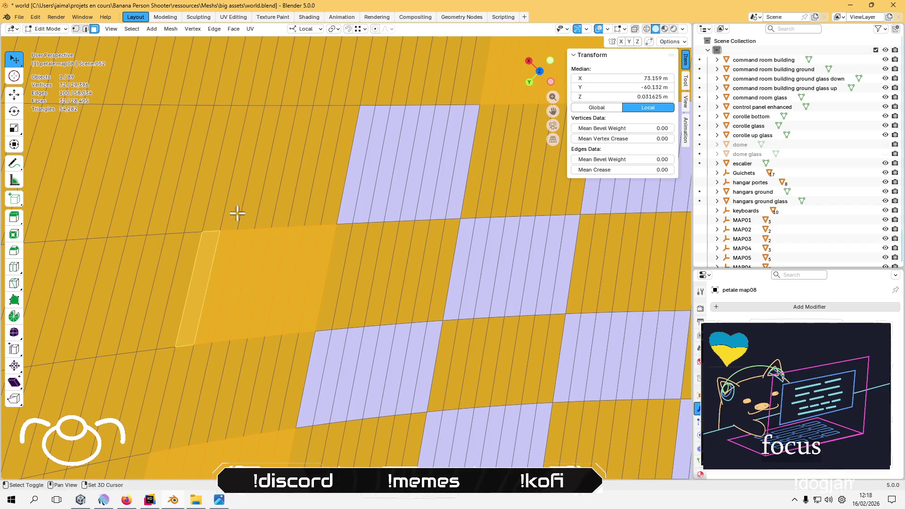
pyautogui.scroll(-5, 283, 230)
pyautogui.scroll(3, 336, 201)
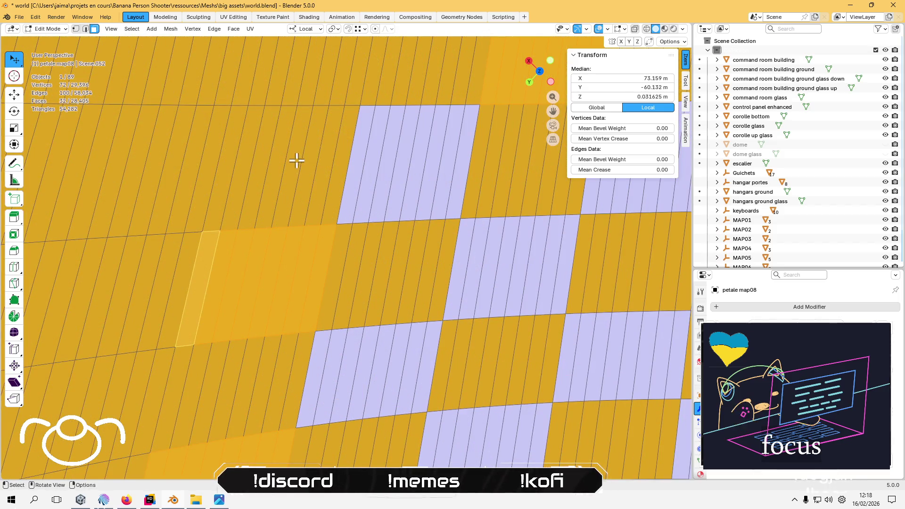
pyautogui.scroll(3, 296, 161)
pyautogui.moveTo(353, 146); pyautogui.dragTo(437, 278)
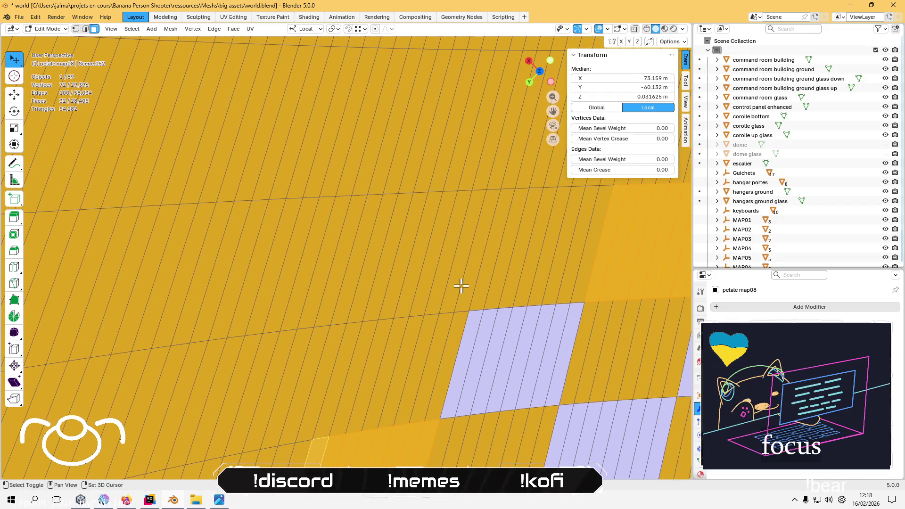
pyautogui.keyDown('shift'); pyautogui.click(453, 287); pyautogui.keyUp('shift')
pyautogui.keyDown('shift'); pyautogui.click(438, 288); pyautogui.keyUp('shift')
pyautogui.keyDown('shift'); pyautogui.click(429, 289); pyautogui.keyUp('shift')
pyautogui.keyDown('shift'); pyautogui.click(414, 285); pyautogui.keyUp('shift')
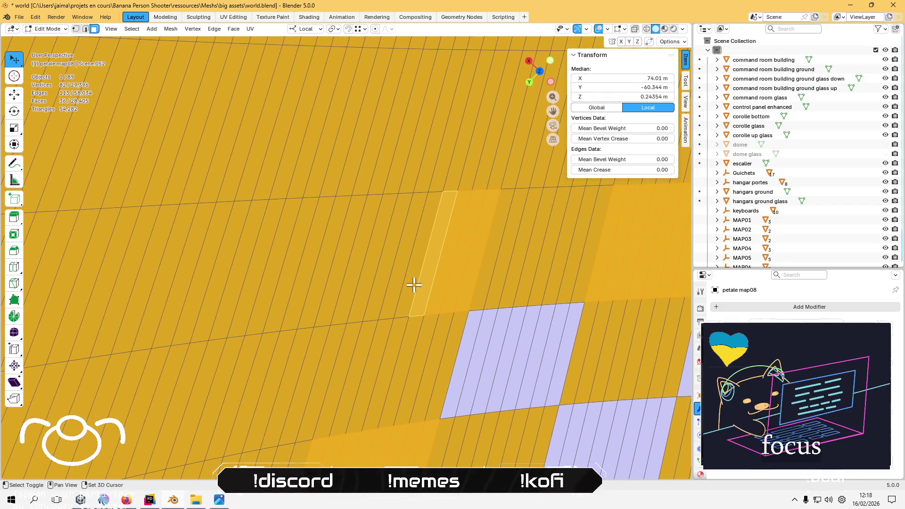
pyautogui.keyDown('shift'); pyautogui.click(406, 285); pyautogui.keyUp('shift')
pyautogui.keyDown('shift'); pyautogui.click(400, 286); pyautogui.keyUp('shift')
pyautogui.keyDown('shift'); pyautogui.click(381, 286); pyautogui.keyUp('shift')
pyautogui.keyDown('shift'); pyautogui.click(367, 286); pyautogui.keyUp('shift')
pyautogui.scroll(-3, 365, 290)
pyautogui.scroll(-2, 369, 297)
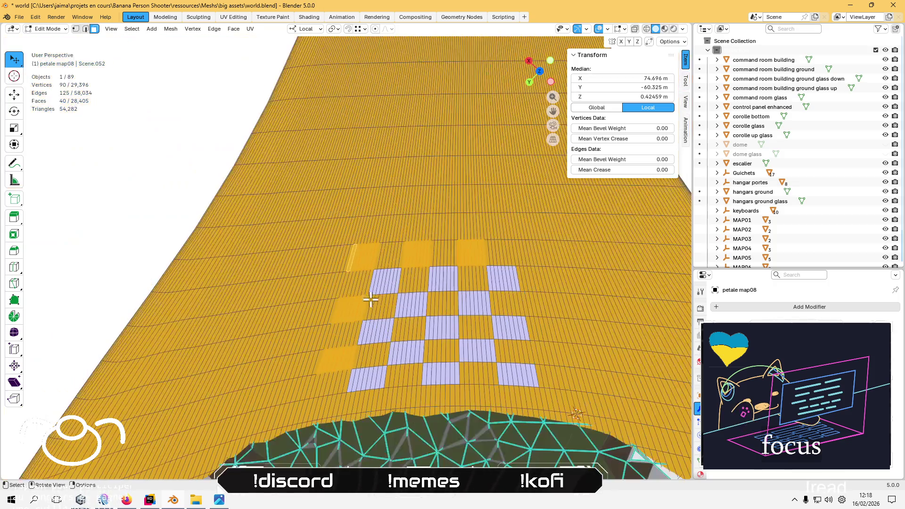
# - Fill the selected squares lavender with Vertex Paint's Set Vertex Colors, then return to Edit Mode
pyautogui.click(62, 28)
pyautogui.click(62, 71)
pyautogui.click(148, 28)
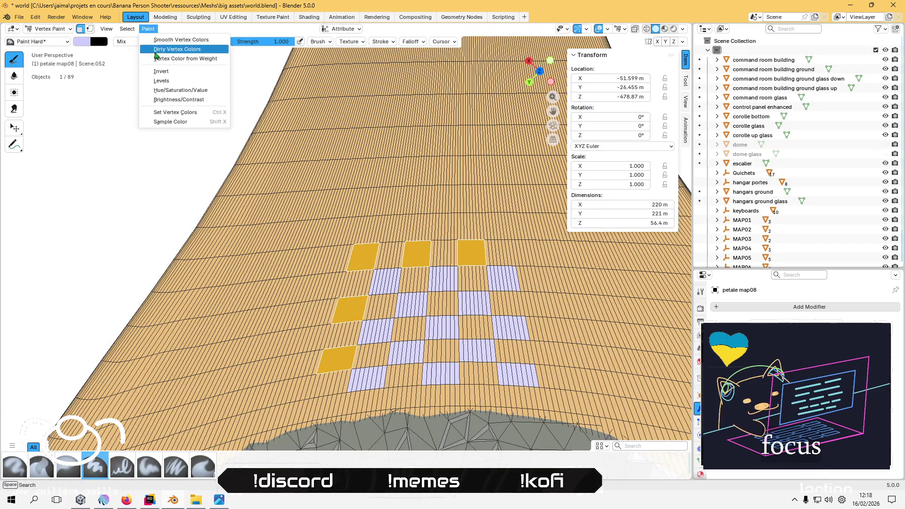
pyautogui.click(175, 112)
pyautogui.click(49, 29)
pyautogui.click(49, 50)
# - Select the thin face strips of the next square beside the checkerboard's right edge
pyautogui.scroll(4, 507, 242)
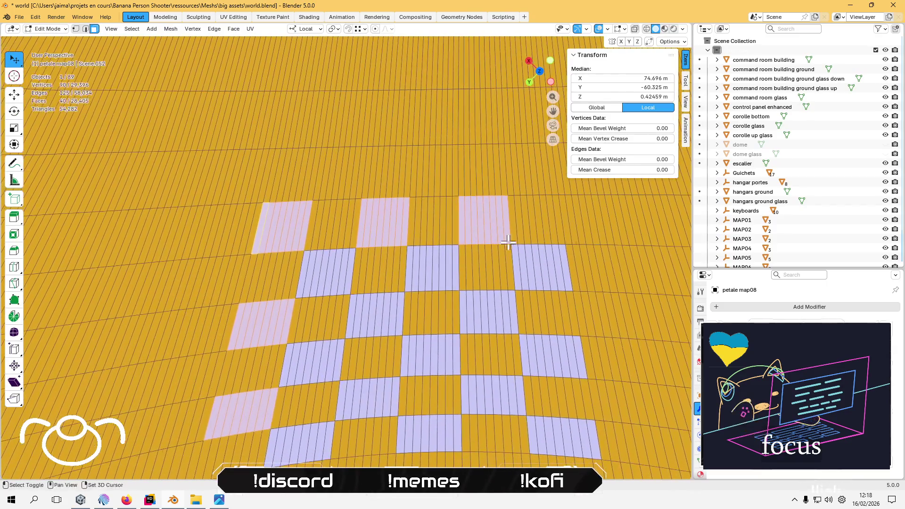
pyautogui.click(556, 221)
pyautogui.keyDown('shift'); pyautogui.click(512, 218); pyautogui.keyUp('shift')
pyautogui.keyDown('shift'); pyautogui.click(518, 220); pyautogui.keyUp('shift')
pyautogui.keyDown('shift'); pyautogui.click(527, 220); pyautogui.keyUp('shift')
pyautogui.keyDown('shift'); pyautogui.click(537, 220); pyautogui.keyUp('shift')
pyautogui.keyDown('shift'); pyautogui.click(542, 219); pyautogui.keyUp('shift')
pyautogui.keyDown('shift'); pyautogui.click(548, 220); pyautogui.keyUp('shift')
pyautogui.keyDown('shift'); pyautogui.click(530, 221); pyautogui.keyUp('shift')
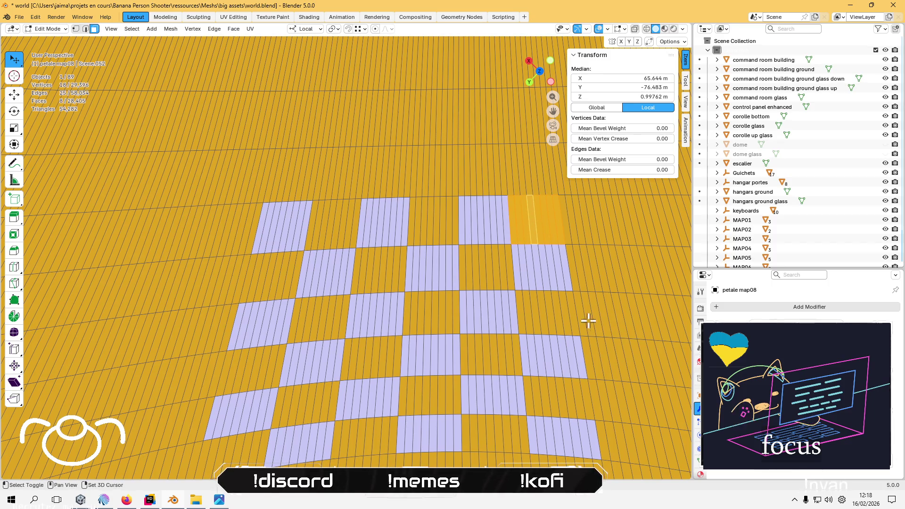
pyautogui.keyDown('shift'); pyautogui.click(570, 314); pyautogui.keyUp('shift')
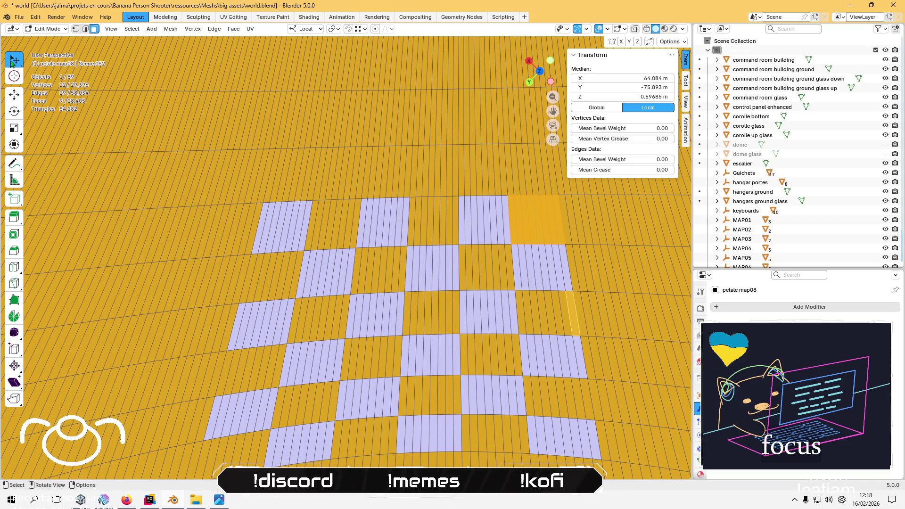
pyautogui.moveTo(14, 60); pyautogui.dragTo(47, 99)
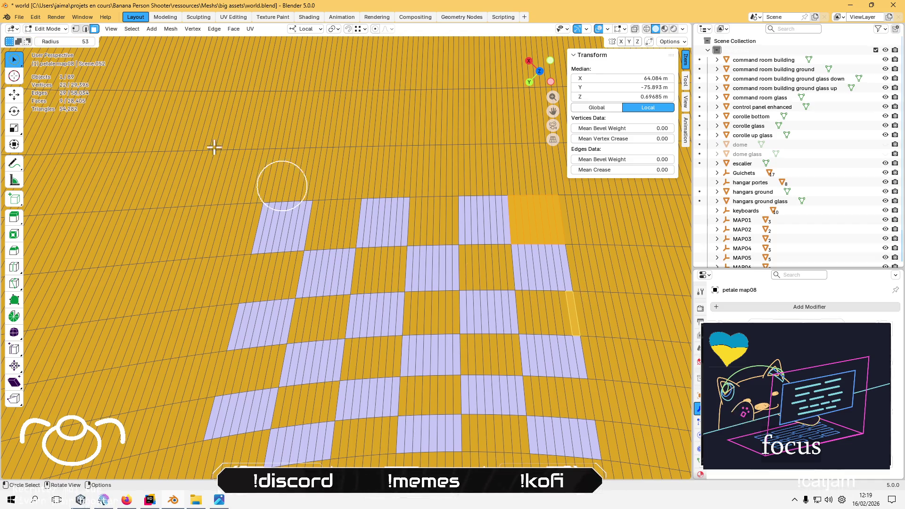
# - Set the circle select radius to 29 and brush over the yellow squares in the top three rows
pyautogui.click(62, 42)
pyautogui.write('29')
pyautogui.press('Return')
pyautogui.keyDown('shift'); pyautogui.moveTo(531, 313); pyautogui.dragTo(545, 317); pyautogui.keyUp('shift')
pyautogui.keyDown('shift'); pyautogui.moveTo(482, 272); pyautogui.dragTo(490, 270); pyautogui.keyUp('shift')
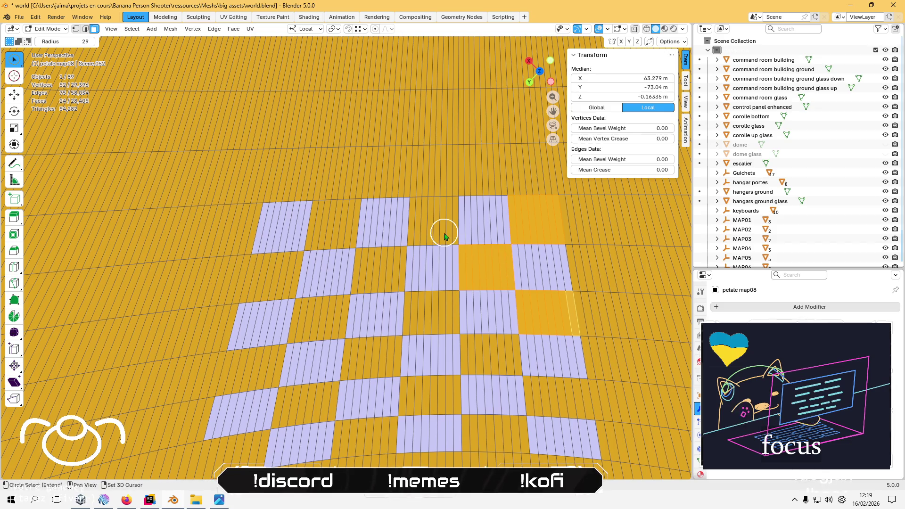
pyautogui.moveTo(427, 231)
pyautogui.keyDown('shift'); pyautogui.mouseDown()
pyautogui.moveTo(440, 226)
pyautogui.moveTo(329, 222)
pyautogui.moveTo(338, 229)
pyautogui.mouseUp(); pyautogui.keyUp('shift')
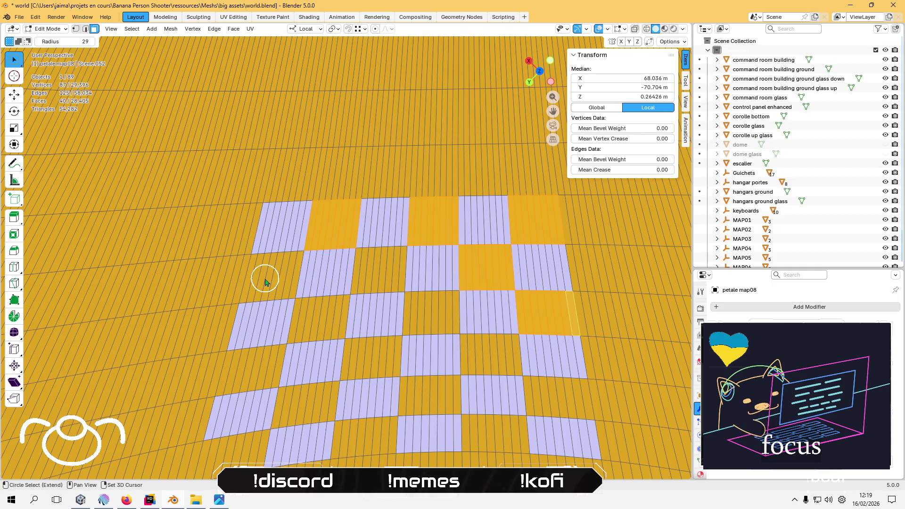
pyautogui.keyDown('shift'); pyautogui.moveTo(265, 280); pyautogui.dragTo(276, 280); pyautogui.keyUp('shift')
pyautogui.moveTo(371, 268); pyautogui.dragTo(387, 271)
pyautogui.moveTo(419, 321); pyautogui.dragTo(434, 313)
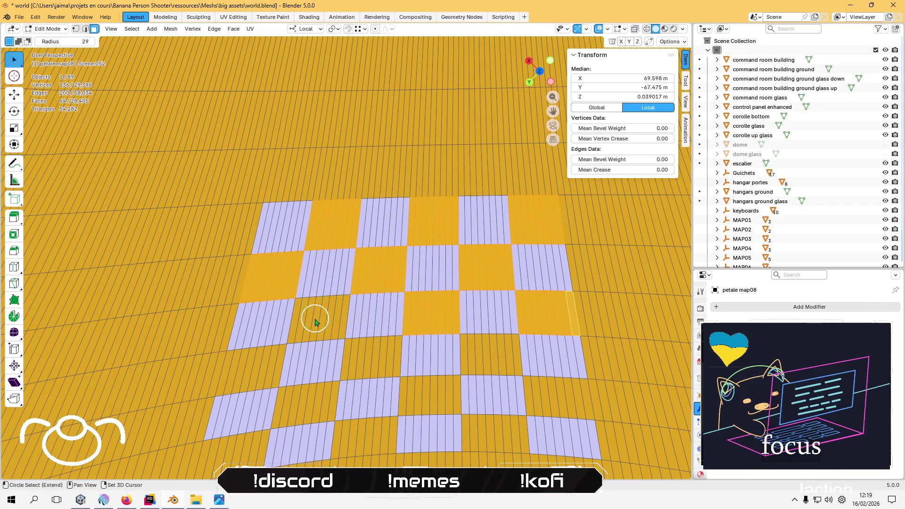
# - Brush over the remaining yellow squares down to the bottom row, totalling 144 faces
pyautogui.moveTo(316, 322); pyautogui.dragTo(315, 323)
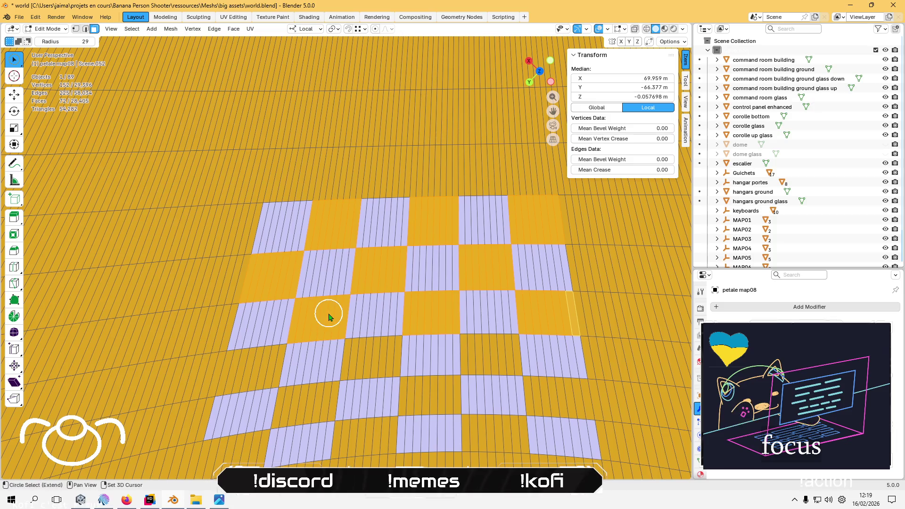
pyautogui.moveTo(238, 363); pyautogui.dragTo(238, 371)
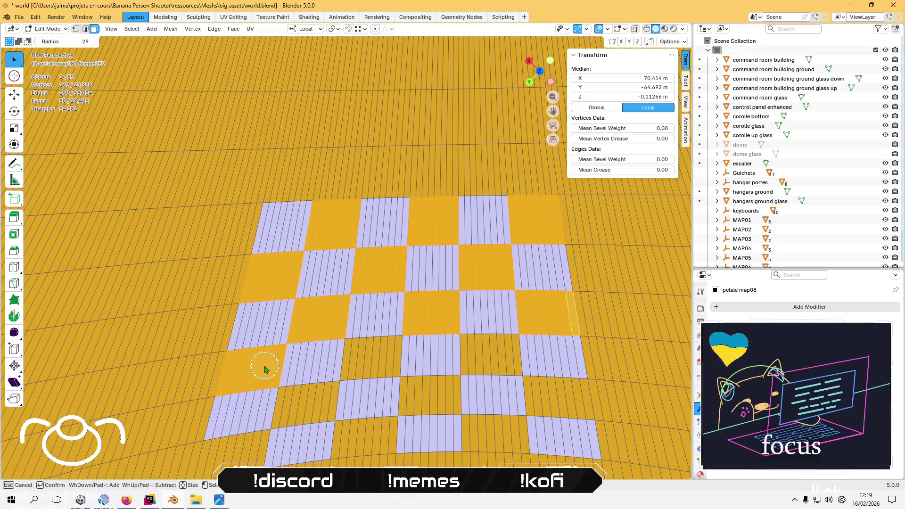
pyautogui.moveTo(295, 400); pyautogui.dragTo(307, 403)
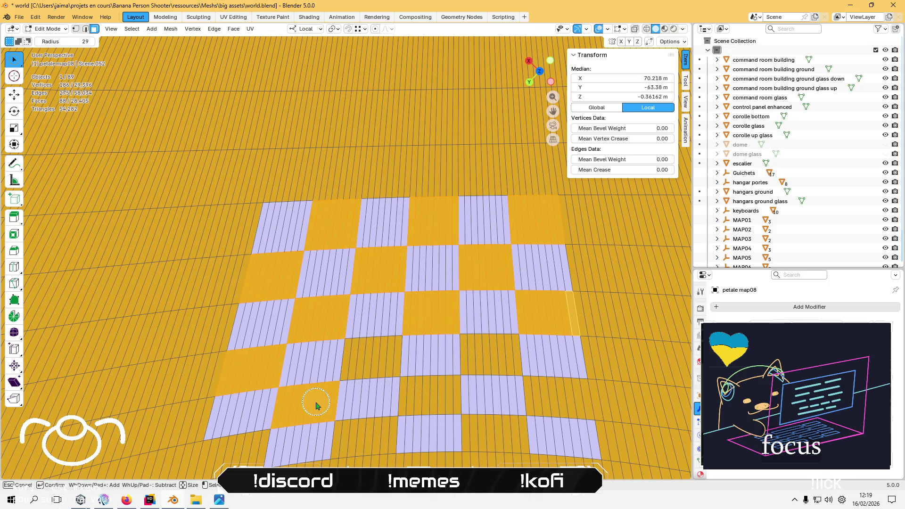
pyautogui.moveTo(359, 355); pyautogui.dragTo(379, 357)
pyautogui.moveTo(474, 362)
pyautogui.mouseDown()
pyautogui.moveTo(485, 354)
pyautogui.moveTo(474, 370)
pyautogui.moveTo(414, 394)
pyautogui.moveTo(571, 396)
pyautogui.moveTo(560, 405)
pyautogui.mouseUp()
pyautogui.moveTo(474, 429); pyautogui.dragTo(499, 430)
pyautogui.moveTo(350, 441); pyautogui.dragTo(376, 432)
pyautogui.moveTo(219, 460)
pyautogui.mouseDown()
pyautogui.moveTo(242, 461)
pyautogui.moveTo(252, 447)
pyautogui.mouseUp()
pyautogui.scroll(-10, 312, 337)
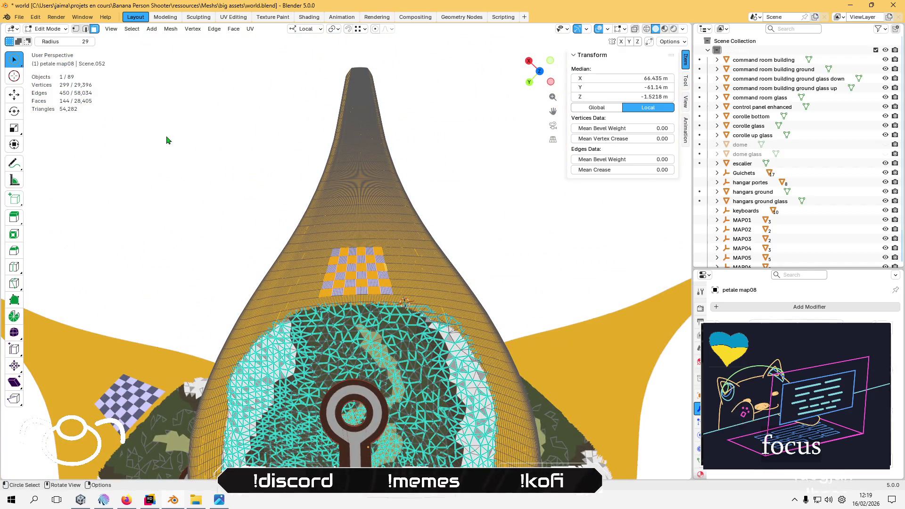
# - In Vertex Paint, eyedrop the neighbouring petal's checker colour and fill the selected squares with it
pyautogui.click(52, 29)
pyautogui.click(48, 70)
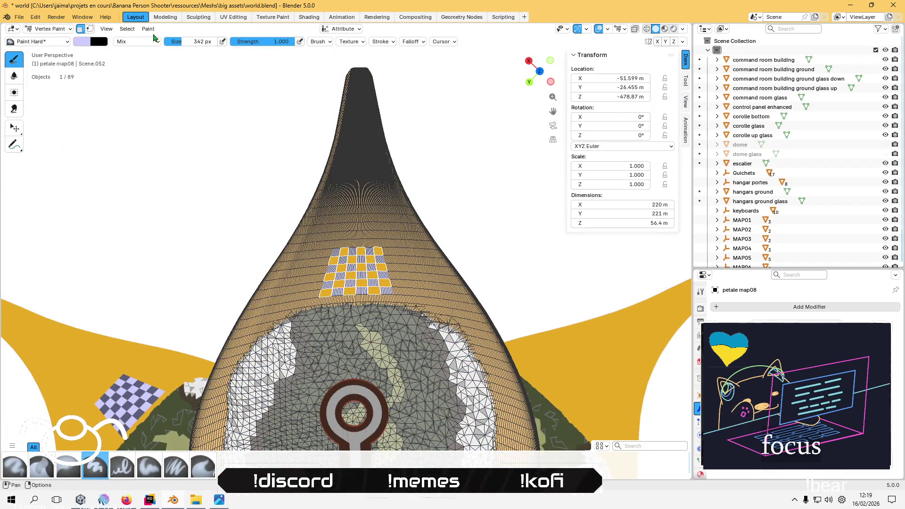
pyautogui.click(82, 42)
pyautogui.click(158, 192)
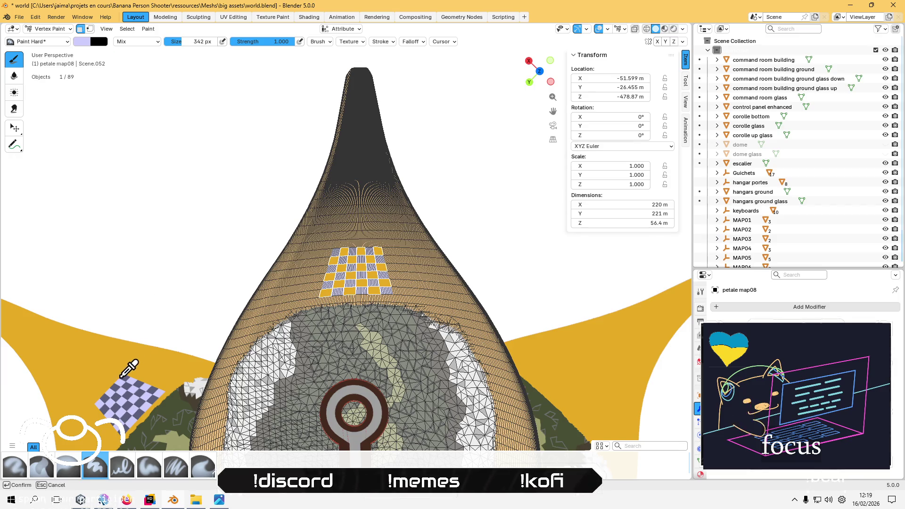
pyautogui.click(125, 377)
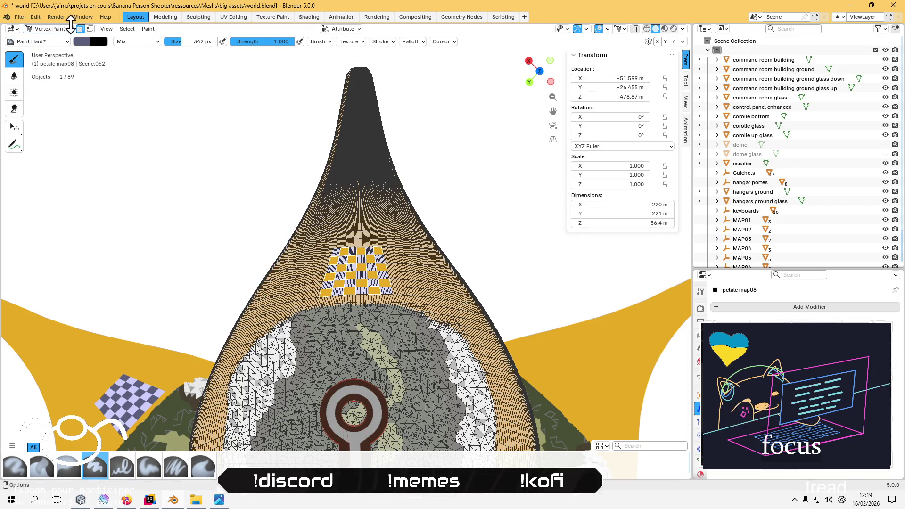
pyautogui.click(145, 29)
pyautogui.click(178, 111)
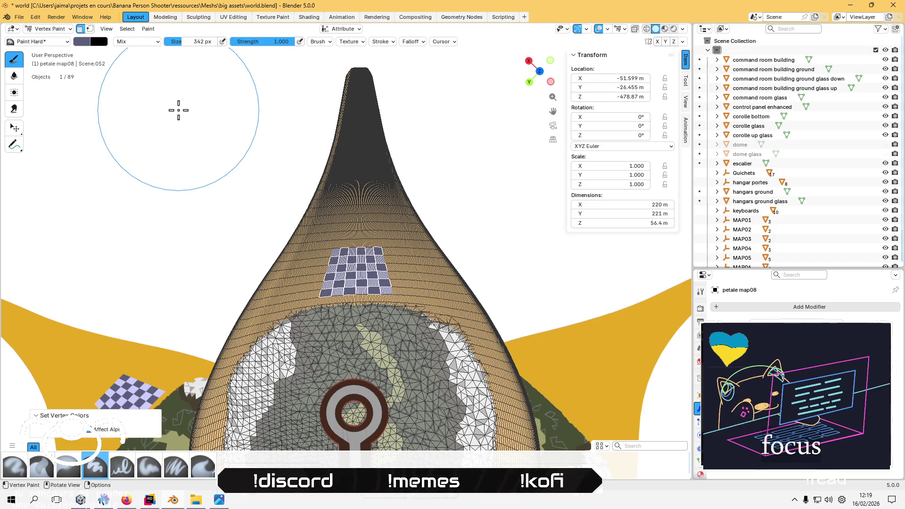
pyautogui.hotkey('alt', 'Tab')
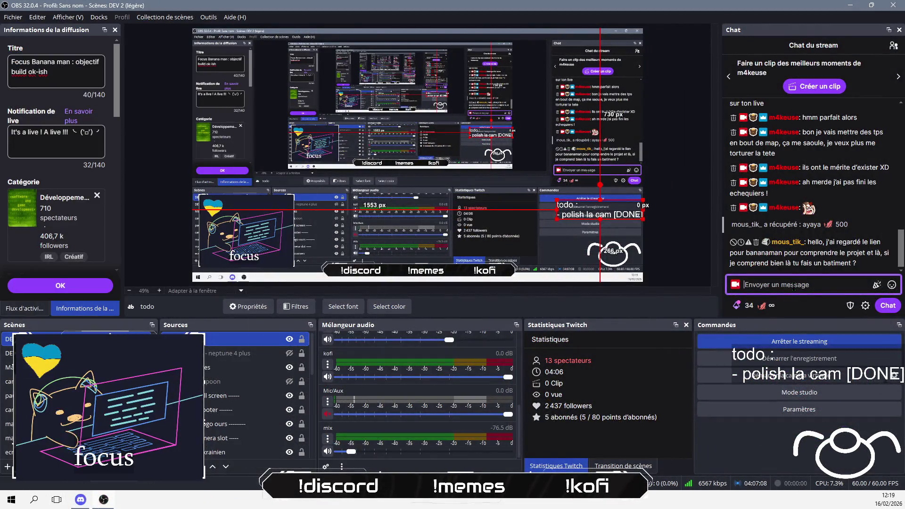
# - Send two chat messages, the second reading 'je fais une zone d'attraction pour les debris spatiaux'
pyautogui.write("j'ai tellement en")
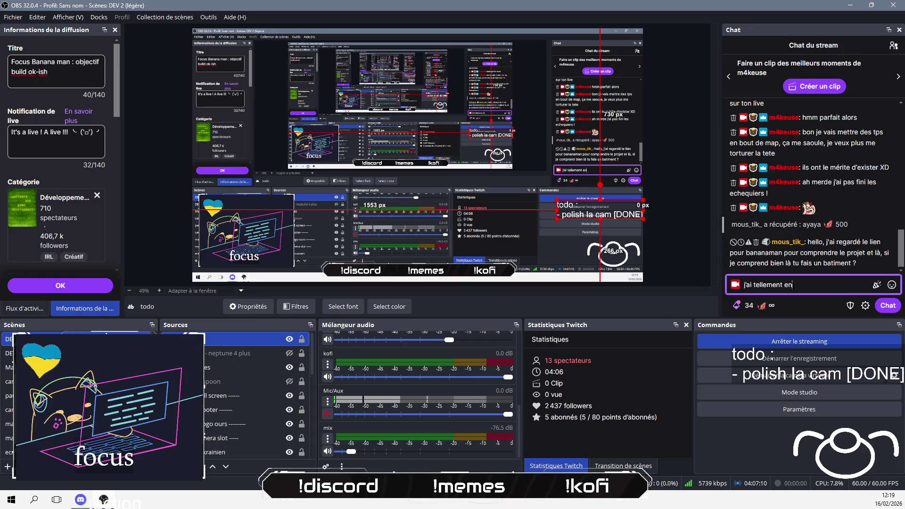
pyautogui.write('vie de me foutre ')
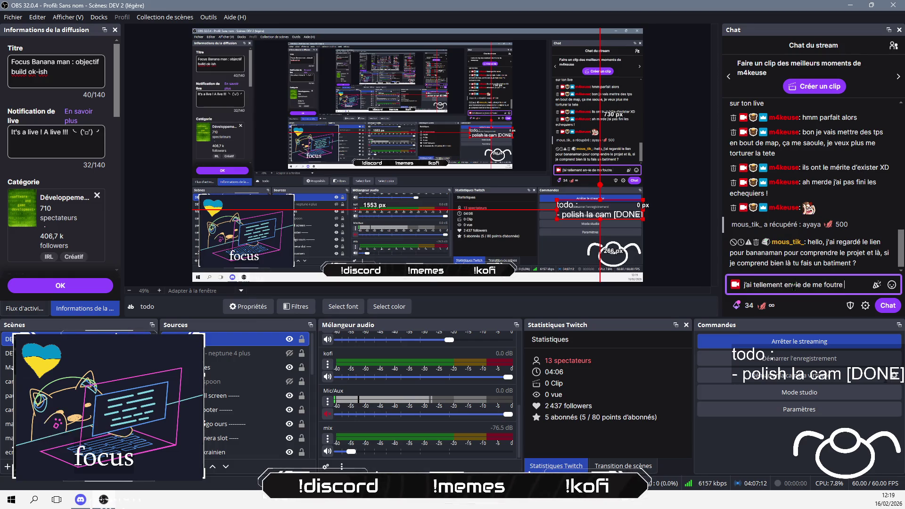
pyautogui.write('des')
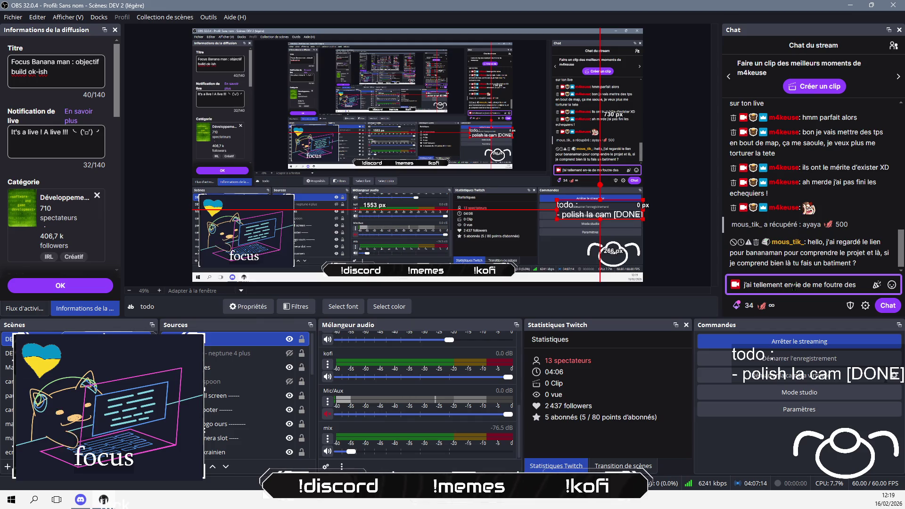
pyautogui.write(' baffes des fois')
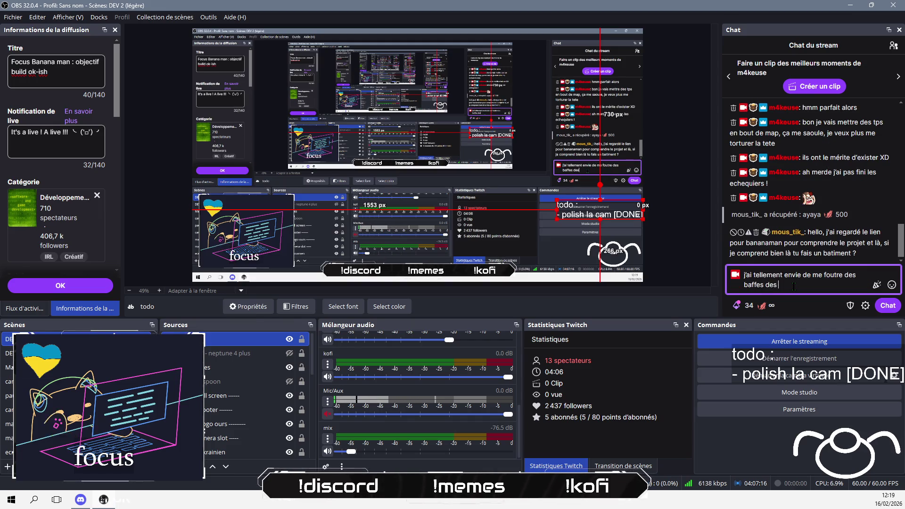
pyautogui.press('Return')
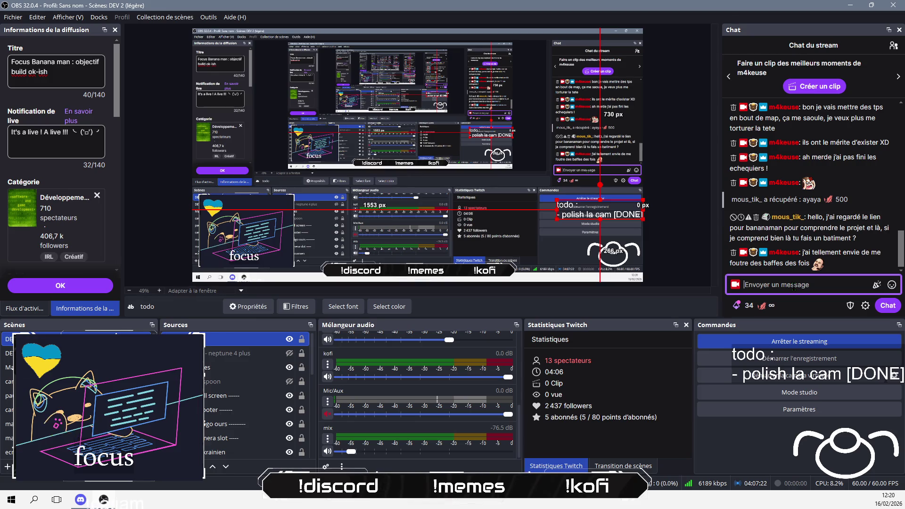
pyautogui.write('ej fais une')
pyautogui.press('BackSpace')
pyautogui.write('one')
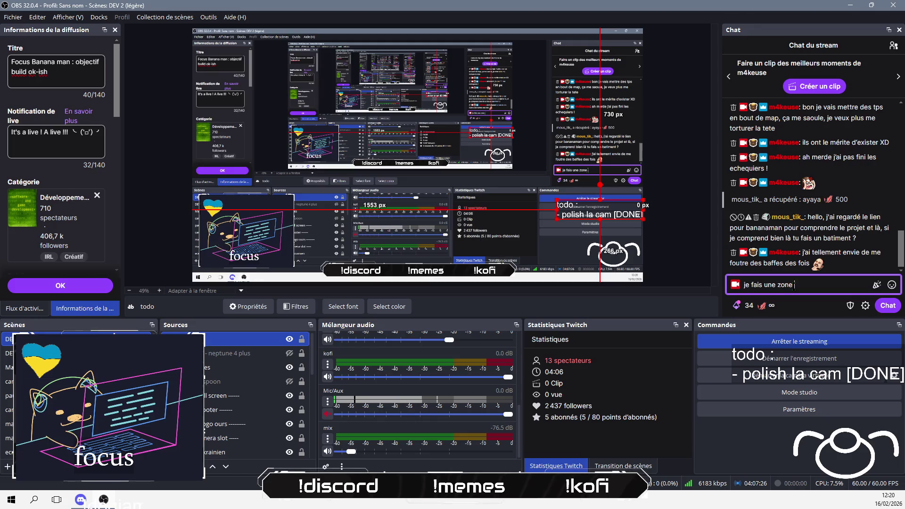
pyautogui.write(" d'attractio")
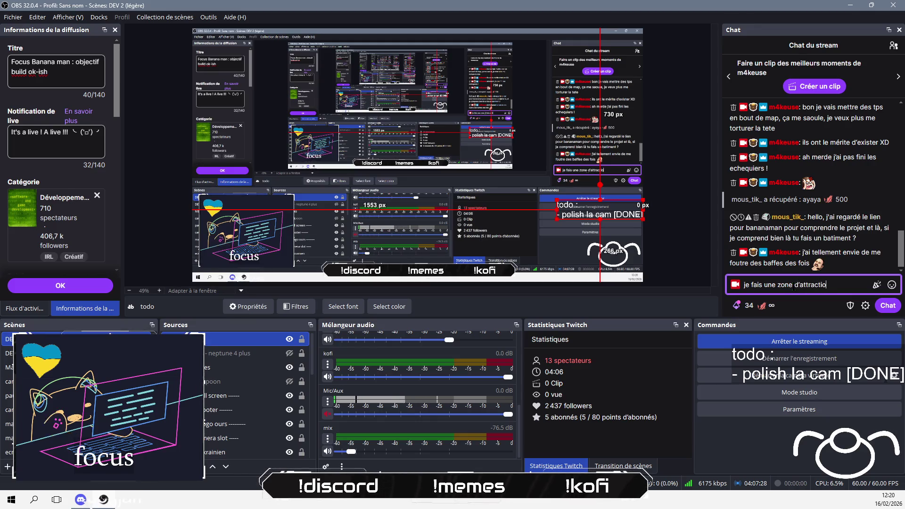
pyautogui.write(' debis')
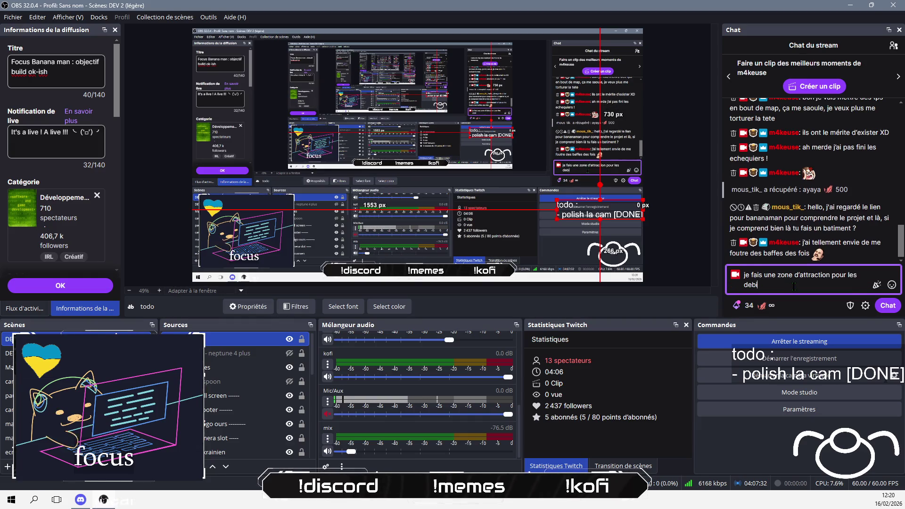
pyautogui.press('BackSpace')
pyautogui.press('BackSpace')
pyautogui.press('BackSpace')
pyautogui.write('ebris')
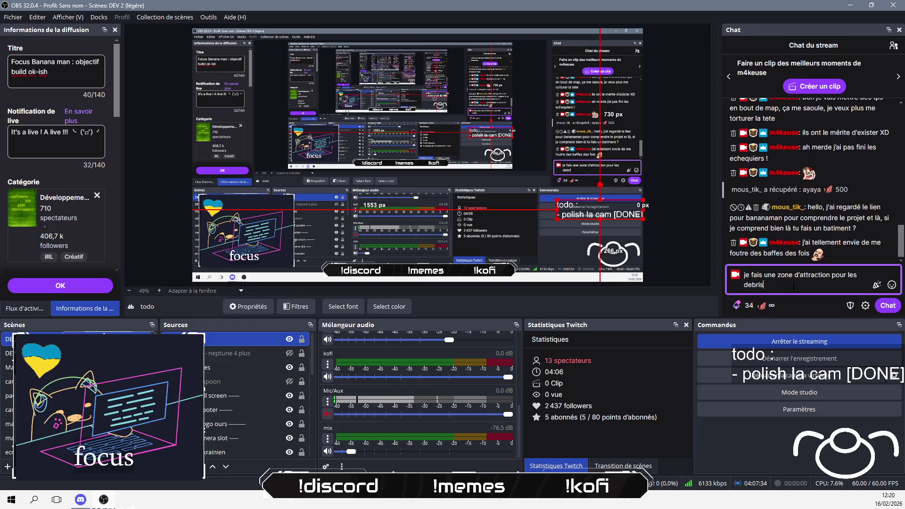
pyautogui.write('x')
pyautogui.press('Return')
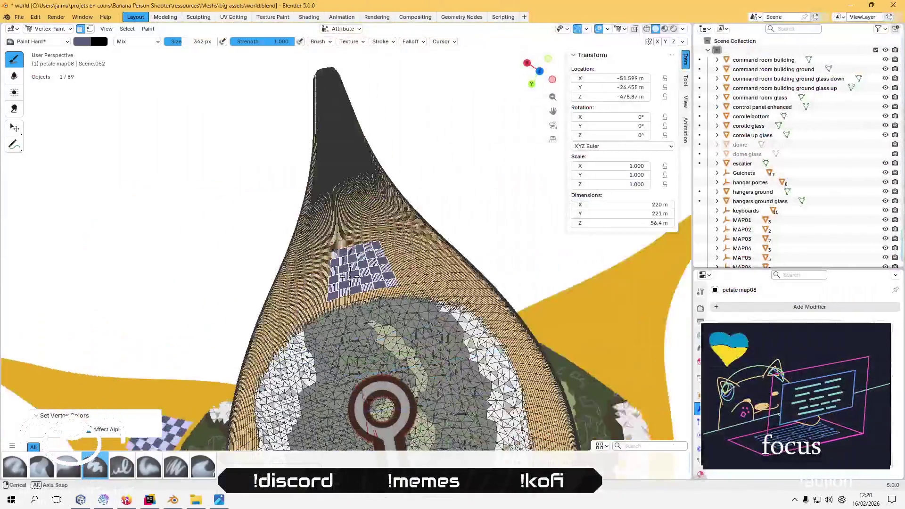
# - Put petale map08 back in Edit Mode, exit it, and start editing petale map02
pyautogui.scroll(-6, 247, 371)
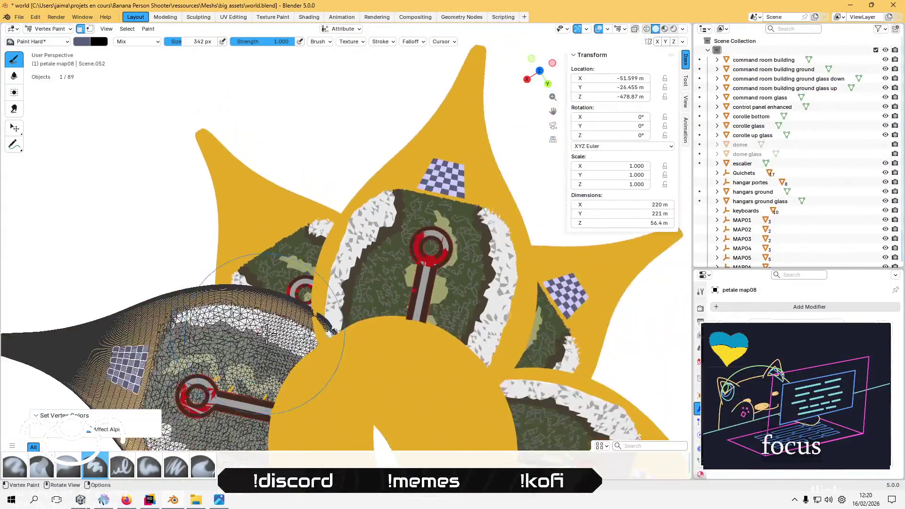
pyautogui.scroll(5, 283, 307)
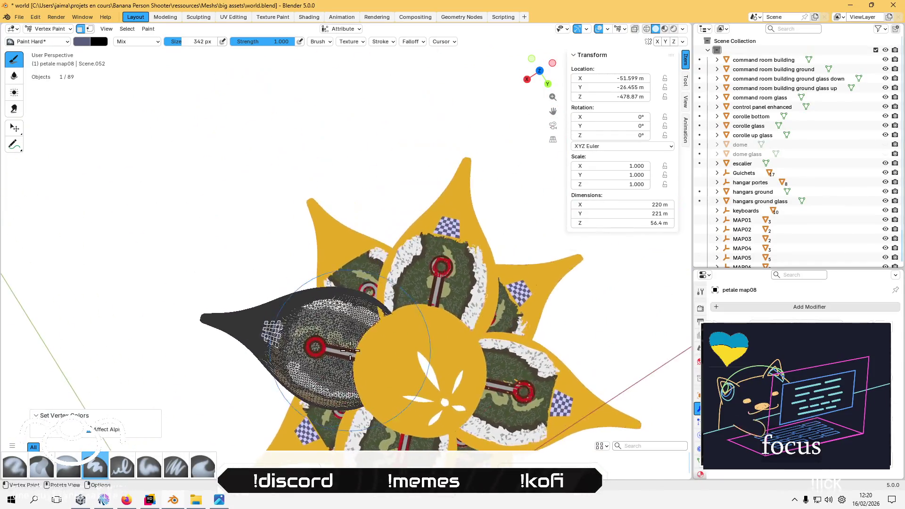
pyautogui.scroll(3, 309, 259)
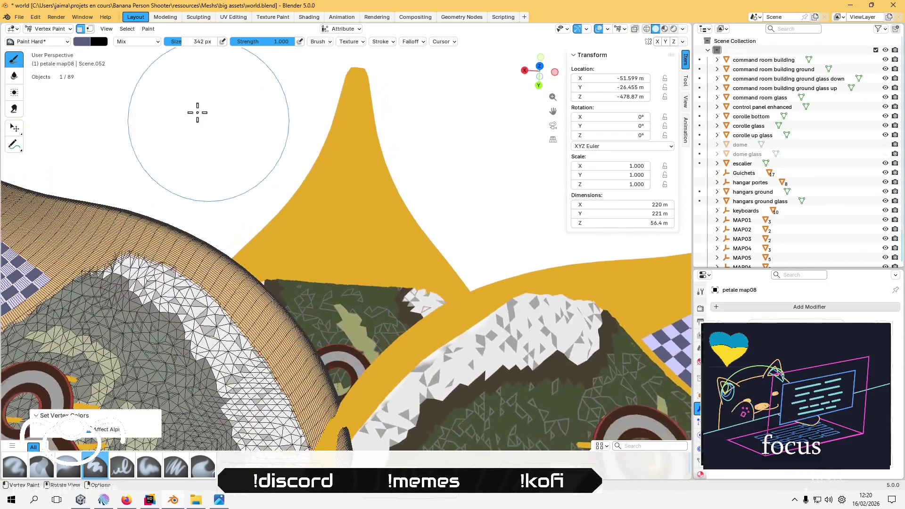
pyautogui.click(52, 28)
pyautogui.click(50, 50)
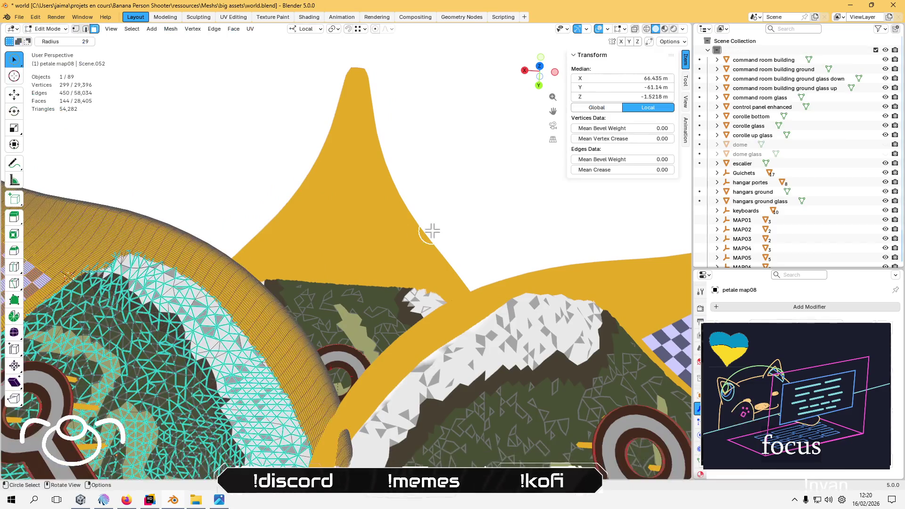
pyautogui.press('Tab')
pyautogui.click(367, 224)
pyautogui.press('Tab')
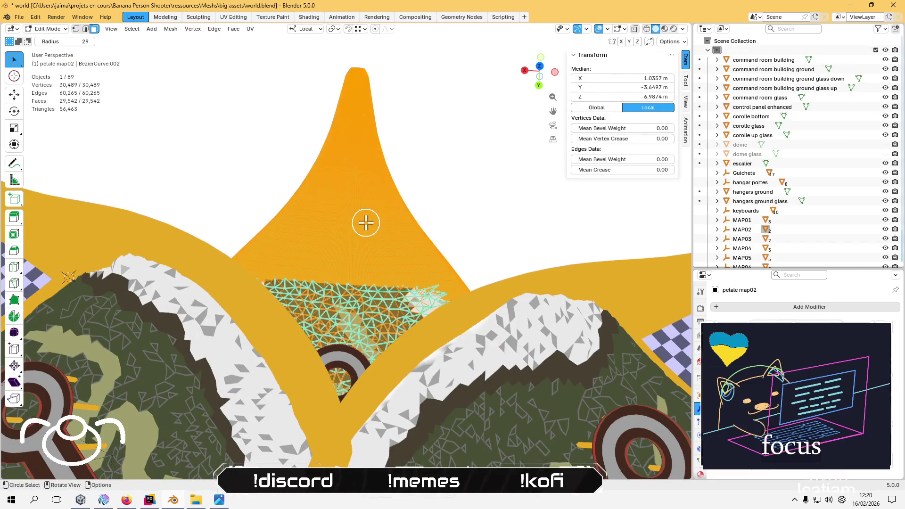
# - With the Tweak tool, select one face on the yellow tower and drag it up-left
pyautogui.scroll(4, 396, 292)
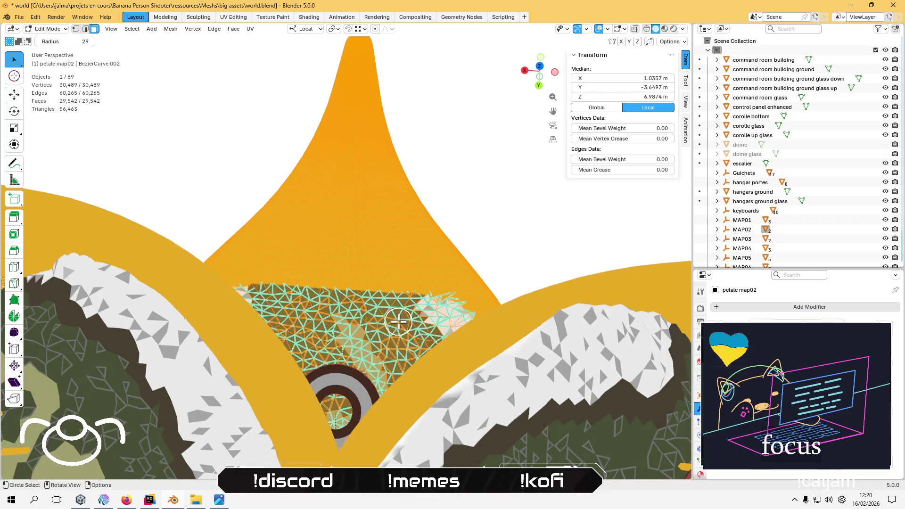
pyautogui.scroll(-4, 428, 293)
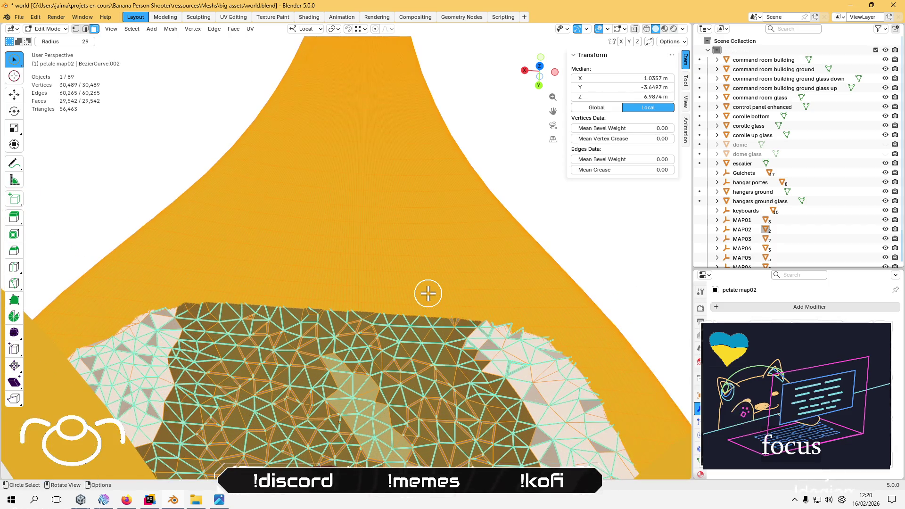
pyautogui.scroll(5, 356, 311)
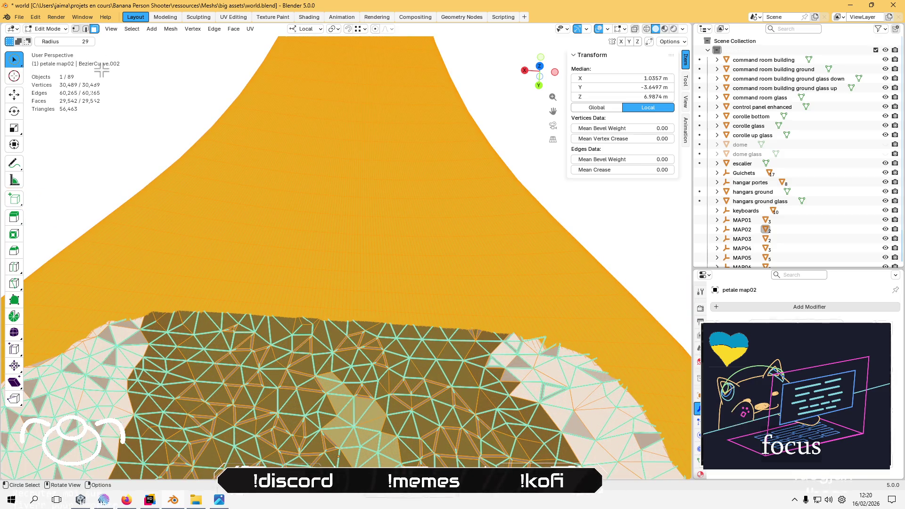
pyautogui.moveTo(14, 59); pyautogui.dragTo(47, 62)
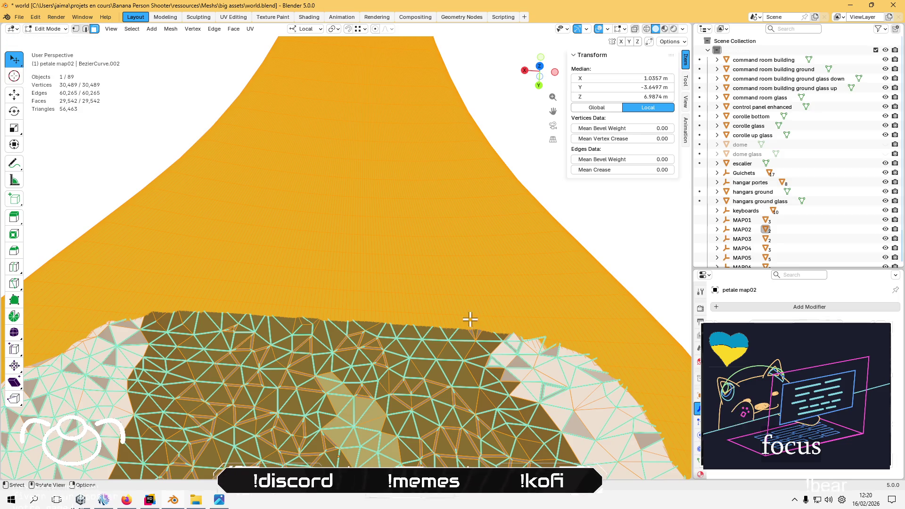
pyautogui.click(457, 317)
pyautogui.moveTo(475, 334); pyautogui.dragTo(447, 300)
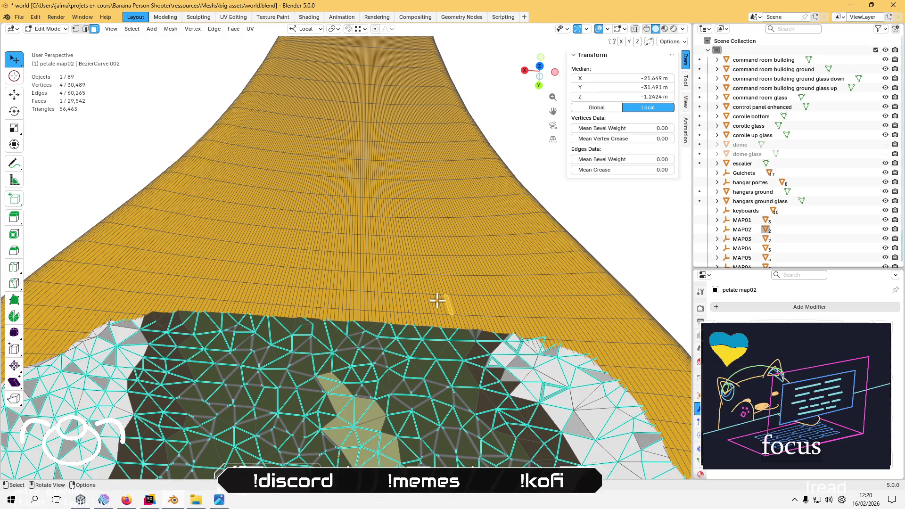
# - Check the whole petal in Object Mode, return to Edit Mode and undo the face adjustment
pyautogui.scroll(-8, 535, 344)
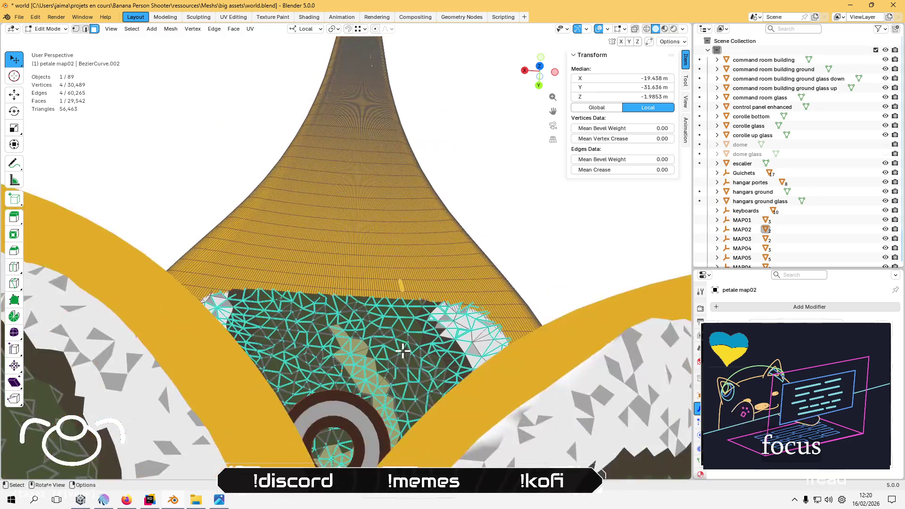
pyautogui.scroll(-3, 353, 354)
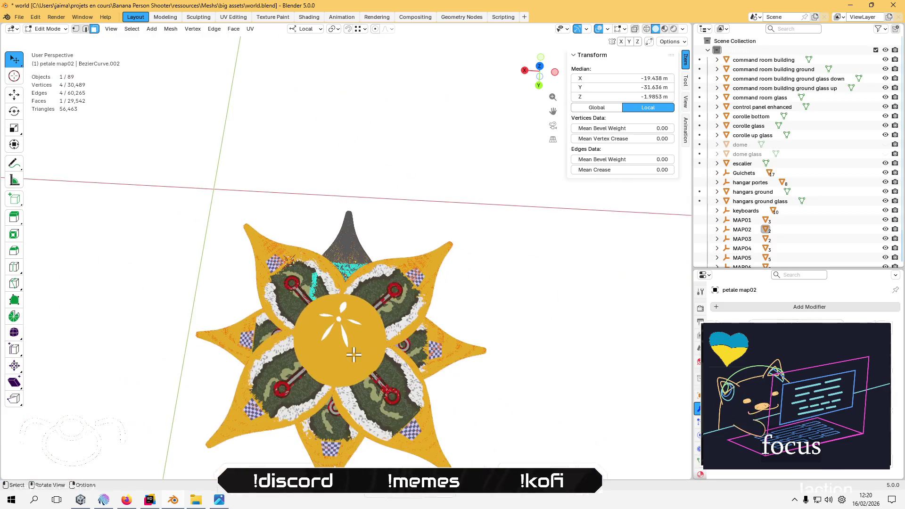
pyautogui.scroll(10, 377, 324)
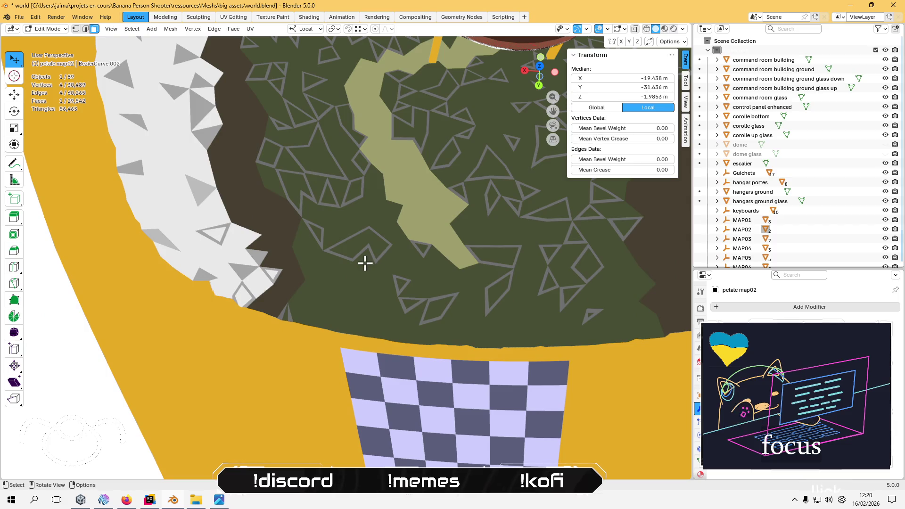
pyautogui.scroll(-8, 365, 263)
pyautogui.scroll(10, 362, 239)
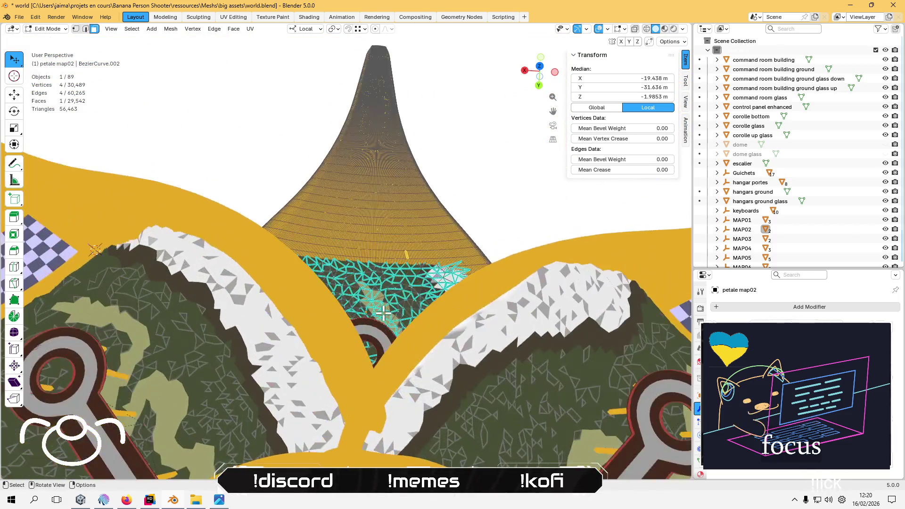
pyautogui.scroll(6, 383, 313)
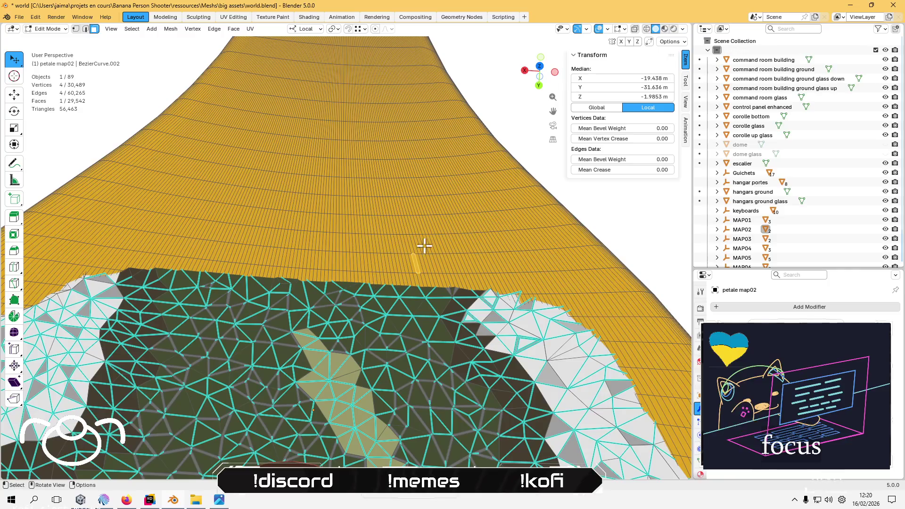
pyautogui.press('Tab')
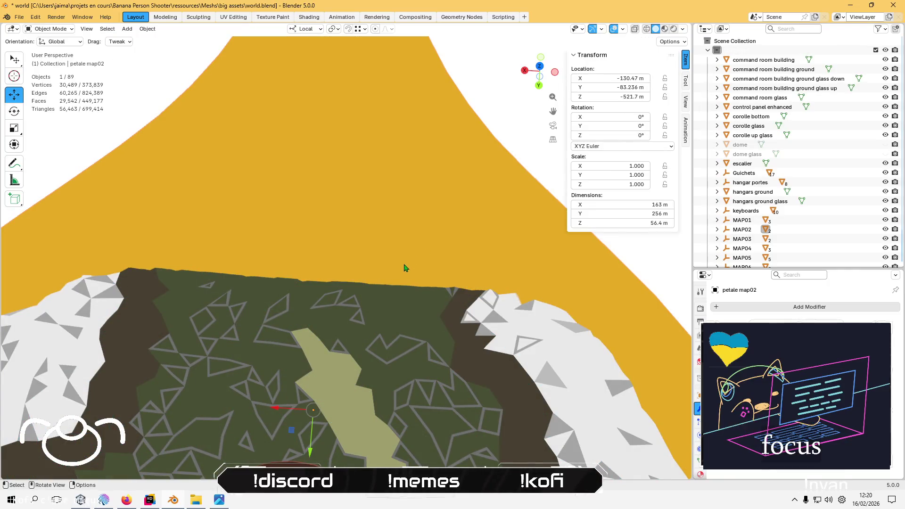
pyautogui.press('Tab')
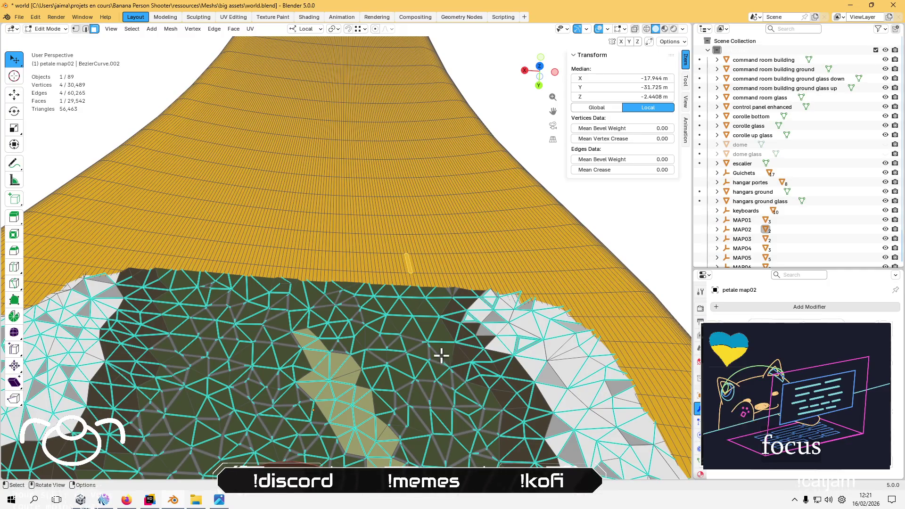
pyautogui.scroll(2, 411, 273)
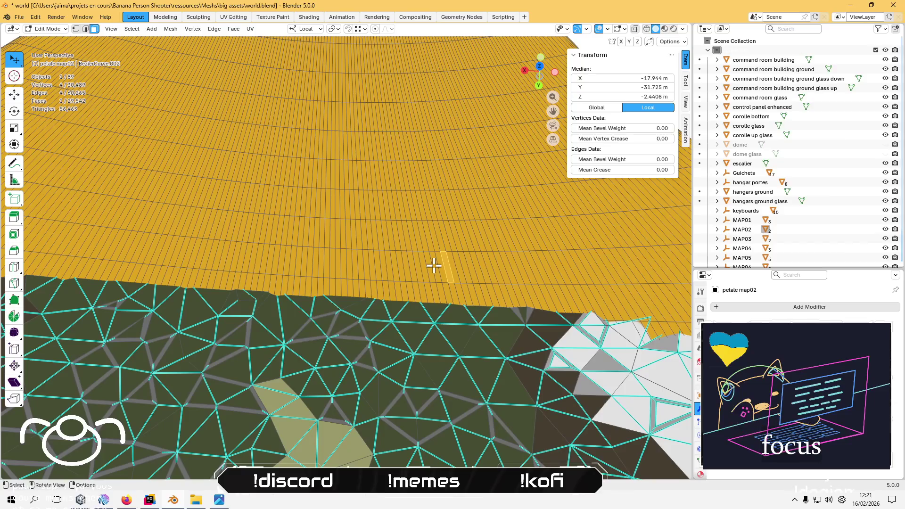
pyautogui.hotkey('ctrl', 'z')
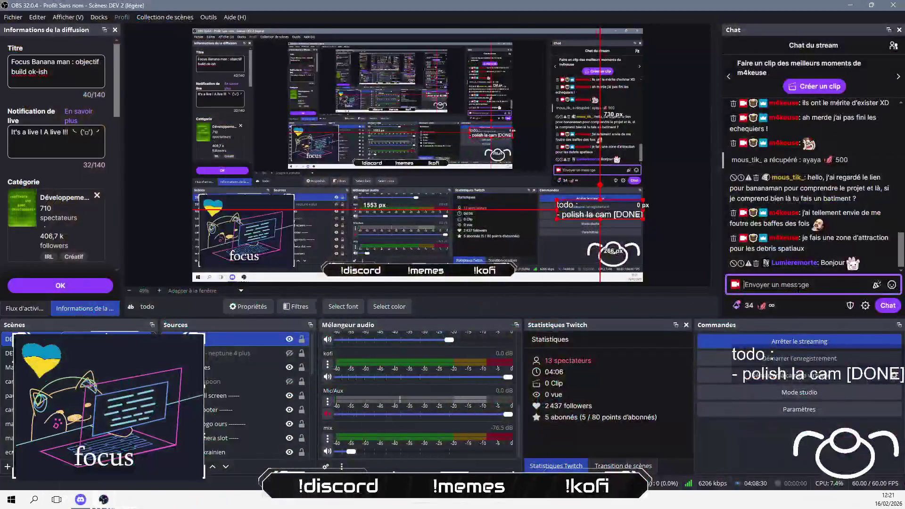
# - Post the greeting 'bienvenue sur ce live ou je finis ce que j'ai commence' and return to Blender
pyautogui.write('coucou /')
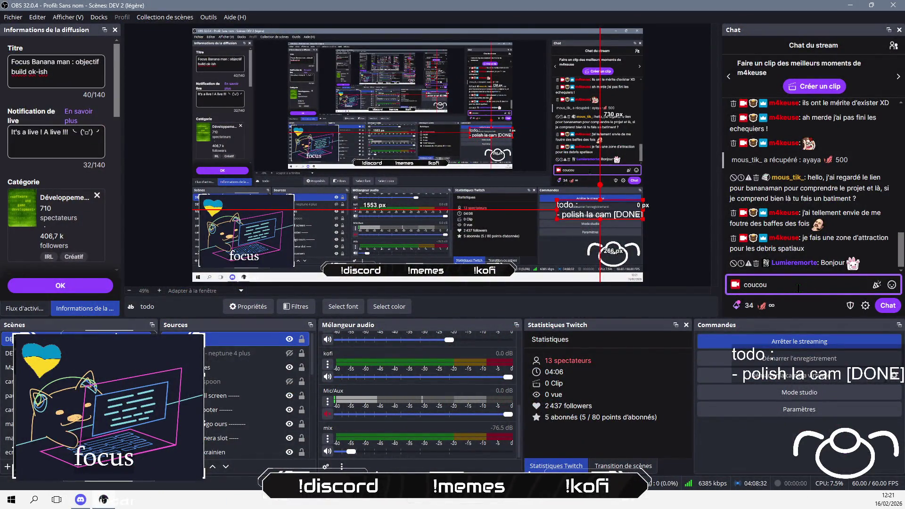
pyautogui.press('BackSpace')
pyautogui.write('\\o\\')
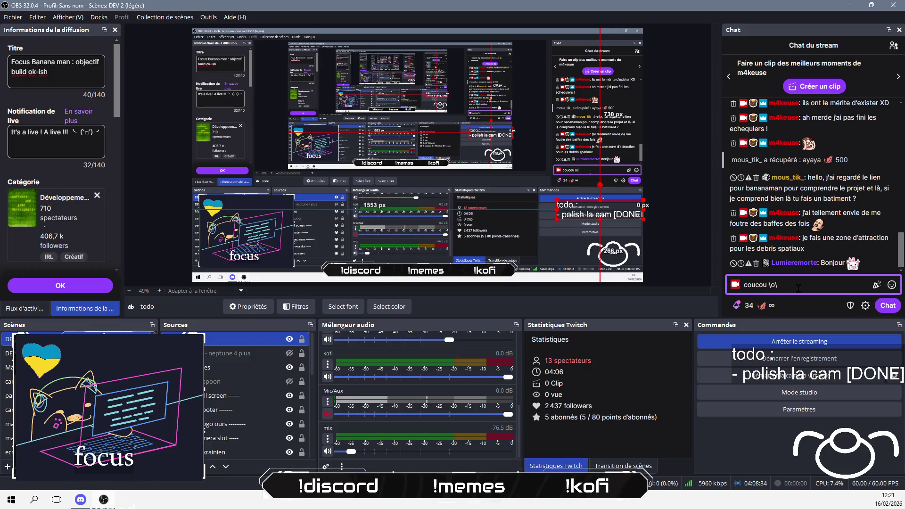
pyautogui.press('BackSpace')
pyautogui.write('/ bienvenue sur ce live ou')
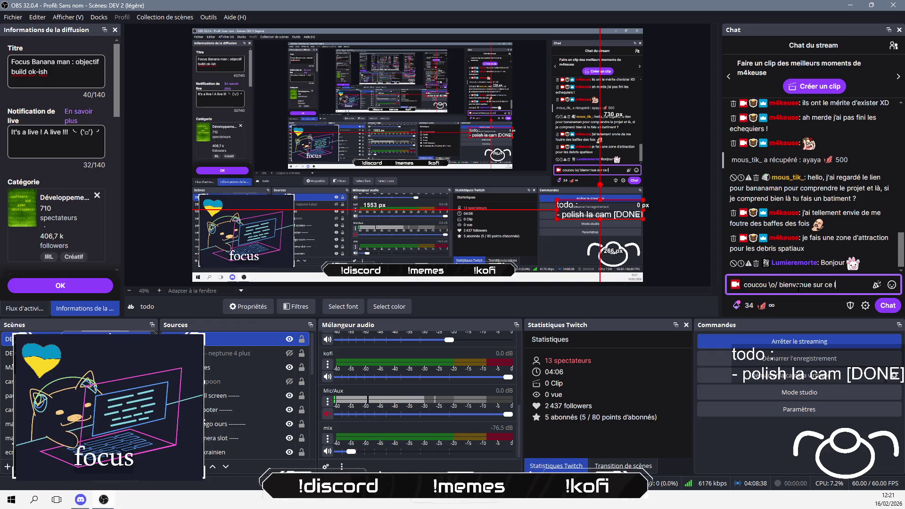
pyautogui.write(' je fi')
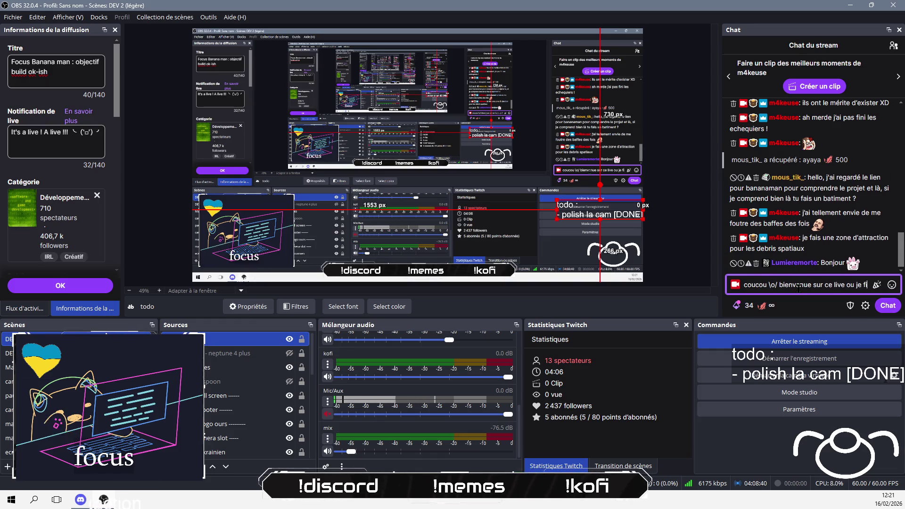
pyautogui.write("nis ce que j'ai commence")
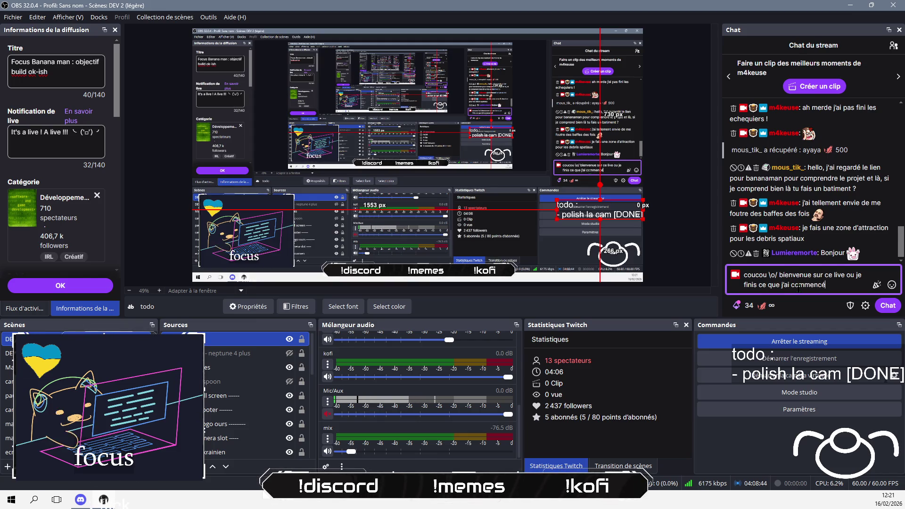
pyautogui.press('Return')
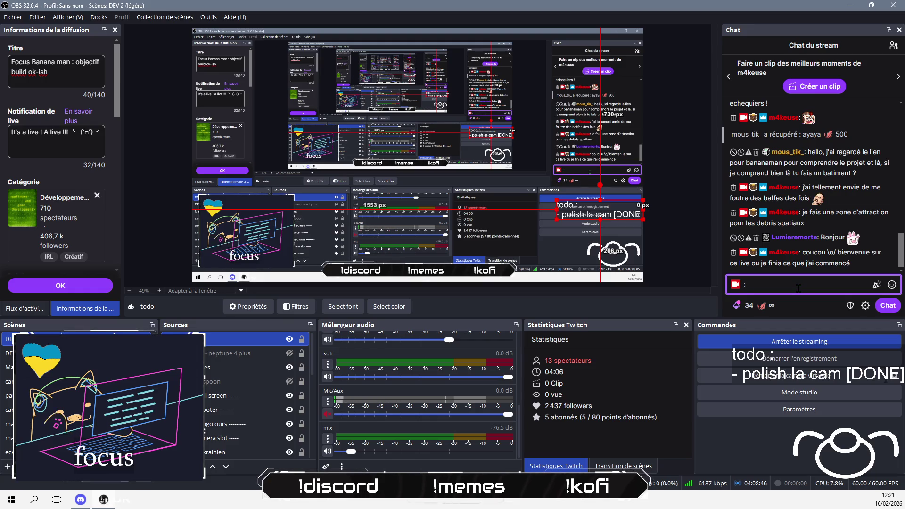
pyautogui.write(':(')
pyautogui.press('BackSpace')
pyautogui.press('BackSpace')
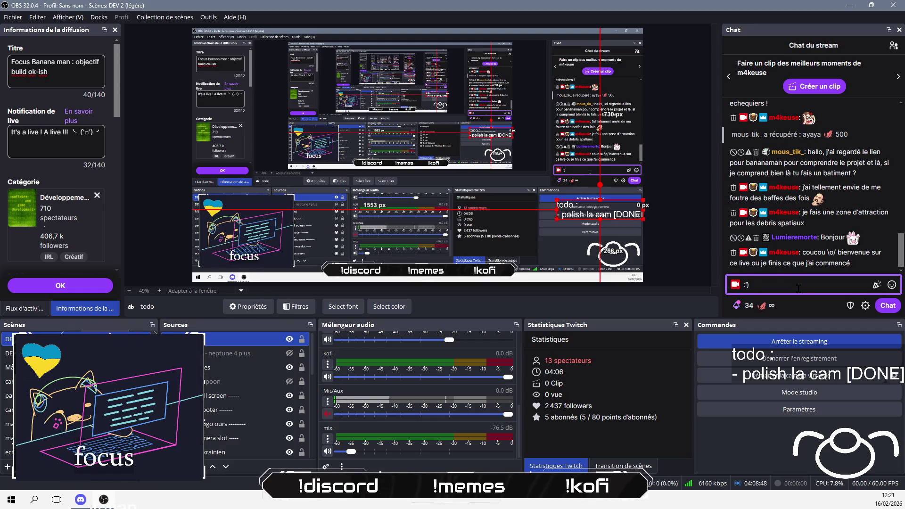
pyautogui.hotkey('alt', 'Tab')
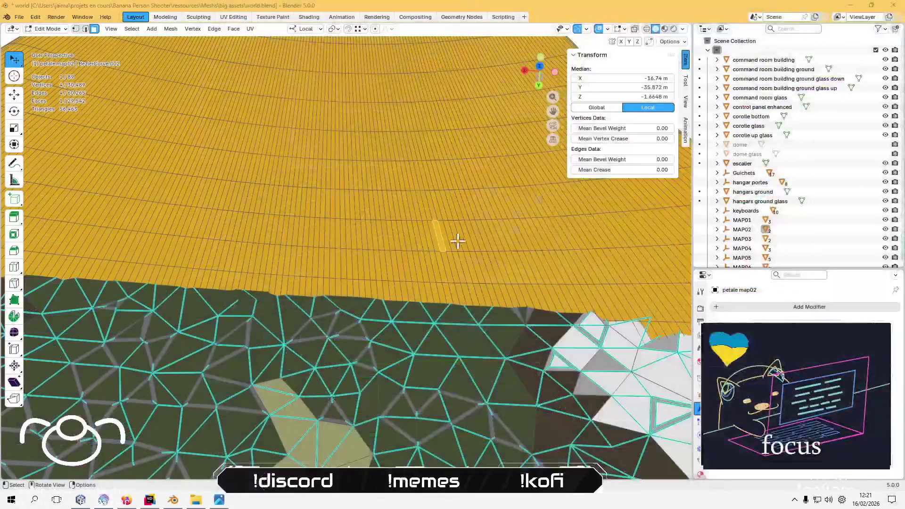
# - Shift-select face columns for the first alternating pads in the lowest two rows above the dome
pyautogui.keyDown('shift'); pyautogui.click(430, 237); pyautogui.keyUp('shift')
pyautogui.scroll(2, 441, 238)
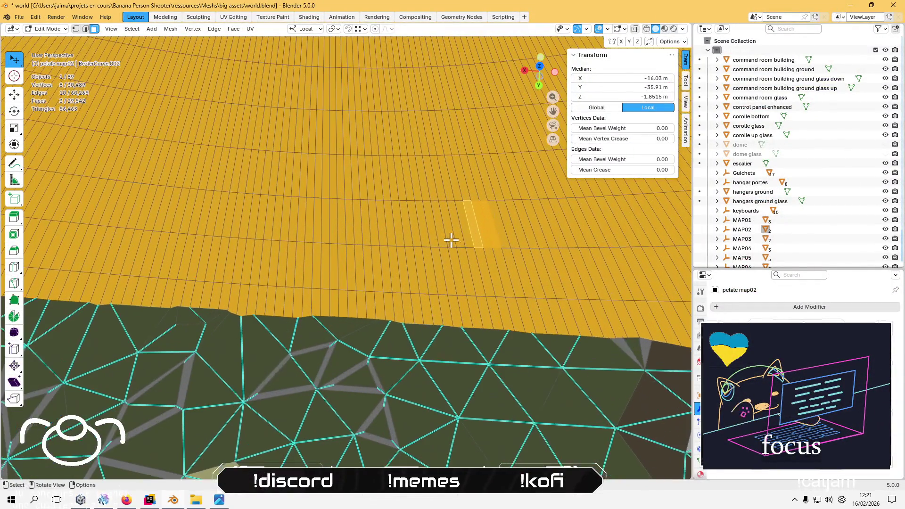
pyautogui.keyDown('shift'); pyautogui.click(467, 231); pyautogui.keyUp('shift')
pyautogui.keyDown('shift'); pyautogui.click(454, 231); pyautogui.keyUp('shift')
pyautogui.keyDown('shift'); pyautogui.click(446, 232); pyautogui.keyUp('shift')
pyautogui.keyDown('shift'); pyautogui.click(438, 231); pyautogui.keyUp('shift')
pyautogui.keyDown('shift'); pyautogui.click(430, 231); pyautogui.keyUp('shift')
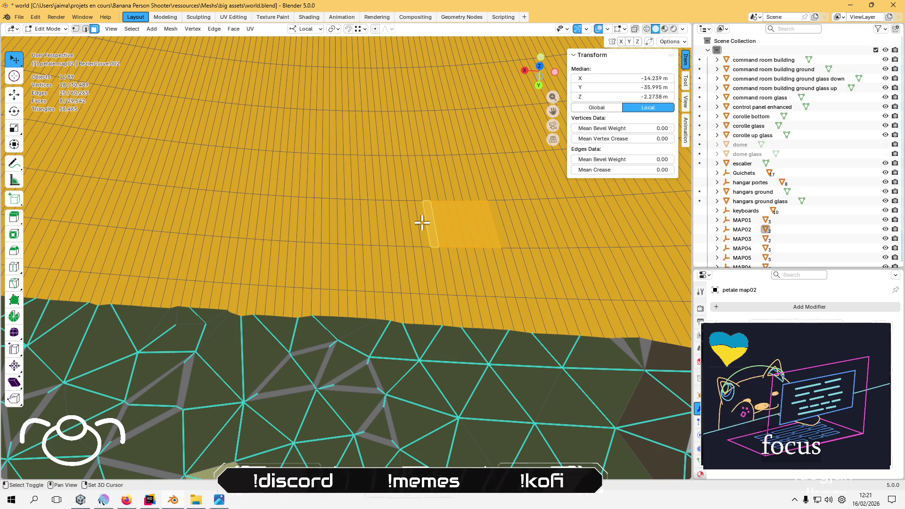
pyautogui.keyDown('shift'); pyautogui.click(413, 187); pyautogui.keyUp('shift')
pyautogui.keyDown('shift'); pyautogui.click(406, 180); pyautogui.keyUp('shift')
pyautogui.keyDown('shift'); pyautogui.click(400, 179); pyautogui.keyUp('shift')
pyautogui.keyDown('shift'); pyautogui.click(393, 180); pyautogui.keyUp('shift')
pyautogui.keyDown('shift'); pyautogui.click(375, 178); pyautogui.keyUp('shift')
pyautogui.keyDown('shift'); pyautogui.click(368, 178); pyautogui.keyUp('shift')
pyautogui.keyDown('shift'); pyautogui.click(362, 179); pyautogui.keyUp('shift')
pyautogui.keyDown('shift'); pyautogui.click(355, 208); pyautogui.keyUp('shift')
pyautogui.keyDown('shift'); pyautogui.click(344, 210); pyautogui.keyUp('shift')
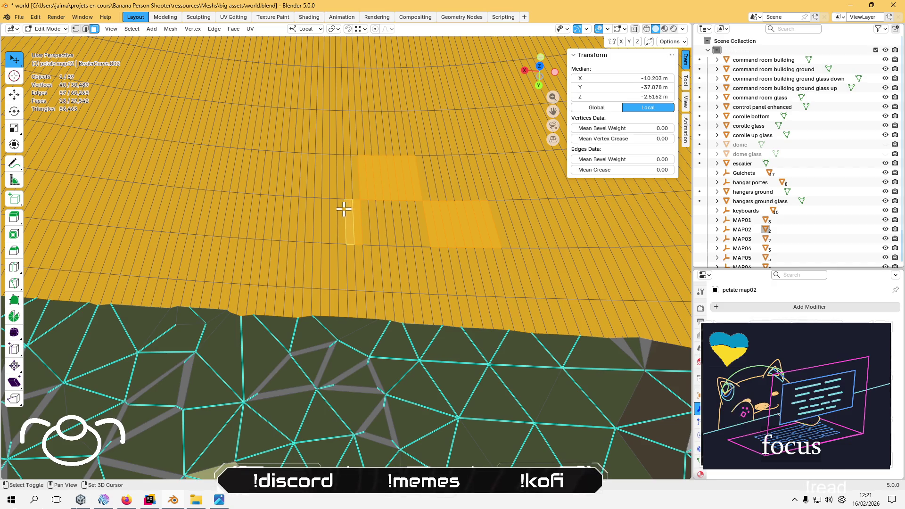
pyautogui.keyDown('shift'); pyautogui.click(332, 212); pyautogui.keyUp('shift')
pyautogui.keyDown('shift'); pyautogui.click(324, 214); pyautogui.keyUp('shift')
pyautogui.keyDown('shift'); pyautogui.click(316, 216); pyautogui.keyUp('shift')
pyautogui.keyDown('shift'); pyautogui.click(302, 216); pyautogui.keyUp('shift')
# - Continue the alternating pads leftward along the lower rows and into the row above
pyautogui.keyDown('shift'); pyautogui.click(295, 174); pyautogui.keyUp('shift')
pyautogui.keyDown('shift'); pyautogui.click(283, 176); pyautogui.keyUp('shift')
pyautogui.keyDown('shift'); pyautogui.click(285, 176); pyautogui.keyUp('shift')
pyautogui.keyDown('shift'); pyautogui.click(278, 176); pyautogui.keyUp('shift')
pyautogui.keyDown('shift'); pyautogui.click(272, 176); pyautogui.keyUp('shift')
pyautogui.keyDown('shift'); pyautogui.click(266, 177); pyautogui.keyUp('shift')
pyautogui.keyDown('shift'); pyautogui.click(259, 177); pyautogui.keyUp('shift')
pyautogui.keyDown('shift'); pyautogui.click(250, 177); pyautogui.keyUp('shift')
pyautogui.keyDown('shift'); pyautogui.click(243, 178); pyautogui.keyUp('shift')
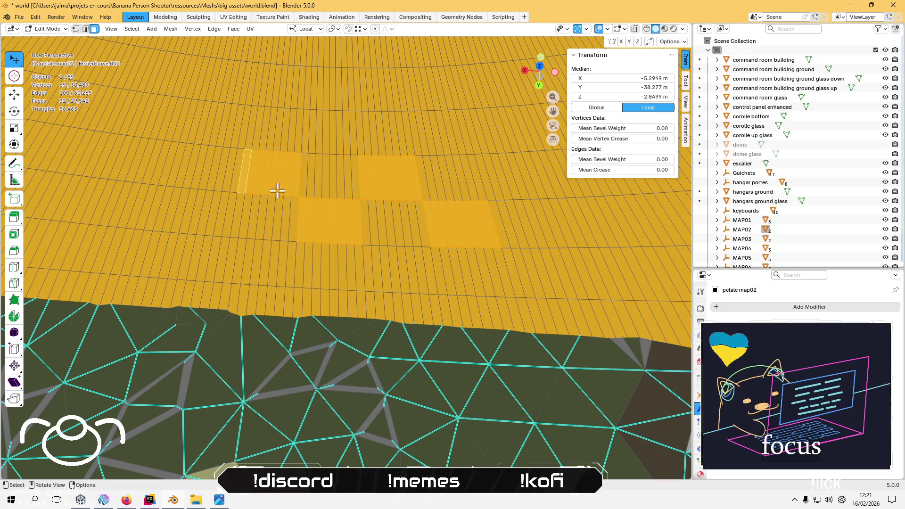
pyautogui.keyDown('shift'); pyautogui.click(222, 212); pyautogui.keyUp('shift')
pyautogui.keyDown('shift'); pyautogui.click(217, 210); pyautogui.keyUp('shift')
pyautogui.keyDown('shift'); pyautogui.click(209, 209); pyautogui.keyUp('shift')
pyautogui.keyDown('shift'); pyautogui.click(201, 207); pyautogui.keyUp('shift')
pyautogui.keyDown('shift'); pyautogui.click(191, 205); pyautogui.keyUp('shift')
pyautogui.keyDown('shift'); pyautogui.click(180, 204); pyautogui.keyUp('shift')
pyautogui.keyDown('shift'); pyautogui.click(172, 206); pyautogui.keyUp('shift')
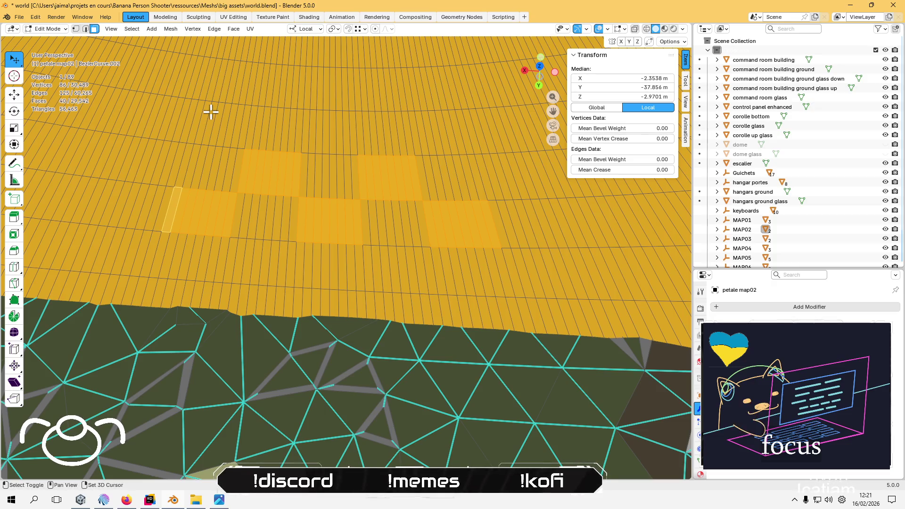
pyautogui.keyDown('shift'); pyautogui.click(241, 134); pyautogui.keyUp('shift')
pyautogui.keyDown('shift'); pyautogui.click(233, 134); pyautogui.keyUp('shift')
pyautogui.keyDown('shift'); pyautogui.click(227, 134); pyautogui.keyUp('shift')
pyautogui.keyDown('shift'); pyautogui.click(220, 135); pyautogui.keyUp('shift')
pyautogui.keyDown('shift'); pyautogui.click(208, 135); pyautogui.keyUp('shift')
pyautogui.keyDown('shift'); pyautogui.click(201, 135); pyautogui.keyUp('shift')
pyautogui.keyDown('shift'); pyautogui.click(194, 134); pyautogui.keyUp('shift')
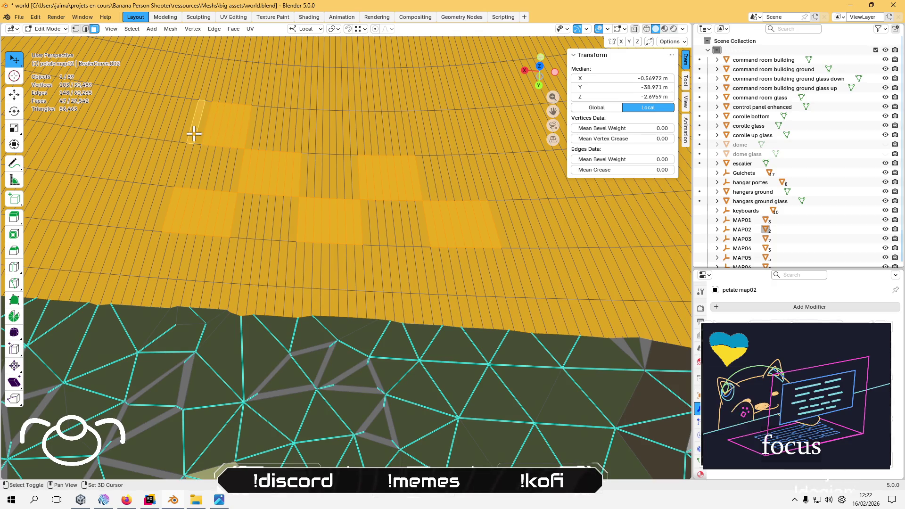
# - Fill in alternating squares across the middle row, including one at the far left
pyautogui.keyDown('shift'); pyautogui.click(465, 135); pyautogui.keyUp('shift')
pyautogui.keyDown('shift'); pyautogui.click(454, 134); pyautogui.keyUp('shift')
pyautogui.keyDown('shift'); pyautogui.click(447, 135); pyautogui.keyUp('shift')
pyautogui.keyDown('shift'); pyautogui.click(441, 134); pyautogui.keyUp('shift')
pyautogui.keyDown('shift'); pyautogui.click(434, 135); pyautogui.keyUp('shift')
pyautogui.keyDown('shift'); pyautogui.click(427, 136); pyautogui.keyUp('shift')
pyautogui.keyDown('shift'); pyautogui.click(420, 137); pyautogui.keyUp('shift')
pyautogui.keyDown('shift'); pyautogui.click(412, 135); pyautogui.keyUp('shift')
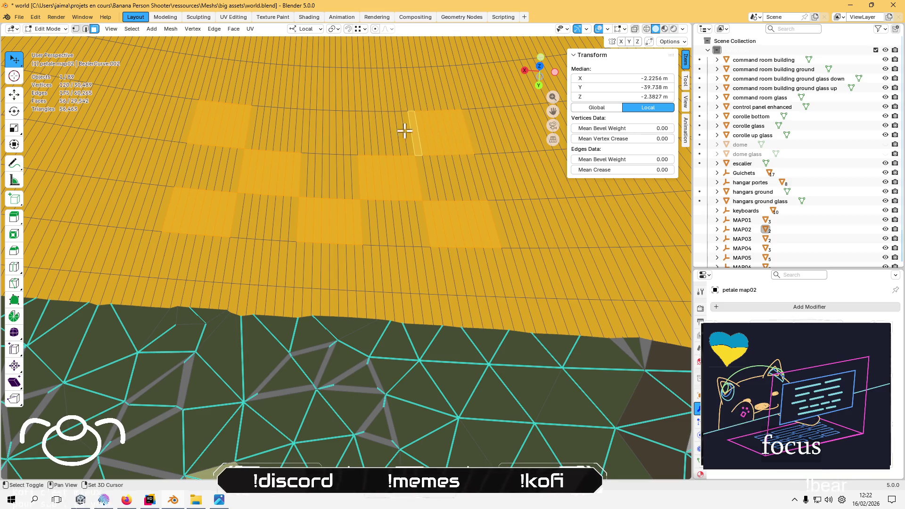
pyautogui.keyDown('shift'); pyautogui.click(349, 134); pyautogui.keyUp('shift')
pyautogui.keyDown('shift'); pyautogui.click(338, 134); pyautogui.keyUp('shift')
pyautogui.keyDown('shift'); pyautogui.click(328, 134); pyautogui.keyUp('shift')
pyautogui.keyDown('shift'); pyautogui.click(323, 137); pyautogui.keyUp('shift')
pyautogui.keyDown('shift'); pyautogui.click(331, 136); pyautogui.keyUp('shift')
pyautogui.keyDown('shift'); pyautogui.click(327, 135); pyautogui.keyUp('shift')
pyautogui.keyDown('shift'); pyautogui.click(319, 135); pyautogui.keyUp('shift')
pyautogui.keyDown('shift'); pyautogui.click(313, 135); pyautogui.keyUp('shift')
pyautogui.keyDown('shift'); pyautogui.click(305, 134); pyautogui.keyUp('shift')
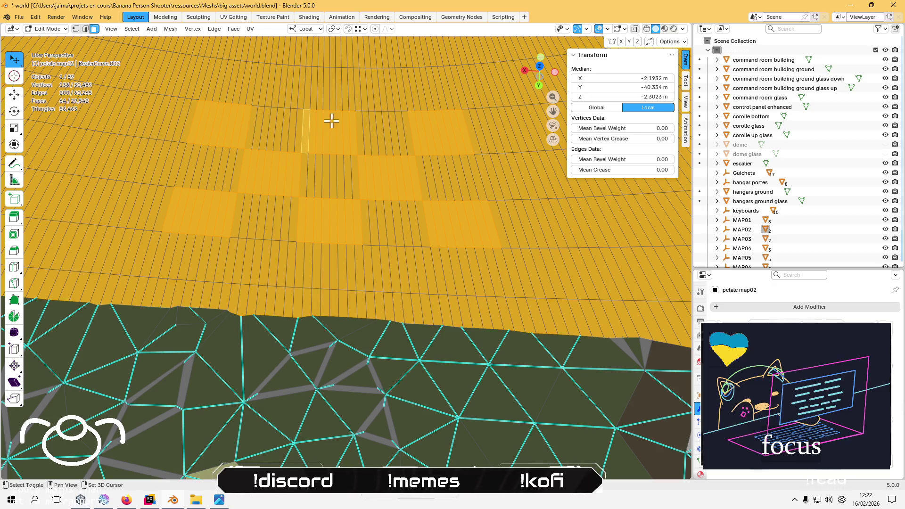
pyautogui.keyDown('shift'); pyautogui.click(174, 152); pyautogui.keyUp('shift')
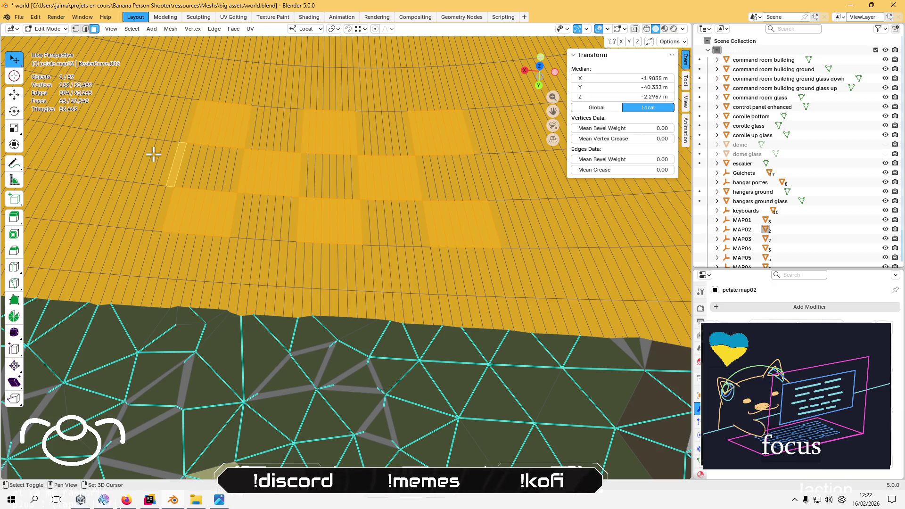
pyautogui.keyDown('shift'); pyautogui.click(168, 155); pyautogui.keyUp('shift')
pyautogui.keyDown('shift'); pyautogui.click(162, 156); pyautogui.keyUp('shift')
pyautogui.keyDown('shift'); pyautogui.click(154, 155); pyautogui.keyUp('shift')
pyautogui.keyDown('shift'); pyautogui.click(145, 154); pyautogui.keyUp('shift')
pyautogui.keyDown('shift'); pyautogui.click(137, 154); pyautogui.keyUp('shift')
pyautogui.keyDown('shift'); pyautogui.click(129, 154); pyautogui.keyUp('shift')
pyautogui.keyDown('shift'); pyautogui.click(121, 151); pyautogui.keyUp('shift')
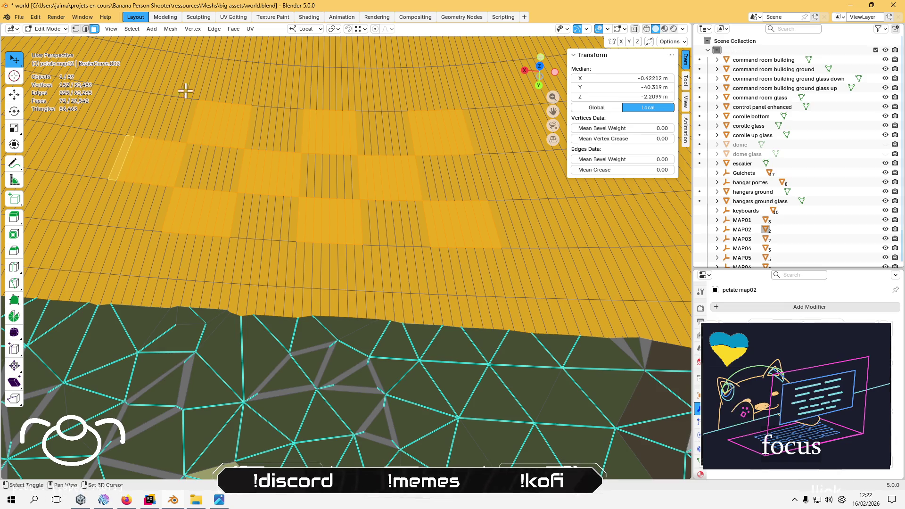
# - Add the alternating squares along the next row up on the petal
pyautogui.keyDown('shift'); pyautogui.click(158, 82); pyautogui.keyUp('shift')
pyautogui.keyDown('shift'); pyautogui.click(171, 84); pyautogui.keyUp('shift')
pyautogui.keyDown('shift'); pyautogui.click(177, 84); pyautogui.keyUp('shift')
pyautogui.keyDown('shift'); pyautogui.click(188, 84); pyautogui.keyUp('shift')
pyautogui.keyDown('shift'); pyautogui.click(179, 81); pyautogui.keyUp('shift')
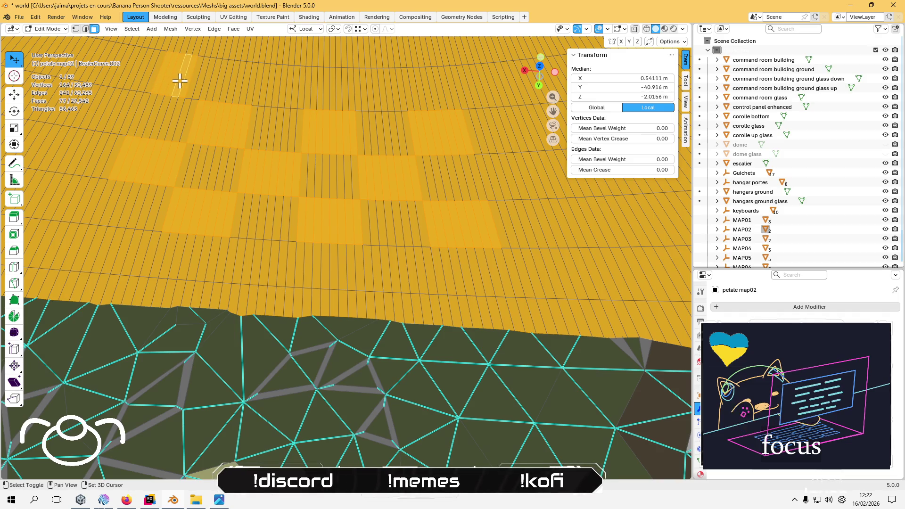
pyautogui.keyDown('shift'); pyautogui.click(191, 83); pyautogui.keyUp('shift')
pyautogui.keyDown('shift'); pyautogui.click(197, 83); pyautogui.keyUp('shift')
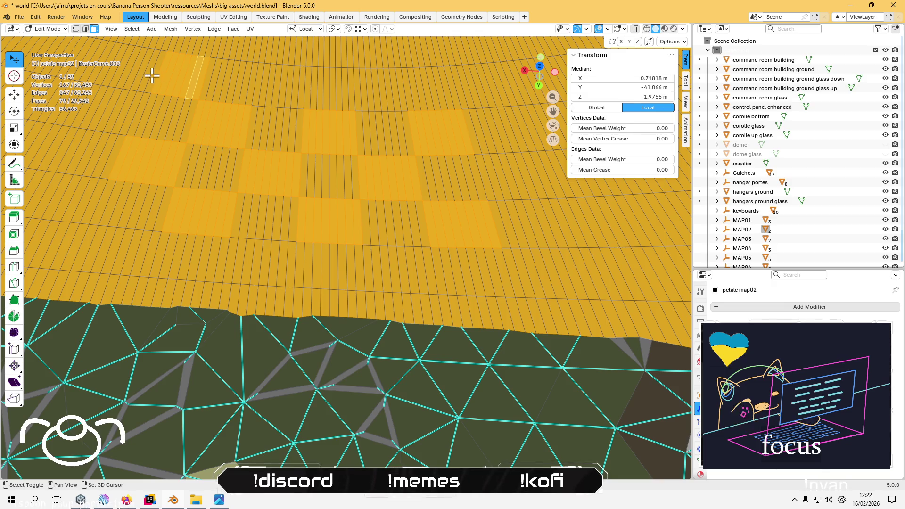
pyautogui.keyDown('shift'); pyautogui.click(256, 90); pyautogui.keyUp('shift')
pyautogui.keyDown('shift'); pyautogui.click(262, 90); pyautogui.keyUp('shift')
pyautogui.keyDown('shift'); pyautogui.click(267, 91); pyautogui.keyUp('shift')
pyautogui.keyDown('shift'); pyautogui.click(273, 92); pyautogui.keyUp('shift')
pyautogui.keyDown('shift'); pyautogui.click(279, 93); pyautogui.keyUp('shift')
pyautogui.keyDown('shift'); pyautogui.click(284, 93); pyautogui.keyUp('shift')
pyautogui.keyDown('shift'); pyautogui.click(290, 93); pyautogui.keyUp('shift')
pyautogui.keyDown('shift'); pyautogui.click(295, 94); pyautogui.keyUp('shift')
pyautogui.keyDown('shift'); pyautogui.click(300, 95); pyautogui.keyUp('shift')
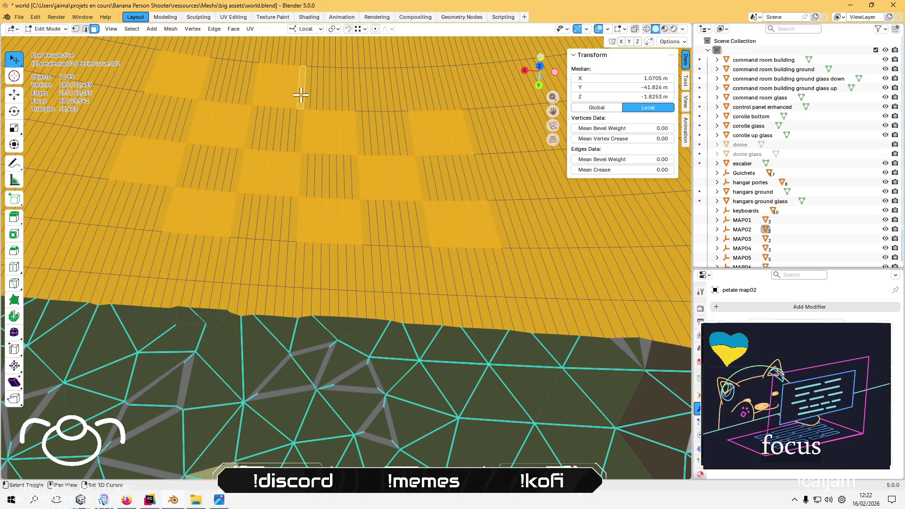
pyautogui.keyDown('shift'); pyautogui.click(358, 92); pyautogui.keyUp('shift')
pyautogui.keyDown('shift'); pyautogui.click(371, 97); pyautogui.keyUp('shift')
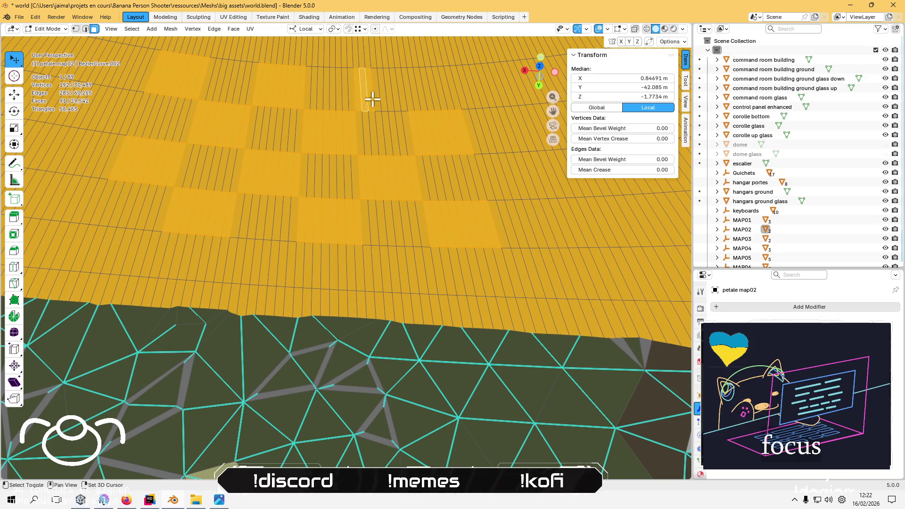
pyautogui.keyDown('shift'); pyautogui.click(397, 97); pyautogui.keyUp('shift')
pyautogui.keyDown('shift'); pyautogui.click(387, 97); pyautogui.keyUp('shift')
pyautogui.keyDown('shift'); pyautogui.click(383, 97); pyautogui.keyUp('shift')
pyautogui.keyDown('shift'); pyautogui.click(378, 98); pyautogui.keyUp('shift')
# - Complete the checkerboard by selecting the alternating squares of the topmost row
pyautogui.moveTo(424, 60)
pyautogui.mouseDown()
pyautogui.moveTo(370, 91)
pyautogui.moveTo(337, 137)
pyautogui.moveTo(345, 197)
pyautogui.mouseUp()
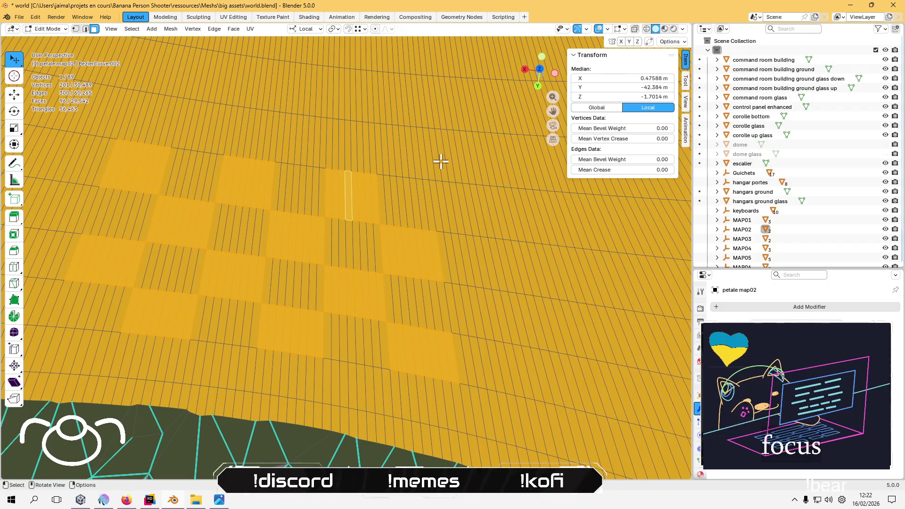
pyautogui.scroll(1, 440, 161)
pyautogui.keyDown('shift'); pyautogui.click(389, 128); pyautogui.keyUp('shift')
pyautogui.keyDown('shift'); pyautogui.click(397, 129); pyautogui.keyUp('shift')
pyautogui.keyDown('shift'); pyautogui.click(404, 129); pyautogui.keyUp('shift')
pyautogui.keyDown('shift'); pyautogui.click(414, 130); pyautogui.keyUp('shift')
pyautogui.keyDown('shift'); pyautogui.click(423, 130); pyautogui.keyUp('shift')
pyautogui.keyDown('shift'); pyautogui.click(432, 131); pyautogui.keyUp('shift')
pyautogui.keyDown('shift'); pyautogui.click(440, 131); pyautogui.keyUp('shift')
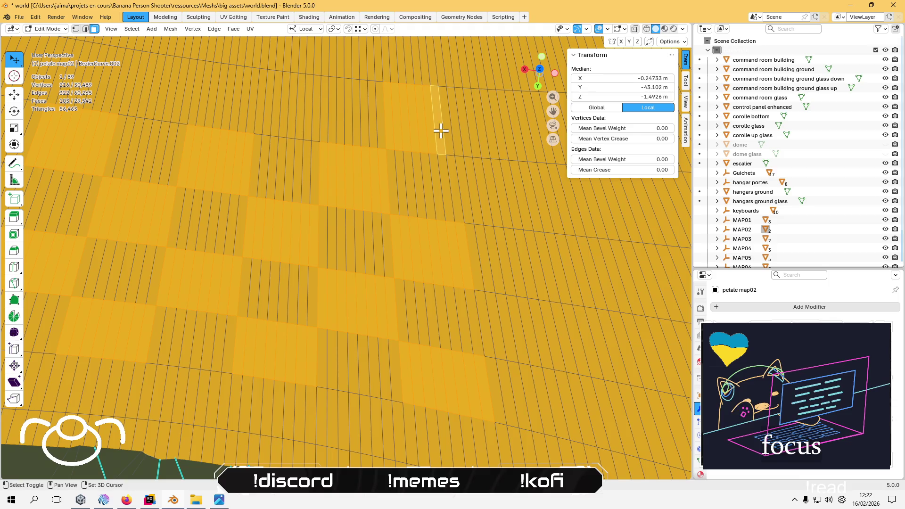
pyautogui.keyDown('shift'); pyautogui.click(449, 132); pyautogui.keyUp('shift')
pyautogui.keyDown('shift'); pyautogui.click(314, 112); pyautogui.keyUp('shift')
pyautogui.keyDown('shift'); pyautogui.click(307, 112); pyautogui.keyUp('shift')
pyautogui.keyDown('shift'); pyautogui.click(297, 113); pyautogui.keyUp('shift')
pyautogui.keyDown('shift'); pyautogui.click(287, 115); pyautogui.keyUp('shift')
pyautogui.keyDown('shift'); pyautogui.click(278, 112); pyautogui.keyUp('shift')
pyautogui.keyDown('shift'); pyautogui.click(271, 112); pyautogui.keyUp('shift')
pyautogui.keyDown('shift'); pyautogui.click(265, 110); pyautogui.keyUp('shift')
pyautogui.keyDown('shift'); pyautogui.click(262, 110); pyautogui.keyUp('shift')
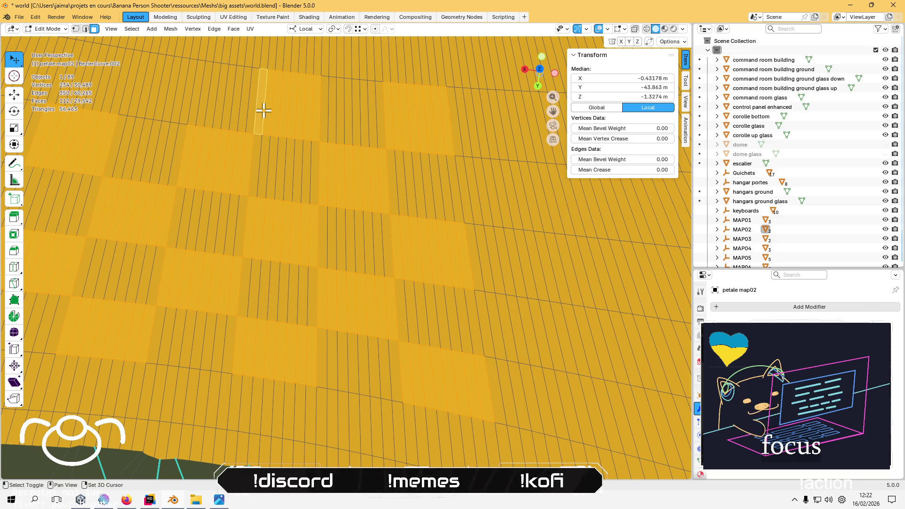
pyautogui.keyDown('shift'); pyautogui.click(184, 103); pyautogui.keyUp('shift')
pyautogui.keyDown('shift'); pyautogui.click(175, 101); pyautogui.keyUp('shift')
pyautogui.keyDown('shift'); pyautogui.click(166, 99); pyautogui.keyUp('shift')
pyautogui.keyDown('shift'); pyautogui.click(160, 98); pyautogui.keyUp('shift')
pyautogui.keyDown('shift'); pyautogui.click(158, 99); pyautogui.keyUp('shift')
pyautogui.keyDown('shift'); pyautogui.click(151, 102); pyautogui.keyUp('shift')
pyautogui.keyDown('shift'); pyautogui.click(147, 103); pyautogui.keyUp('shift')
pyautogui.keyDown('shift'); pyautogui.click(143, 106); pyautogui.keyUp('shift')
pyautogui.scroll(-10, 166, 121)
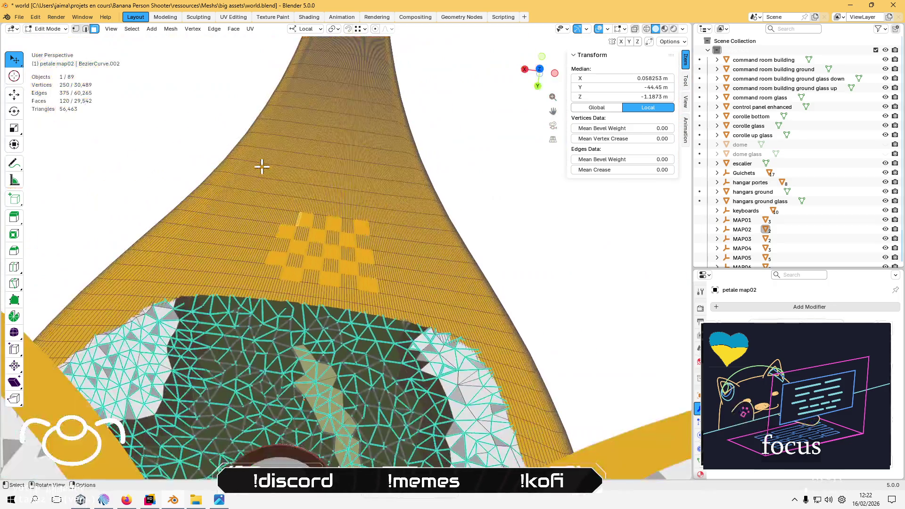
# - Zoom out to check the pattern, then select the thin faces of the rightmost new top-row square
pyautogui.scroll(-2, 262, 167)
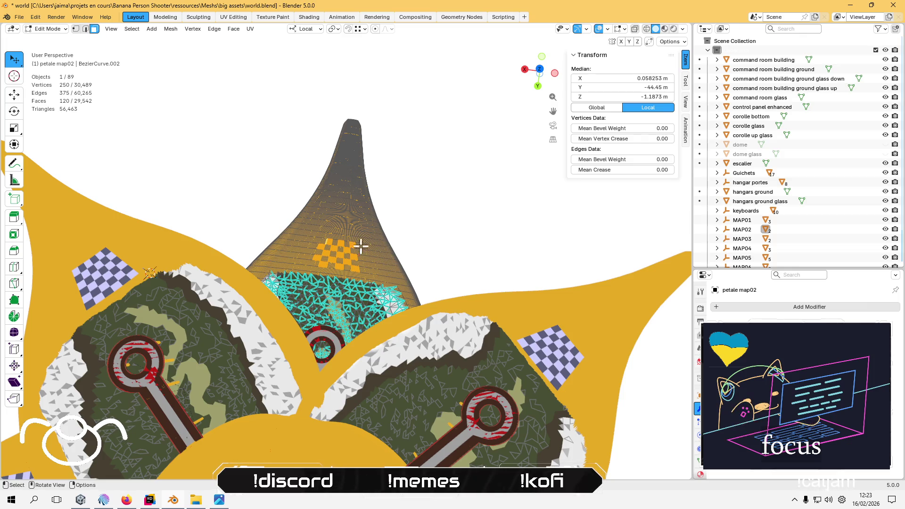
pyautogui.scroll(5, 365, 243)
pyautogui.scroll(2, 349, 241)
pyautogui.scroll(3, 349, 196)
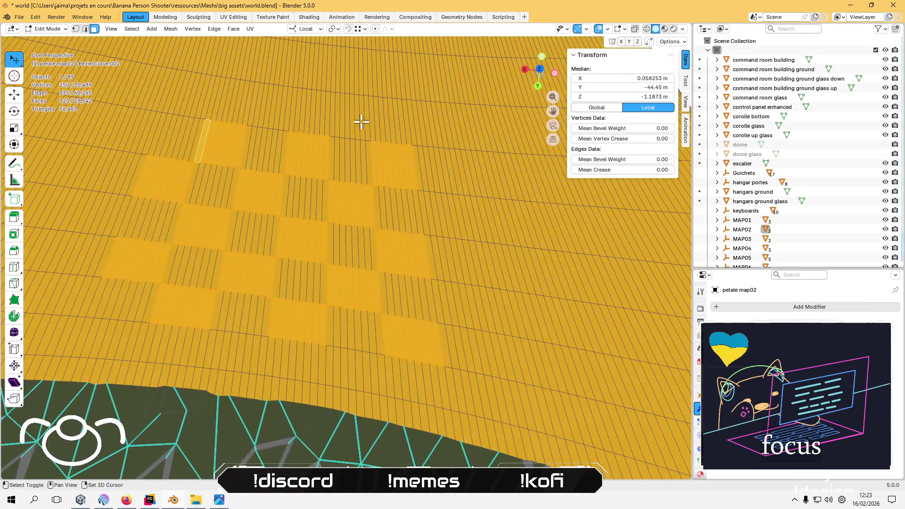
pyautogui.keyDown('shift'); pyautogui.click(363, 121); pyautogui.keyUp('shift')
pyautogui.keyDown('shift'); pyautogui.click(354, 121); pyautogui.keyUp('shift')
pyautogui.keyDown('shift'); pyautogui.click(351, 121); pyautogui.keyUp('shift')
pyautogui.keyDown('shift'); pyautogui.click(345, 121); pyautogui.keyUp('shift')
pyautogui.keyDown('shift'); pyautogui.click(333, 117); pyautogui.keyUp('shift')
pyautogui.keyDown('shift'); pyautogui.click(338, 118); pyautogui.keyUp('shift')
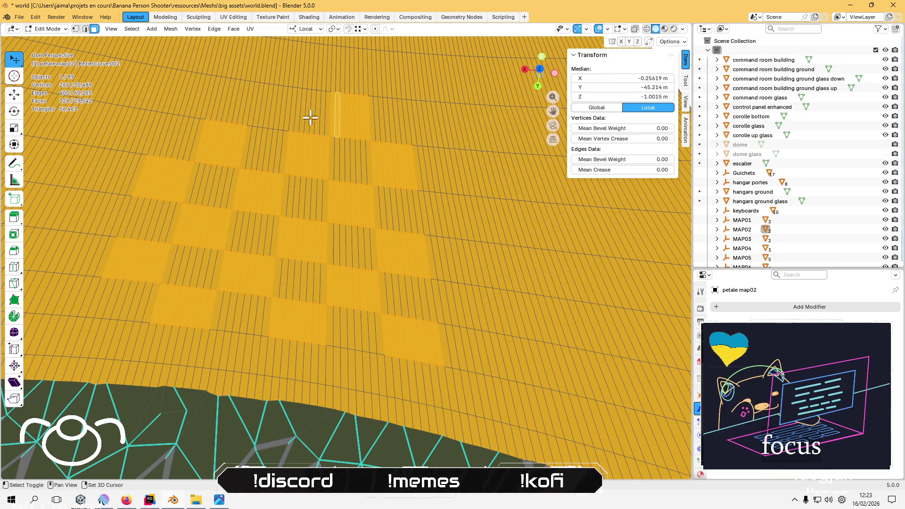
# - Add the thin faces of the next squares leftward along the top row
pyautogui.keyDown('shift'); pyautogui.click(283, 118); pyautogui.keyUp('shift')
pyautogui.keyDown('shift'); pyautogui.click(277, 116); pyautogui.keyUp('shift')
pyautogui.keyDown('shift'); pyautogui.click(267, 114); pyautogui.keyUp('shift')
pyautogui.keyDown('shift'); pyautogui.click(260, 113); pyautogui.keyUp('shift')
pyautogui.keyDown('shift'); pyautogui.click(255, 111); pyautogui.keyUp('shift')
pyautogui.keyDown('shift'); pyautogui.click(251, 110); pyautogui.keyUp('shift')
# - Select the leftmost top-row square's faces, deselecting one face picked by mistake
pyautogui.keyDown('shift'); pyautogui.click(204, 106); pyautogui.keyUp('shift')
pyautogui.keyDown('shift'); pyautogui.click(199, 106); pyautogui.keyUp('shift')
pyautogui.keyDown('shift'); pyautogui.click(196, 105); pyautogui.keyUp('shift')
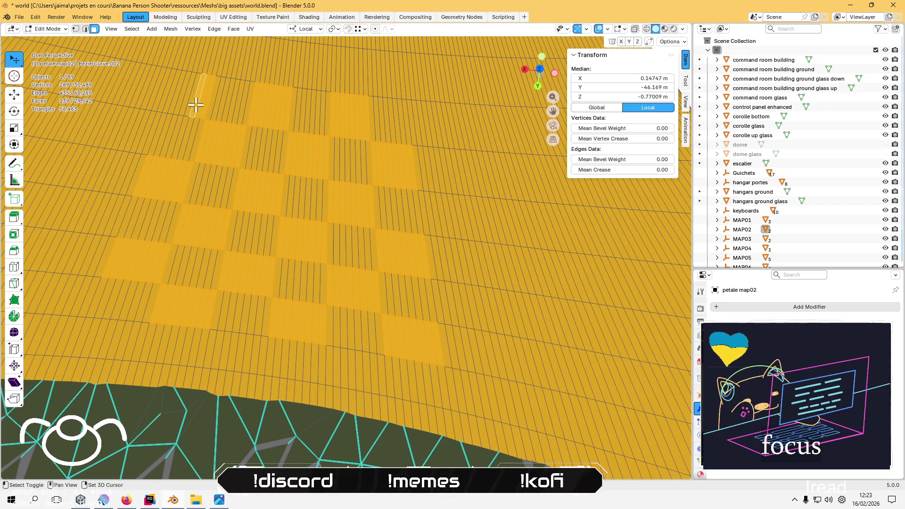
pyautogui.keyDown('shift'); pyautogui.click(191, 104); pyautogui.keyUp('shift')
pyautogui.keyDown('shift'); pyautogui.click(182, 102); pyautogui.keyUp('shift')
pyautogui.keyDown('shift'); pyautogui.click(179, 100); pyautogui.keyUp('shift')
pyautogui.keyDown('shift'); pyautogui.click(174, 101); pyautogui.keyUp('shift')
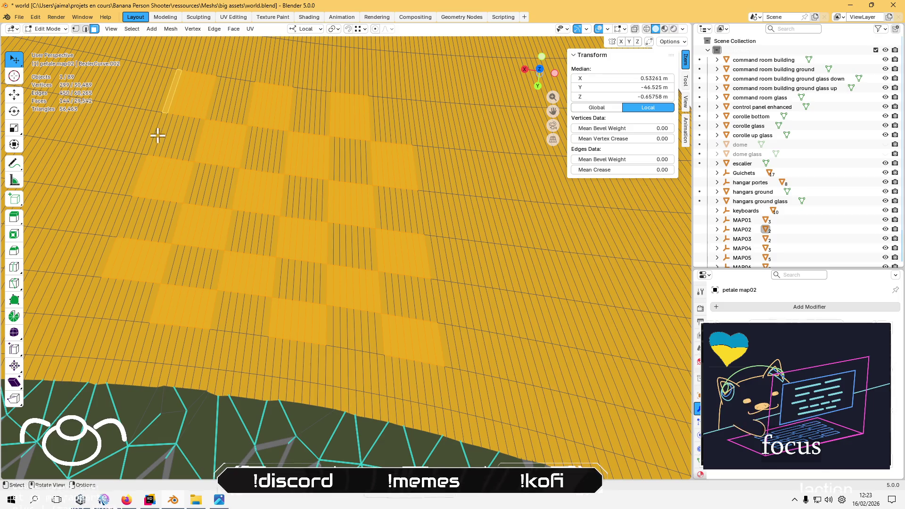
pyautogui.scroll(-2, 206, 172)
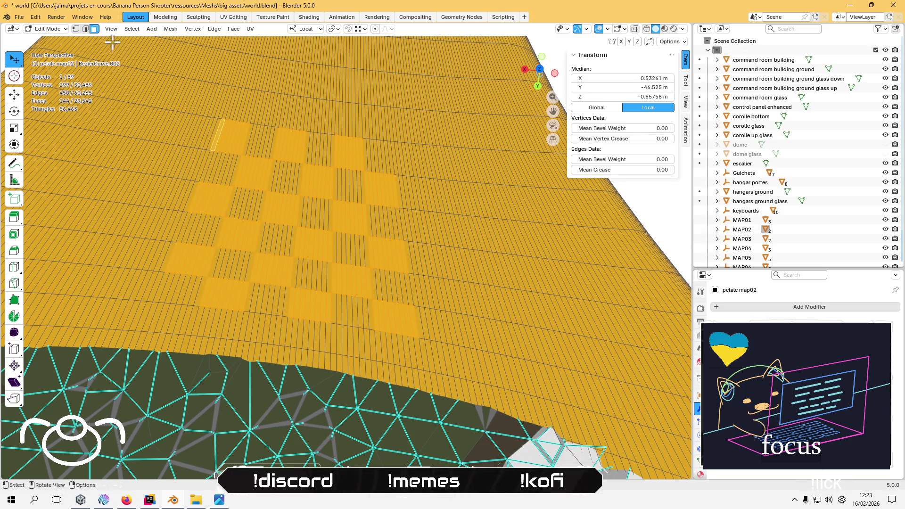
pyautogui.click(47, 28)
# - In Vertex Paint, sample lavender from an existing teleport pad and enable face-selection masking
pyautogui.click(53, 70)
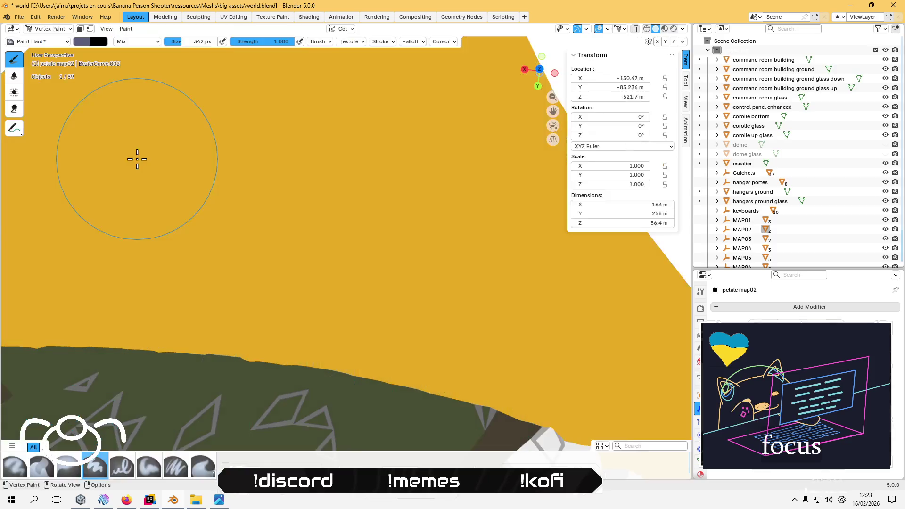
pyautogui.scroll(-5, 99, 151)
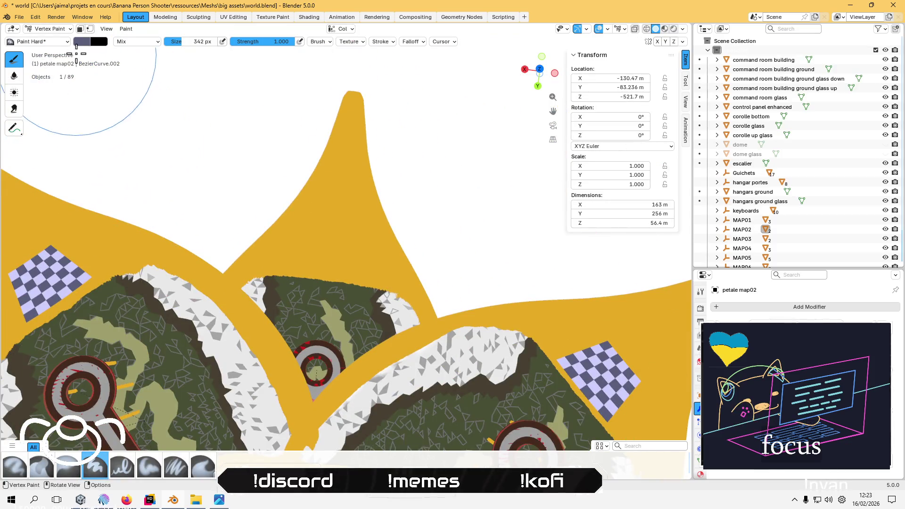
pyautogui.click(82, 42)
pyautogui.click(156, 189)
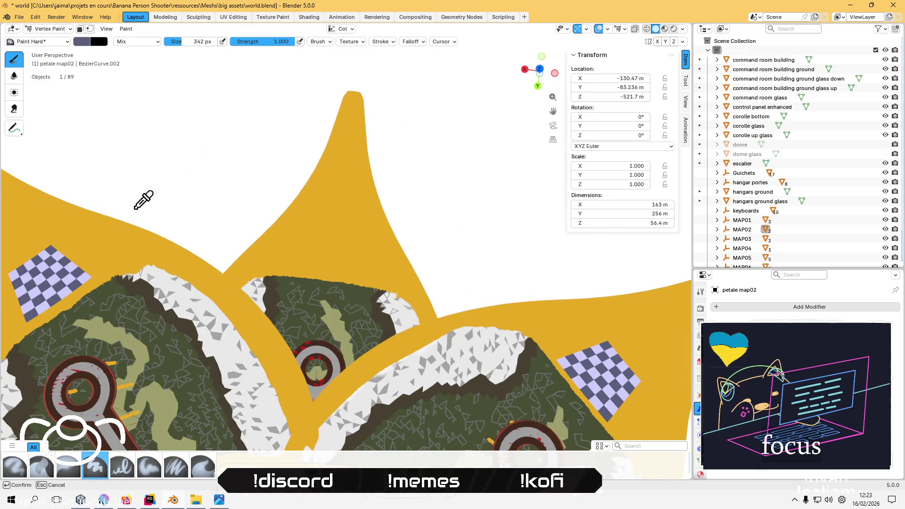
pyautogui.click(78, 258)
pyautogui.press('m')
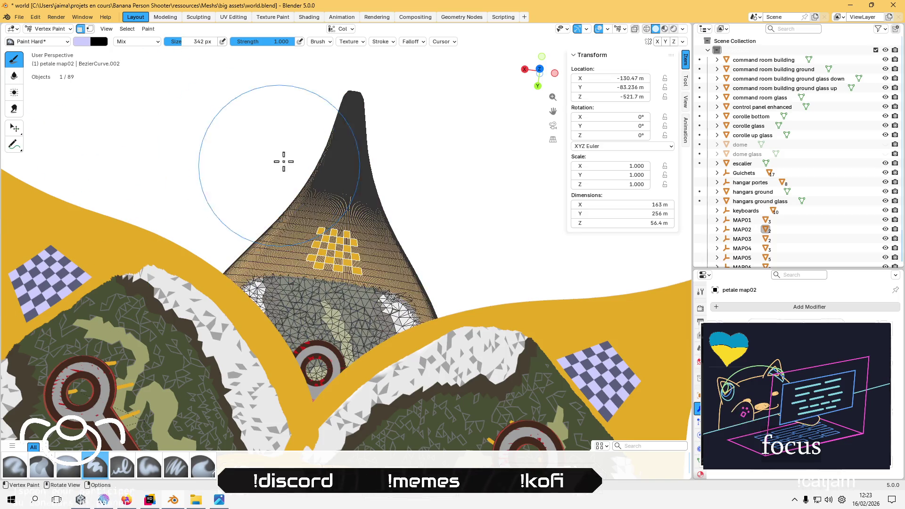
# - Fill the selected squares lavender with Set Vertex Colors and return to Edit Mode
pyautogui.click(148, 28)
pyautogui.click(175, 112)
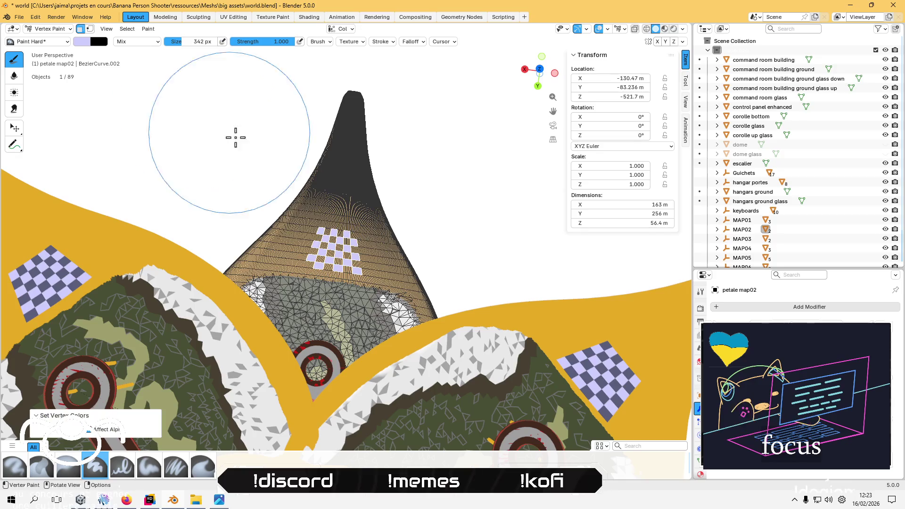
pyautogui.click(63, 31)
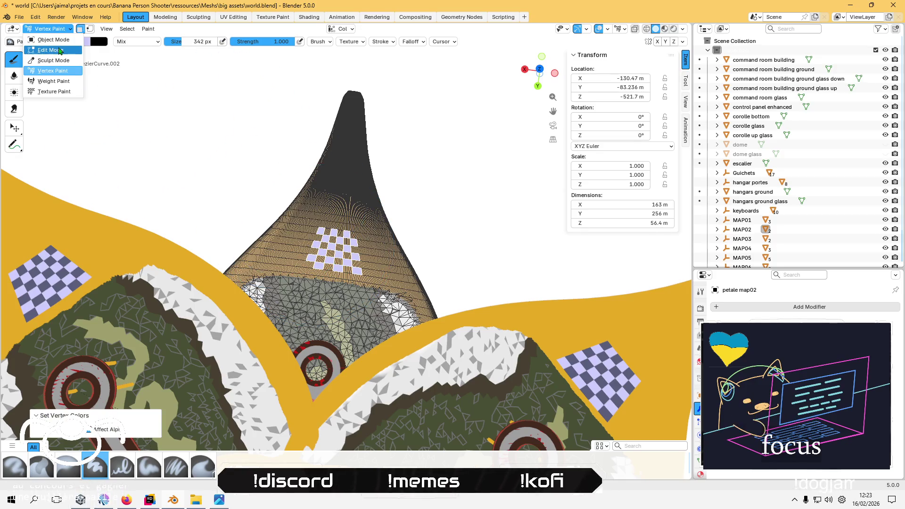
pyautogui.click(57, 48)
pyautogui.moveTo(14, 59); pyautogui.dragTo(47, 99)
# - Start a fresh face selection and add the orange squares around the upper pattern
pyautogui.scroll(5, 372, 254)
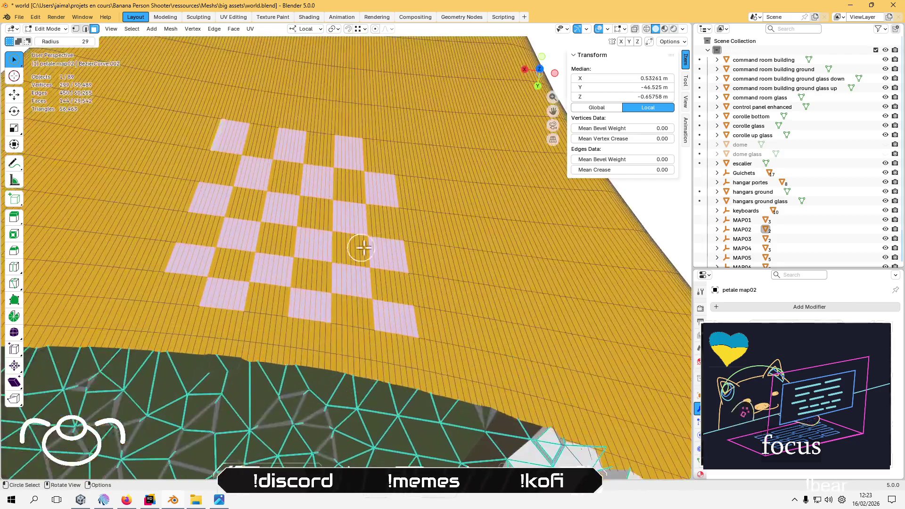
pyautogui.moveTo(349, 249); pyautogui.dragTo(345, 247)
pyautogui.keyDown('shift'); pyautogui.click(400, 210); pyautogui.keyUp('shift')
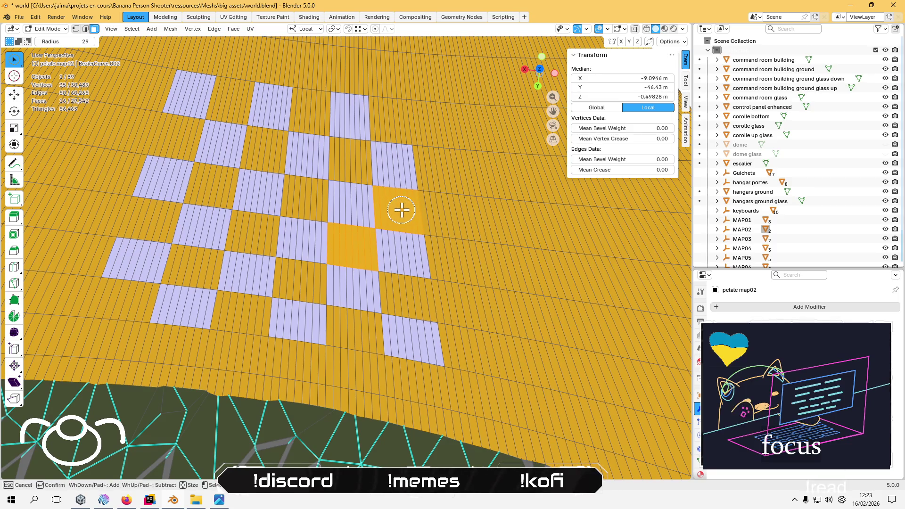
pyautogui.keyDown('shift'); pyautogui.click(389, 121); pyautogui.keyUp('shift')
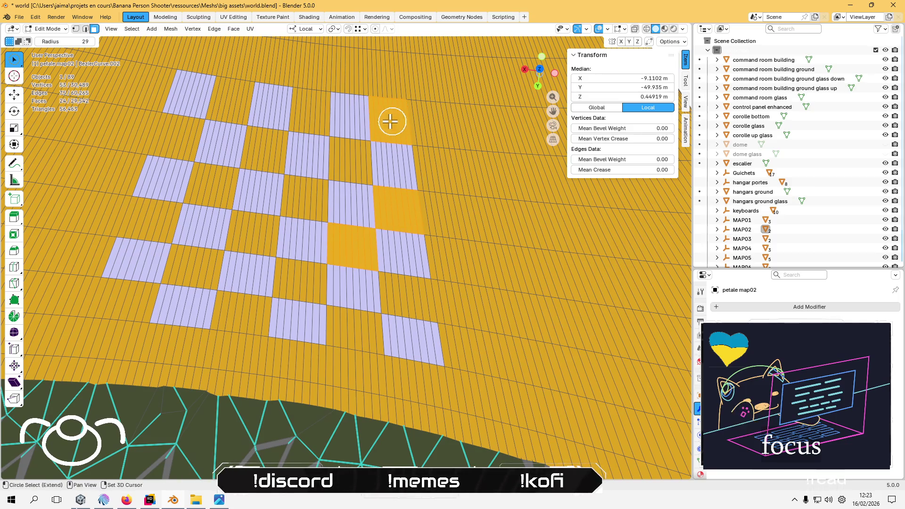
pyautogui.keyDown('shift'); pyautogui.click(307, 115); pyautogui.keyUp('shift')
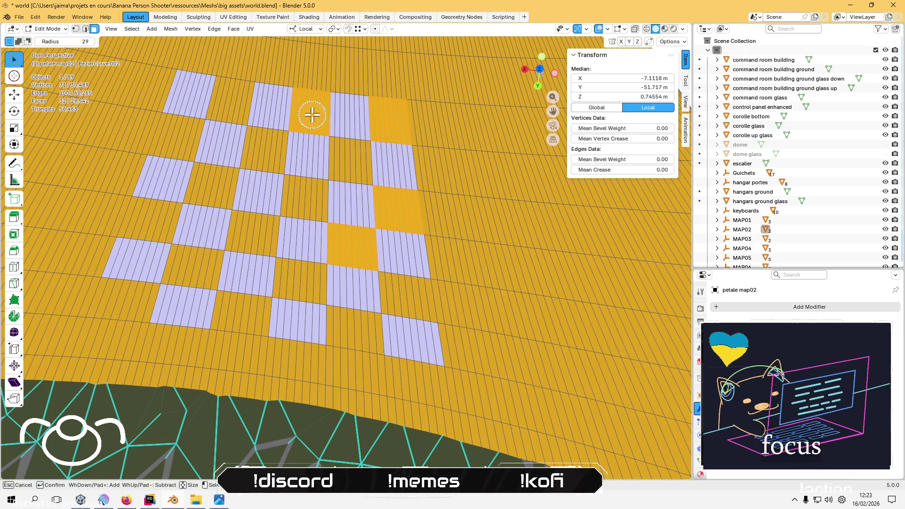
pyautogui.keyDown('shift'); pyautogui.click(232, 100); pyautogui.keyUp('shift')
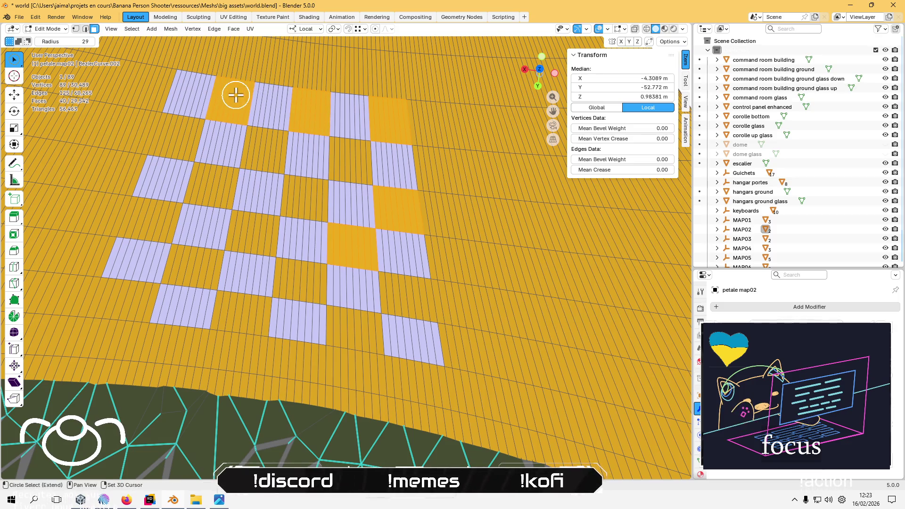
pyautogui.keyDown('shift'); pyautogui.click(173, 135); pyautogui.keyUp('shift')
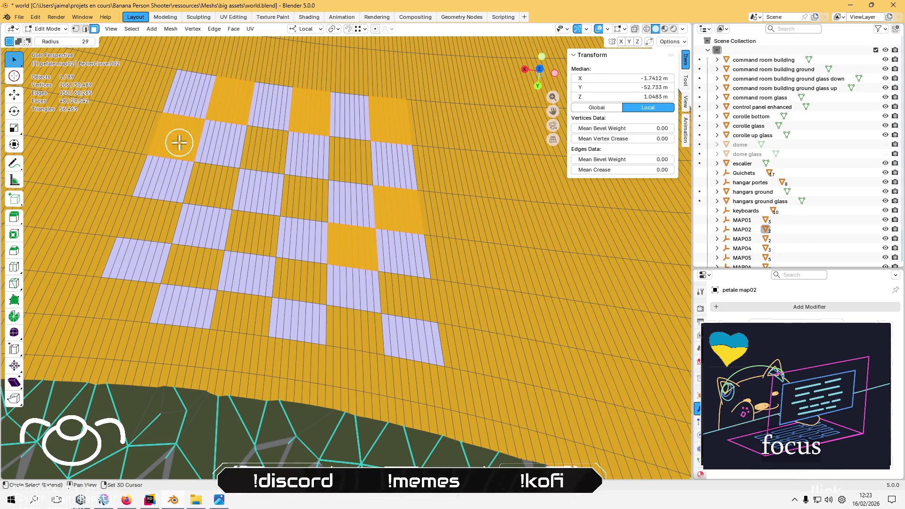
# - Brush-select the alternating pad squares across the left and lower part of the checkerboard
pyautogui.click(144, 216)
pyautogui.click(158, 216)
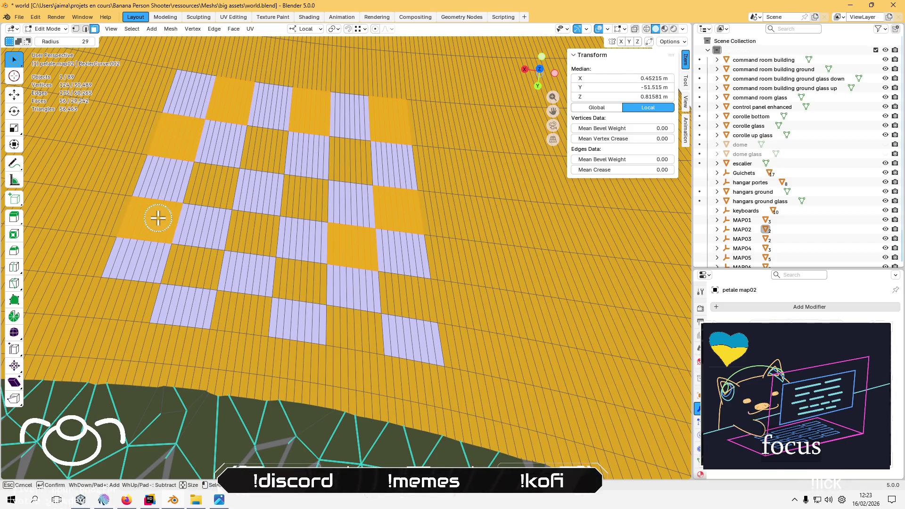
pyautogui.click(251, 234)
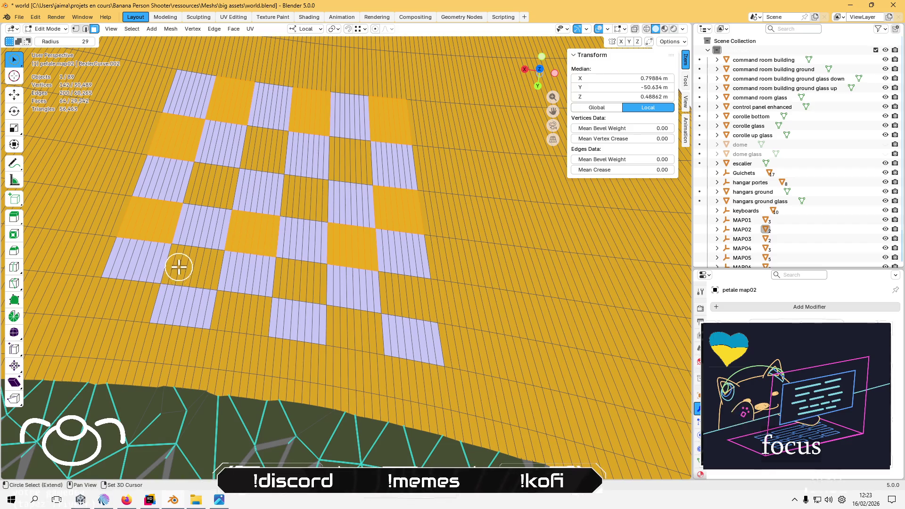
pyautogui.click(196, 264)
pyautogui.moveTo(200, 266); pyautogui.dragTo(199, 265)
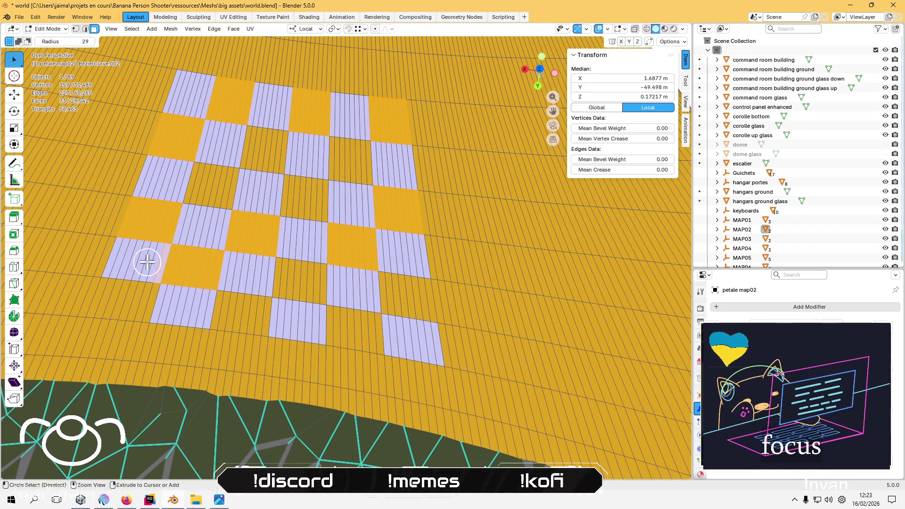
pyautogui.moveTo(120, 299); pyautogui.dragTo(144, 300)
pyautogui.moveTo(233, 311); pyautogui.dragTo(249, 313)
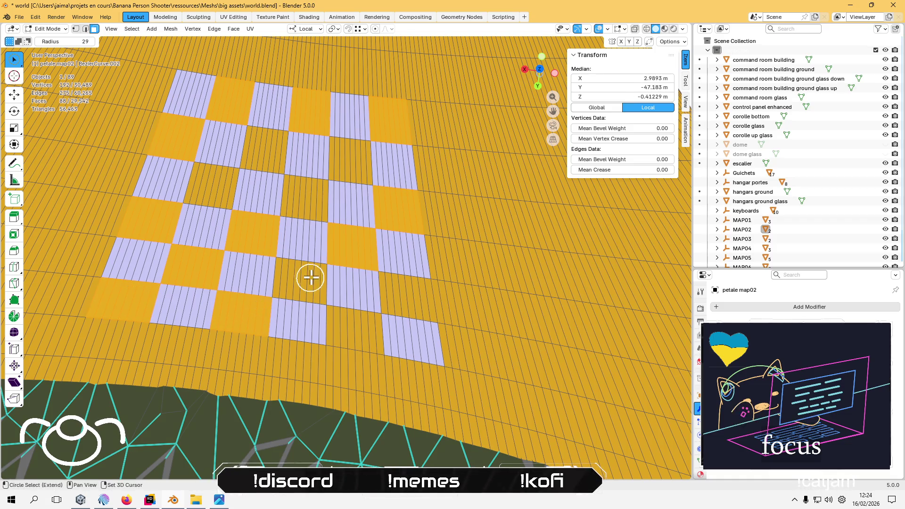
pyautogui.moveTo(290, 277); pyautogui.dragTo(299, 282)
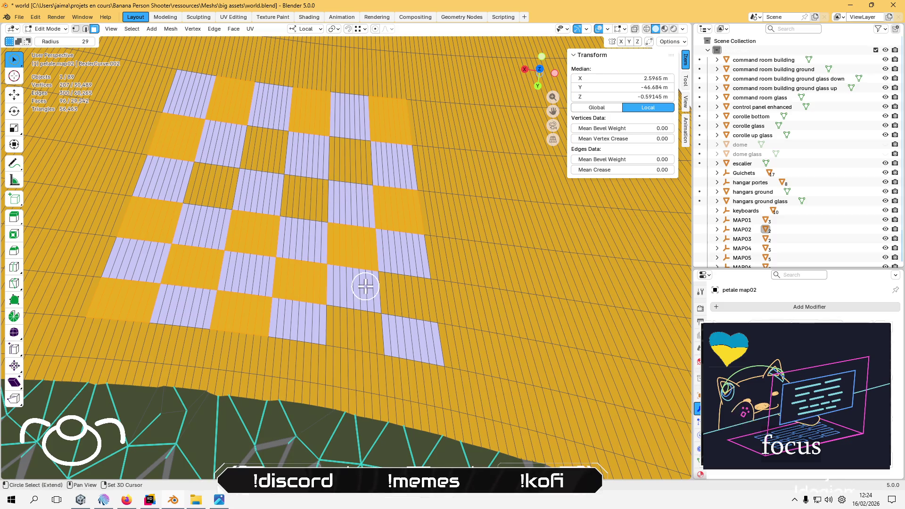
pyautogui.moveTo(391, 294); pyautogui.dragTo(412, 297)
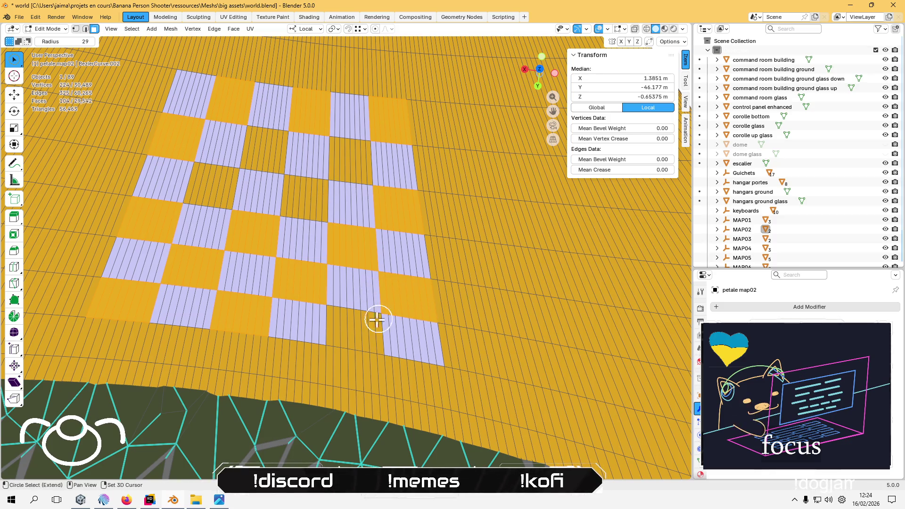
pyautogui.moveTo(348, 329)
pyautogui.mouseDown()
pyautogui.moveTo(358, 327)
pyautogui.moveTo(353, 313)
pyautogui.mouseUp()
# - Add the remaining upper pad squares, bringing the selection to 144 faces
pyautogui.scroll(-3, 319, 268)
pyautogui.scroll(3, 355, 169)
pyautogui.moveTo(295, 195); pyautogui.dragTo(307, 203)
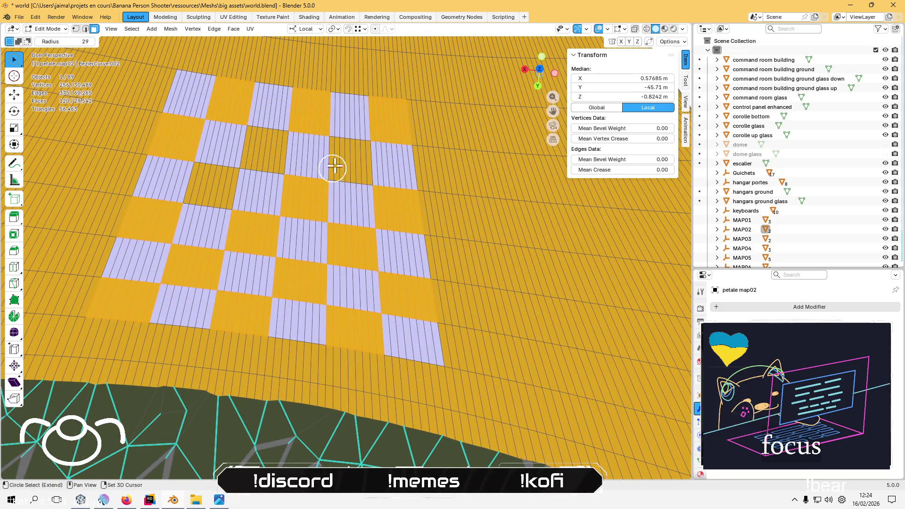
pyautogui.moveTo(344, 155); pyautogui.dragTo(352, 157)
pyautogui.moveTo(241, 146)
pyautogui.mouseDown()
pyautogui.moveTo(269, 149)
pyautogui.moveTo(202, 192)
pyautogui.moveTo(206, 169)
pyautogui.mouseUp()
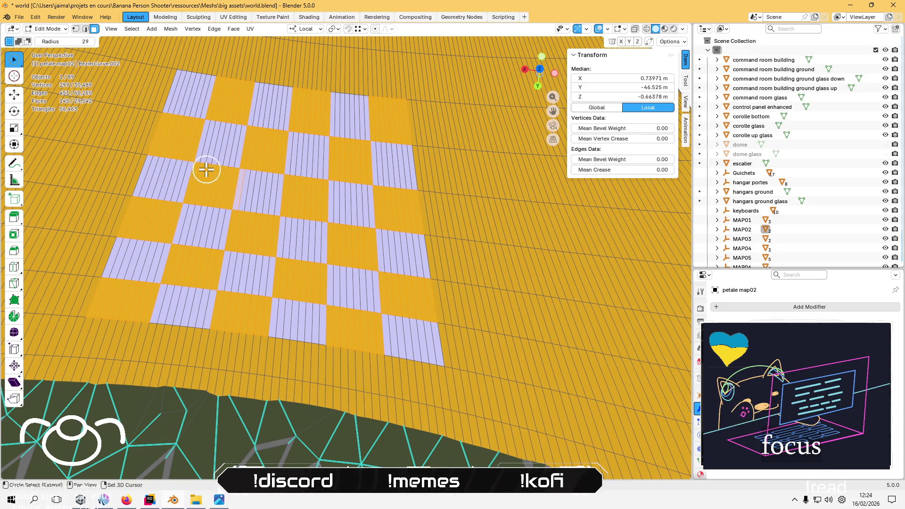
pyautogui.scroll(-5, 273, 199)
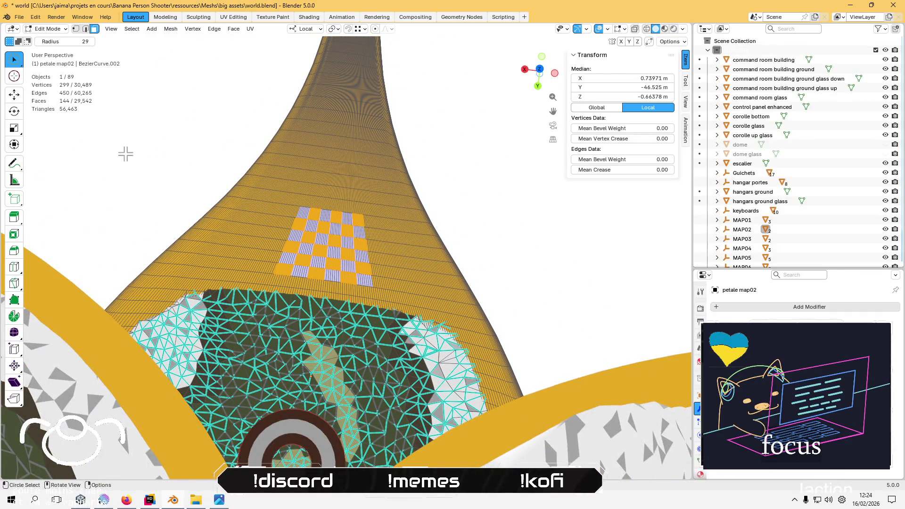
# - Switch to Vertex Paint and sample the dark blue-grey colour from the model
pyautogui.click(47, 29)
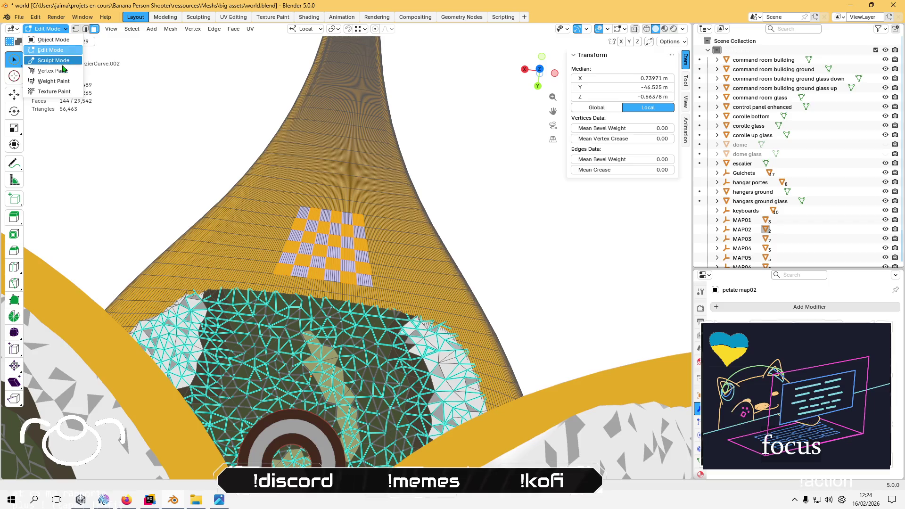
pyautogui.click(44, 69)
pyautogui.scroll(-2, 136, 211)
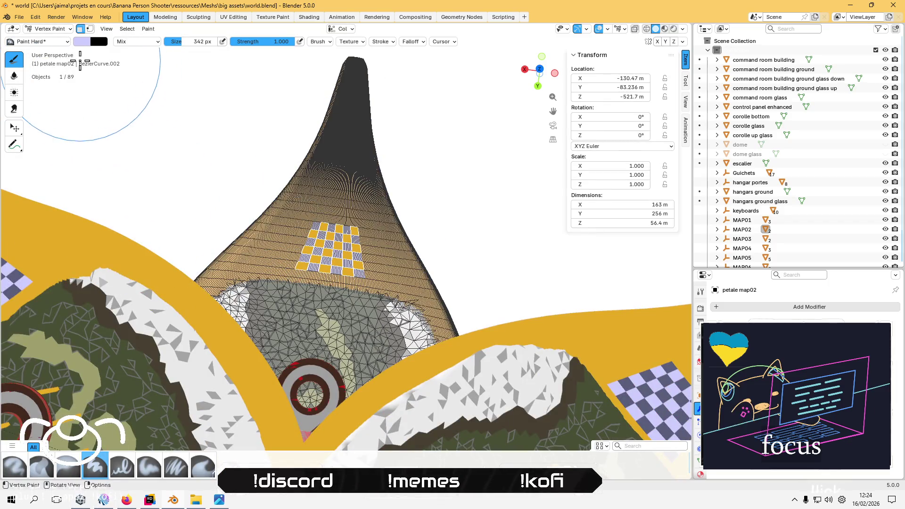
pyautogui.click(82, 41)
pyautogui.click(160, 188)
pyautogui.click(17, 276)
# - Fill the selected pad squares dark blue-grey, save the blend file, and begin a chat reply
pyautogui.click(148, 29)
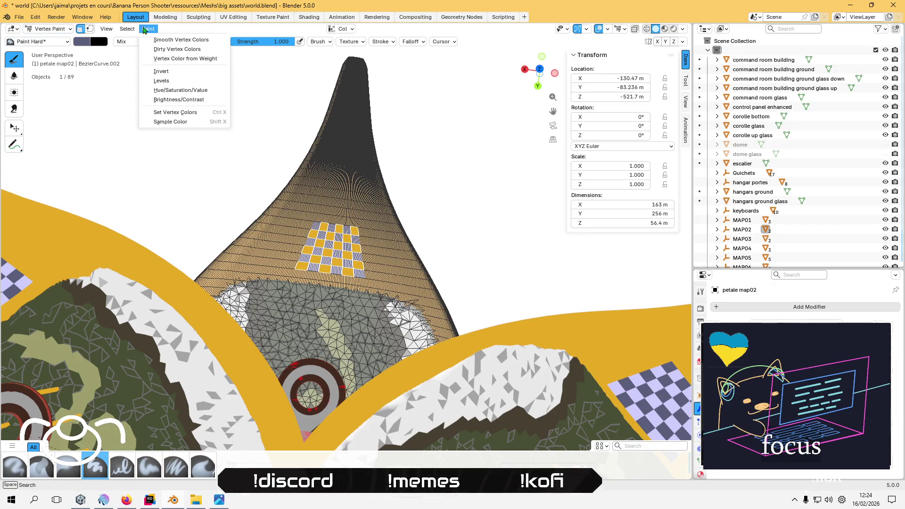
pyautogui.click(176, 112)
pyautogui.hotkey('ctrl', 'z')
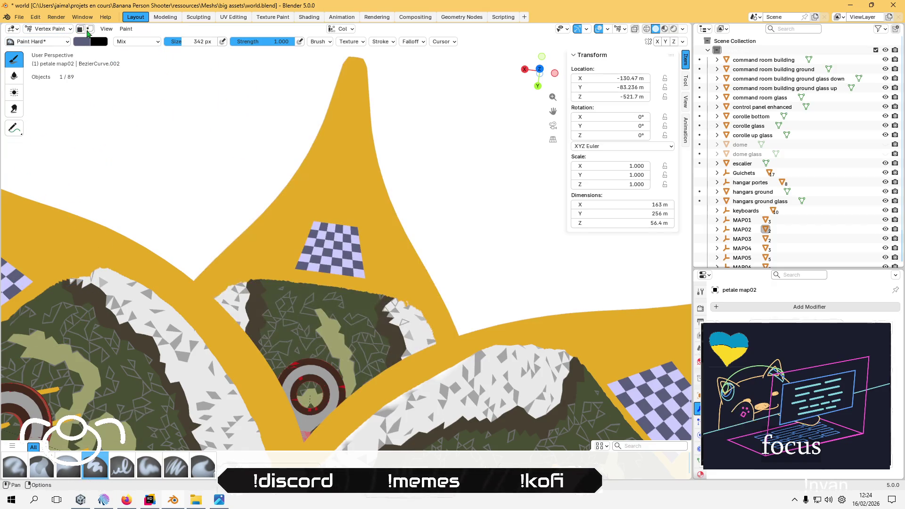
pyautogui.scroll(-3, 235, 281)
pyautogui.scroll(-3, 235, 281)
pyautogui.moveTo(235, 282); pyautogui.dragTo(245, 211)
pyautogui.hotkey('ctrl', 's')
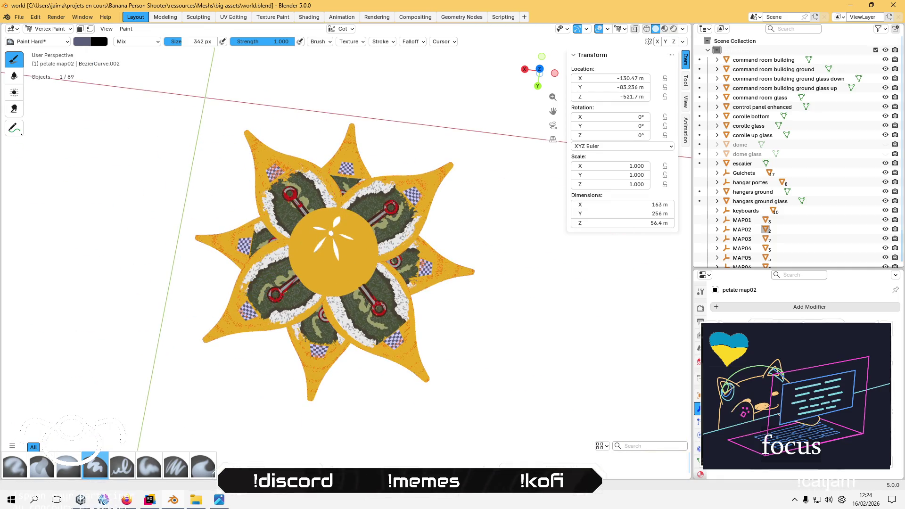
pyautogui.write('je te ju')
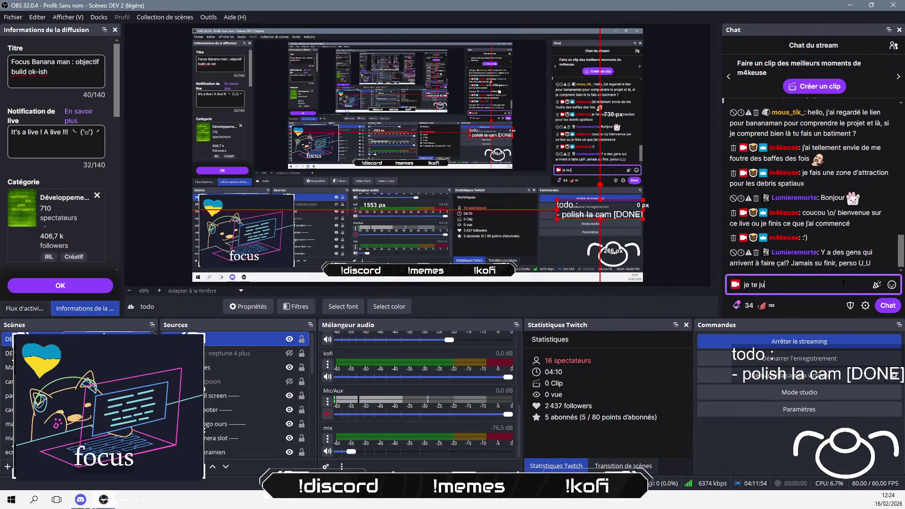
pyautogui.write('re y a des gens')
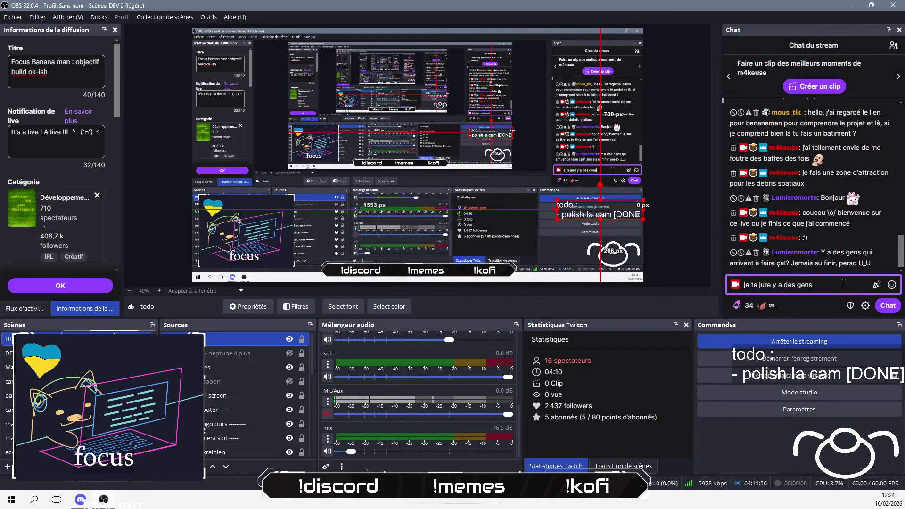
pyautogui.write(' qu ont une di')
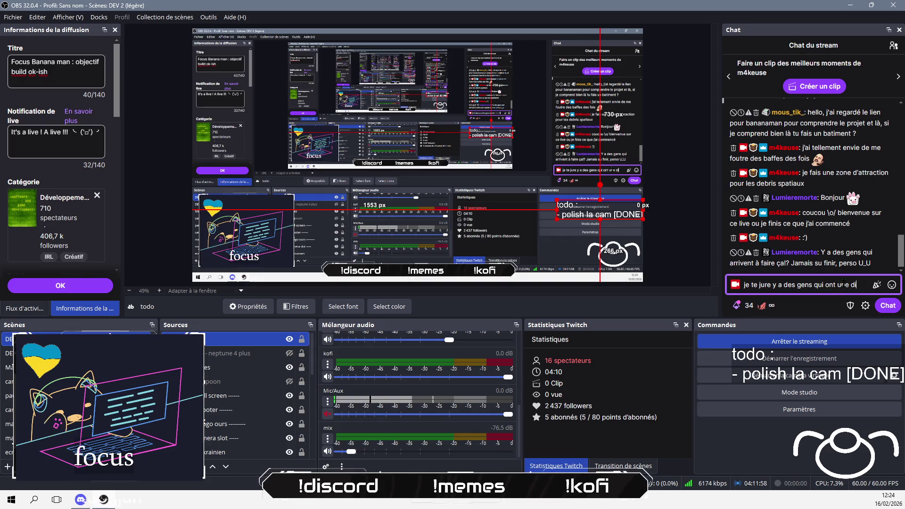
pyautogui.write('pline, ça ex')
pyautogui.write('iste ! J')
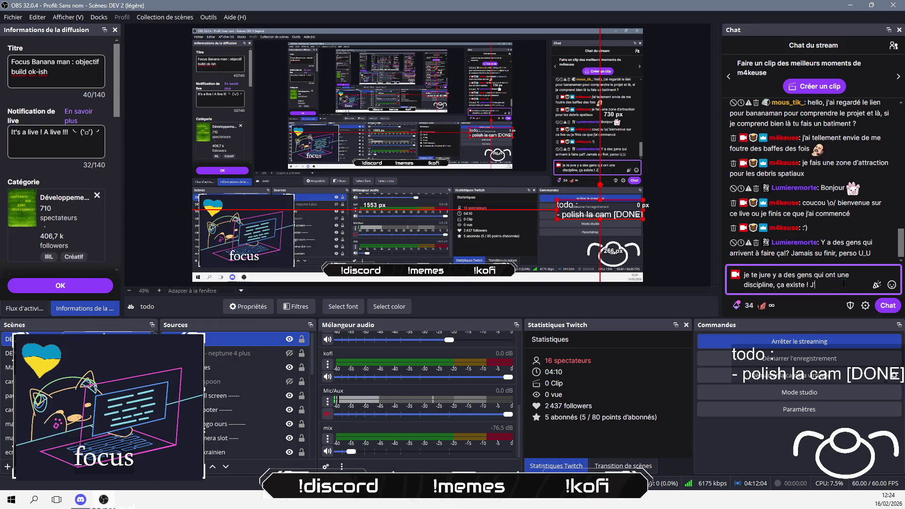
pyautogui.write('mais d')
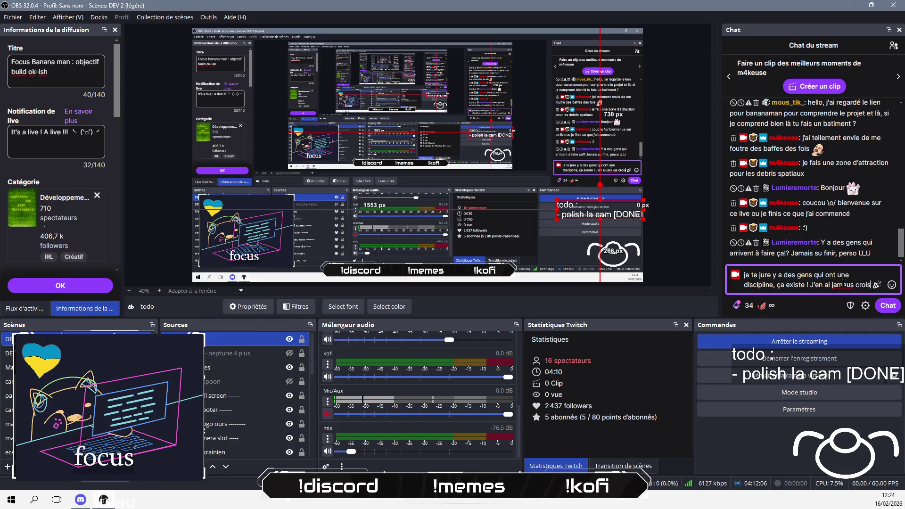
pyautogui.write('é mais çaexiste')
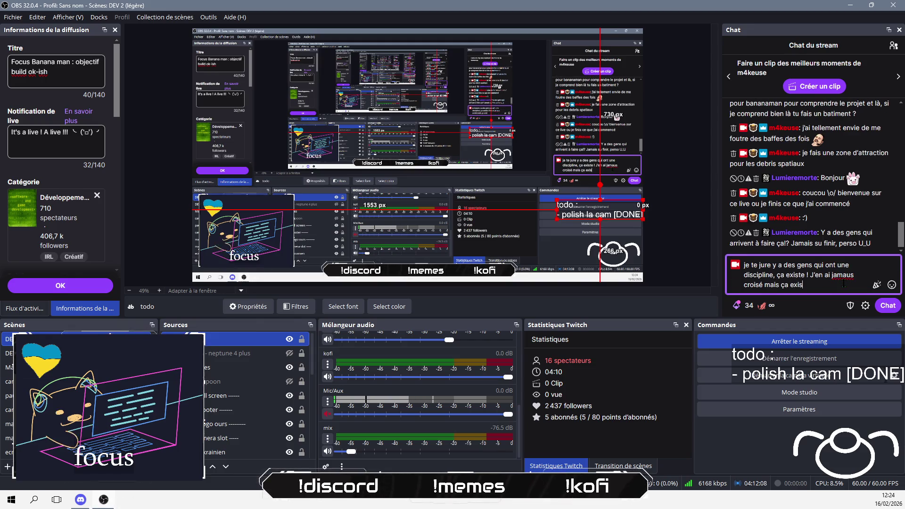
# - Correct the typo to 'jamais', append 'forcément', and send the chat reply
pyautogui.press('BackSpace')
pyautogui.write('i')
pyautogui.press('End')
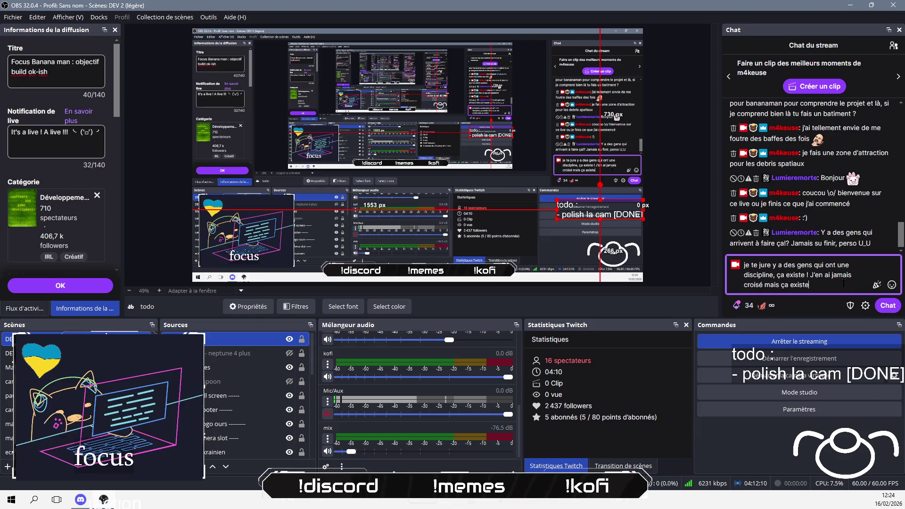
pyautogui.write('forcément')
pyautogui.press('Return')
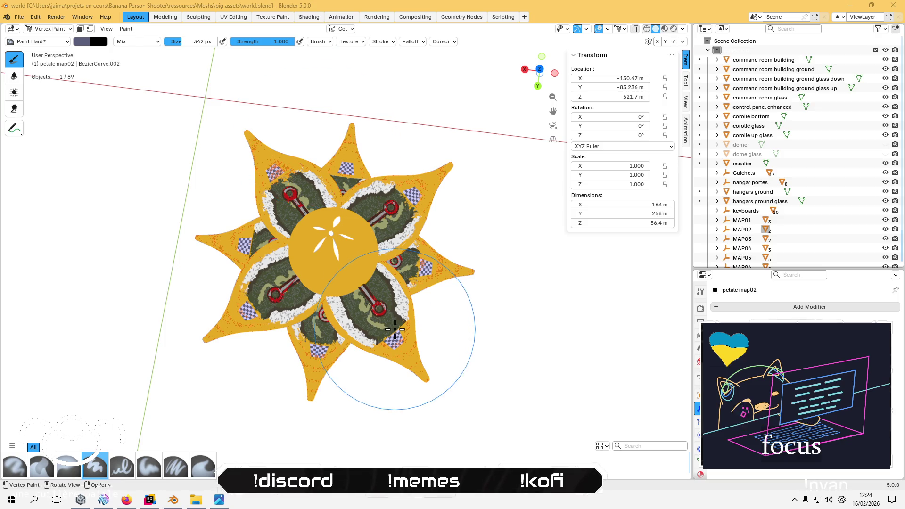
# - Return to Object Mode, select all objects, and unhide the dome and dome glass
pyautogui.click(50, 28)
pyautogui.click(47, 38)
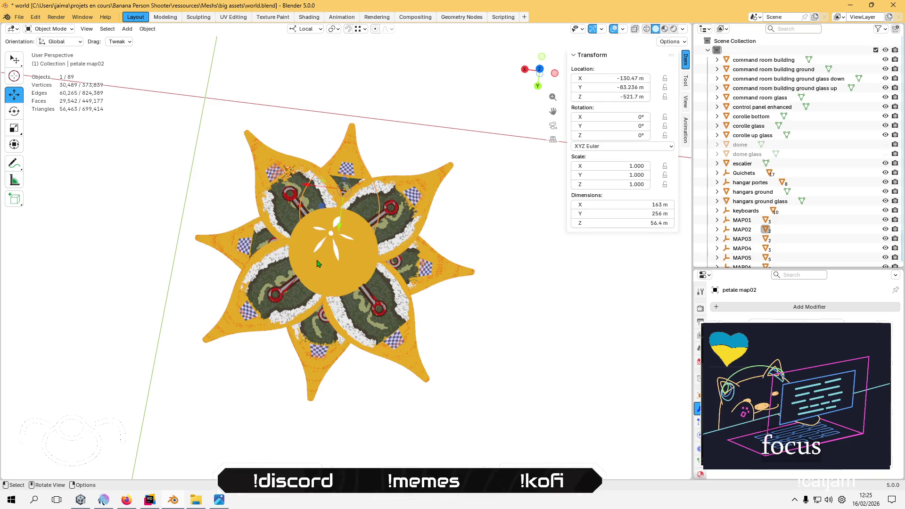
pyautogui.press('a')
pyautogui.click(885, 144)
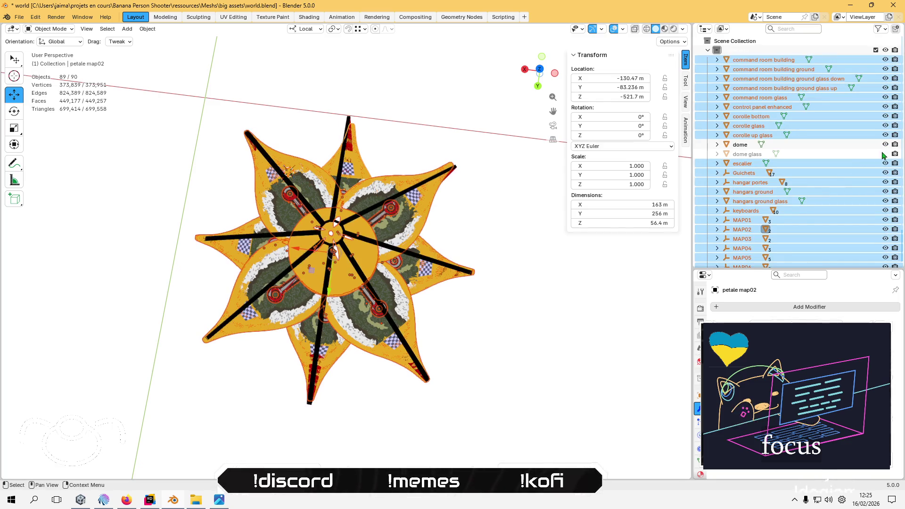
pyautogui.click(885, 153)
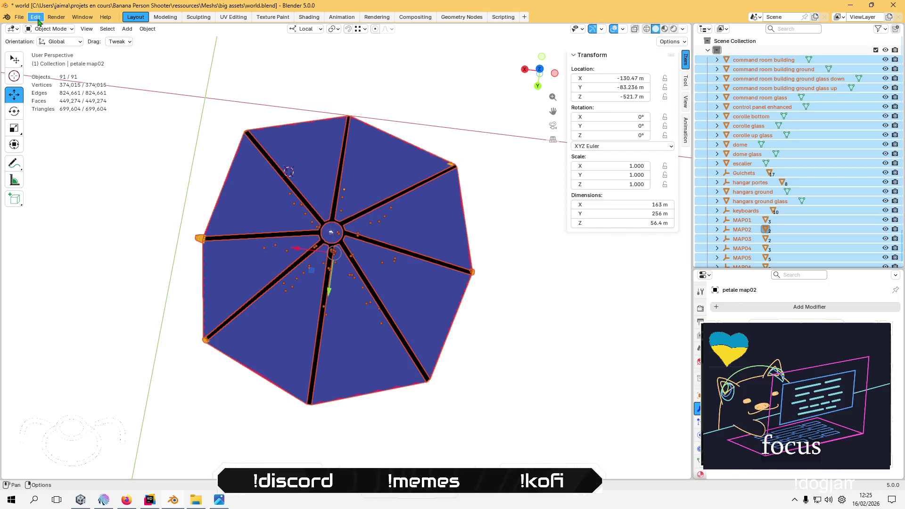
# - Start an FBX export targeting world.fbx in banana man 2021/Assets/Meshes/big assets
pyautogui.click(19, 17)
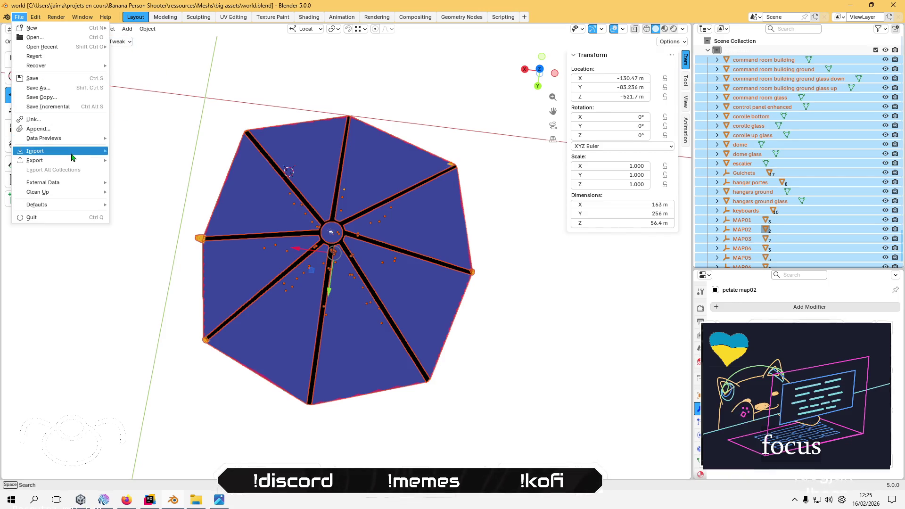
pyautogui.moveTo(56, 160)
pyautogui.click(165, 238)
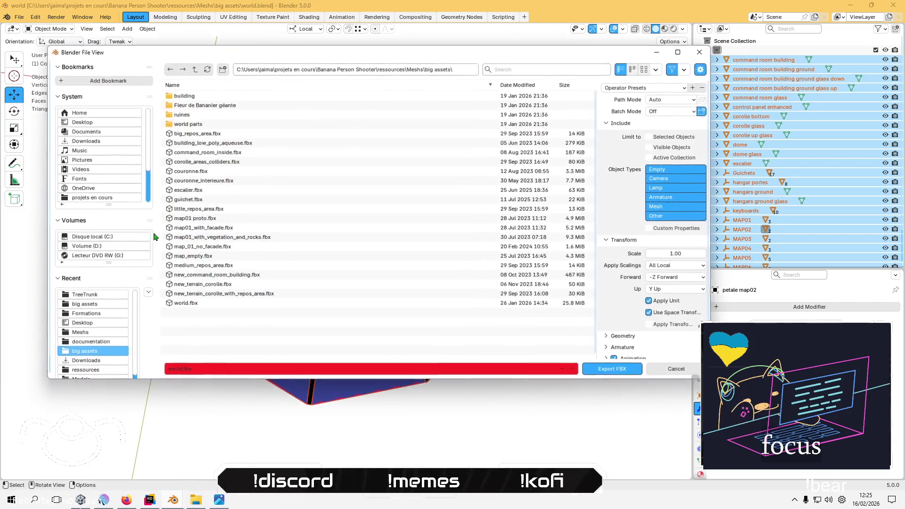
pyautogui.click(197, 304)
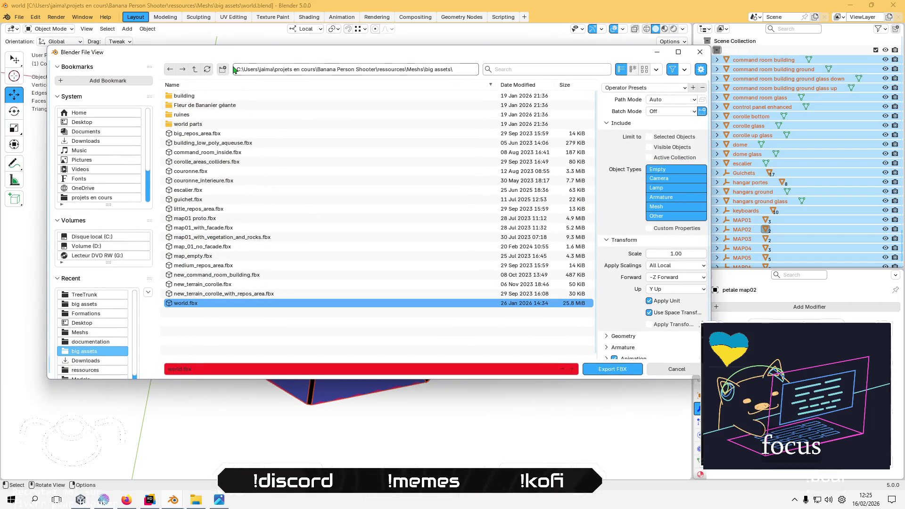
pyautogui.click(195, 69)
pyautogui.click(195, 69)
pyautogui.click(194, 70)
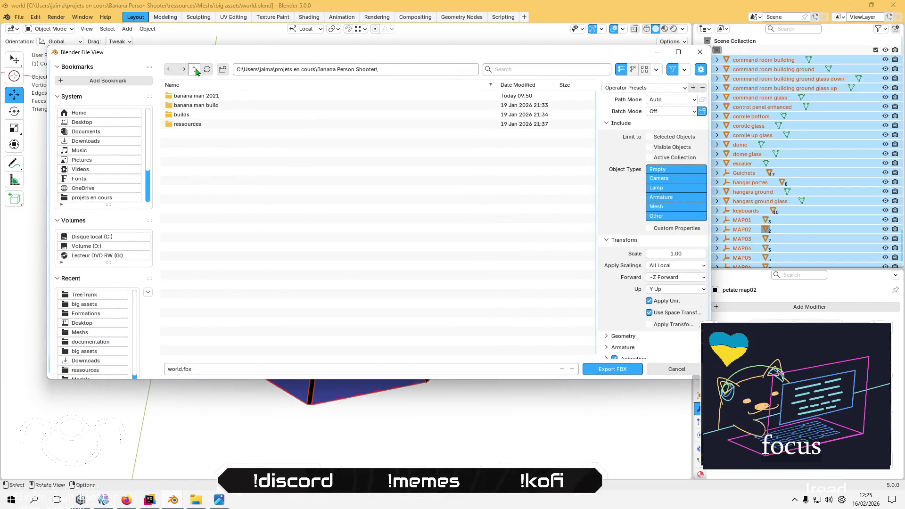
pyautogui.click(200, 96)
pyautogui.click(183, 105)
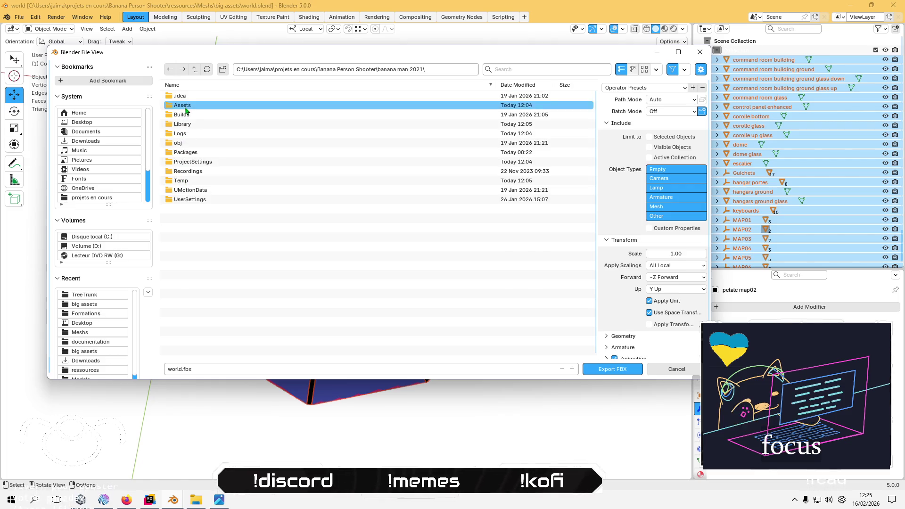
pyautogui.click(191, 171)
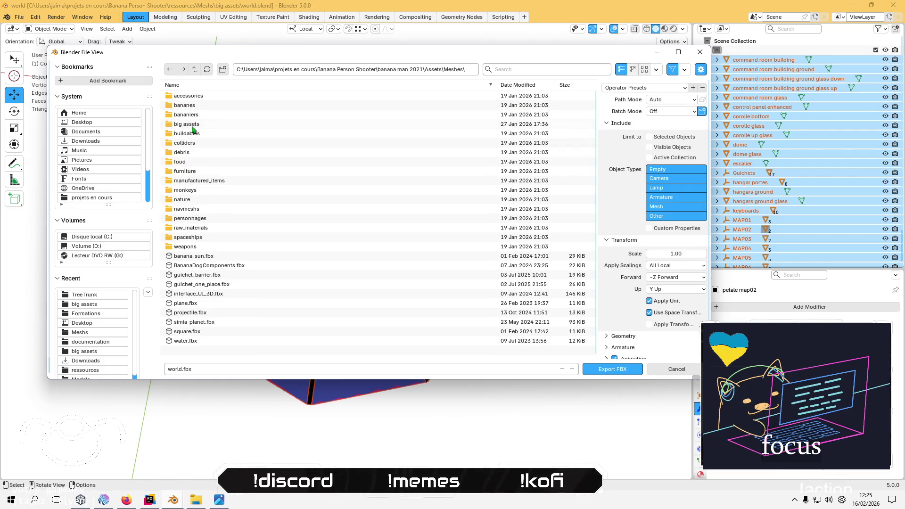
pyautogui.click(192, 125)
pyautogui.click(188, 181)
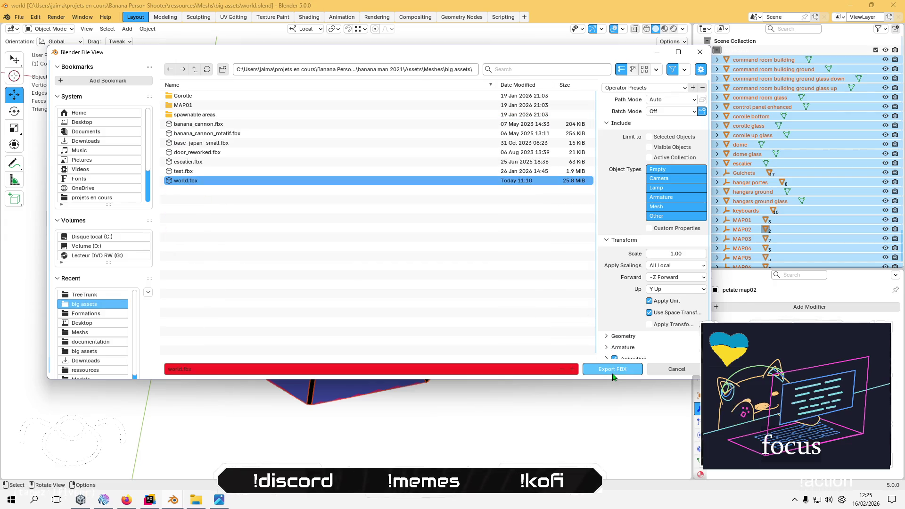
# - Load the apply-transform preset and export, overwriting world.fbx
pyautogui.click(649, 136)
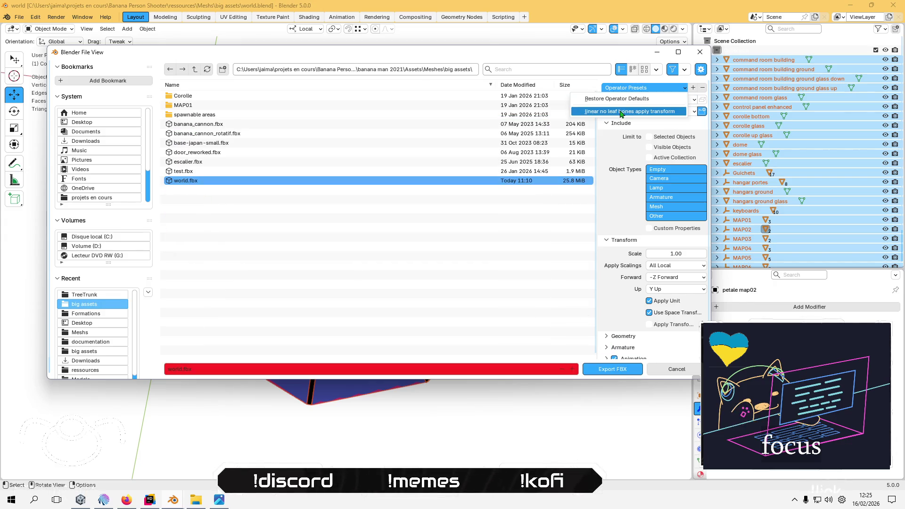
pyautogui.click(649, 324)
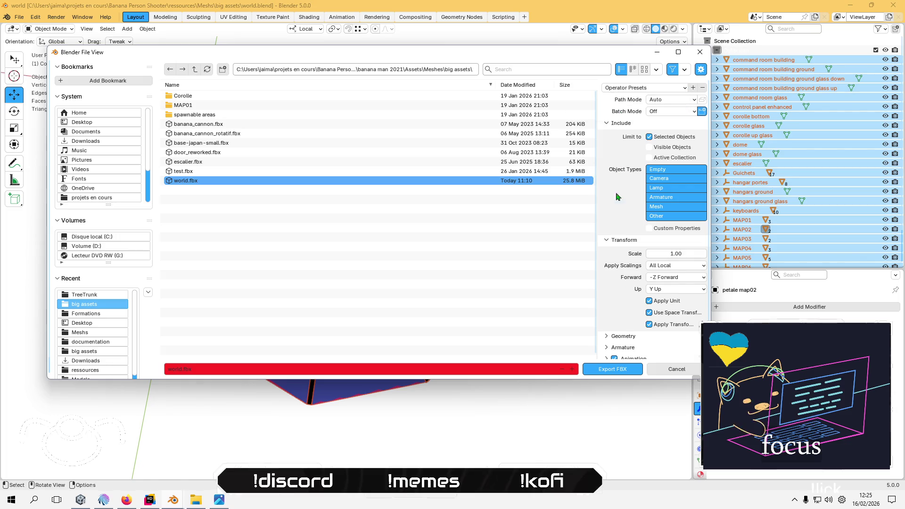
pyautogui.click(620, 373)
pyautogui.hotkey('alt', 'Tab')
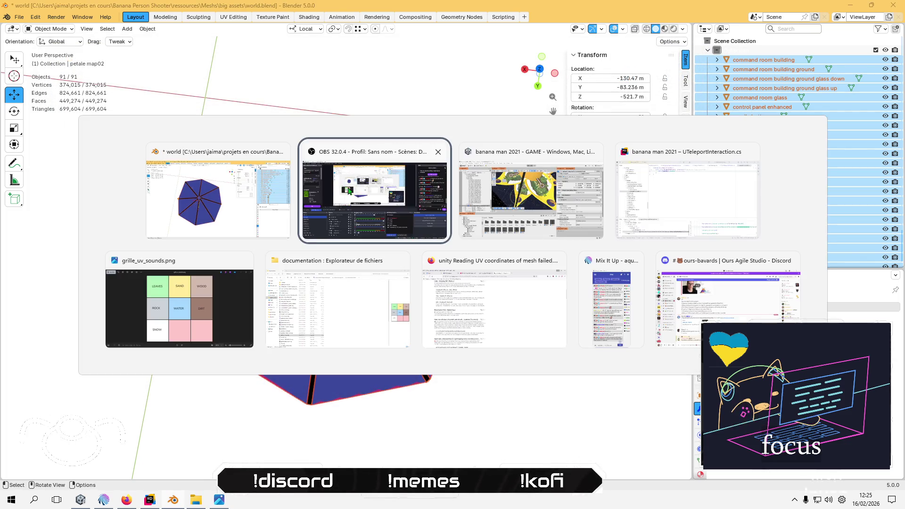
# - Switch to Unity, let world.fbx reimport, then frame and orbit around the teleport object
pyautogui.hotkey('alt', 'Tab')
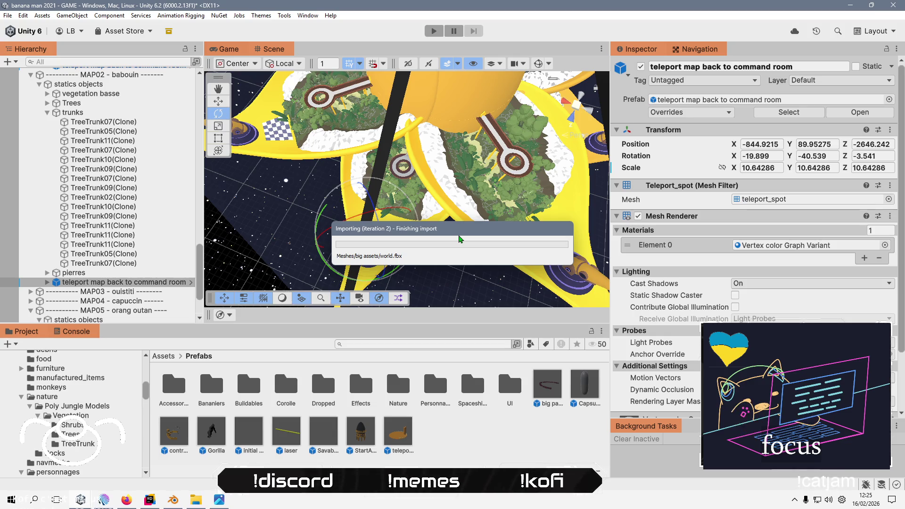
pyautogui.moveTo(461, 172); pyautogui.dragTo(520, 221)
pyautogui.doubleClick(130, 283)
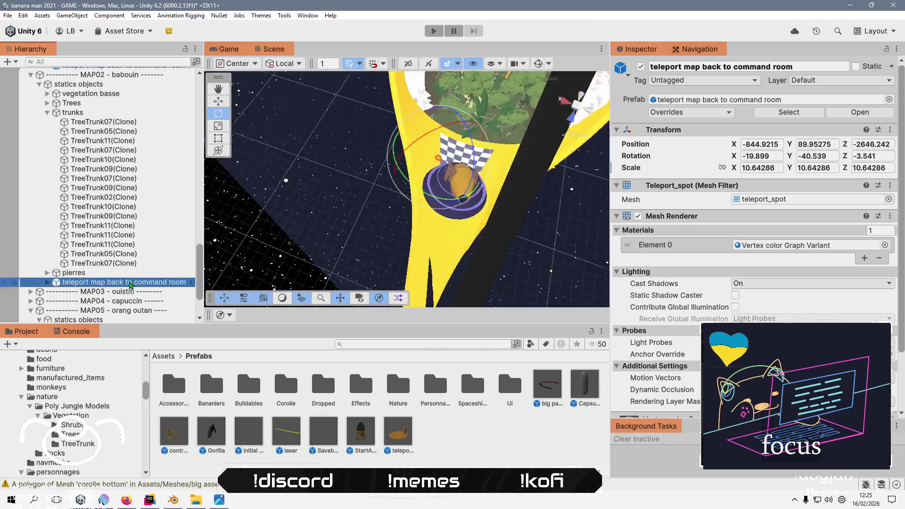
pyautogui.moveTo(446, 238)
pyautogui.mouseDown()
pyautogui.moveTo(313, 251)
pyautogui.moveTo(313, 136)
pyautogui.moveTo(374, 206)
pyautogui.mouseUp()
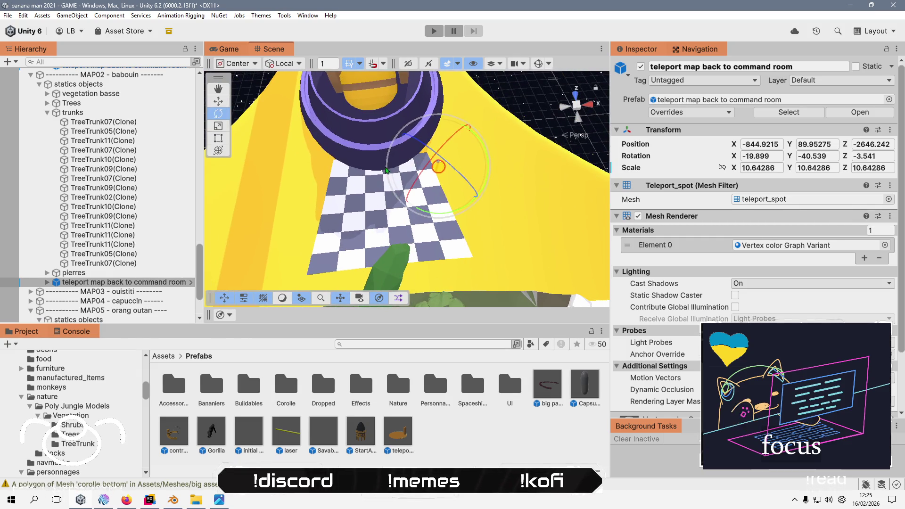
pyautogui.click(372, 137)
# - Frame banana_cannon_rotatif_MAP05 and tilt it a few degrees with the Rotate tool
pyautogui.scroll(3, 132, 150)
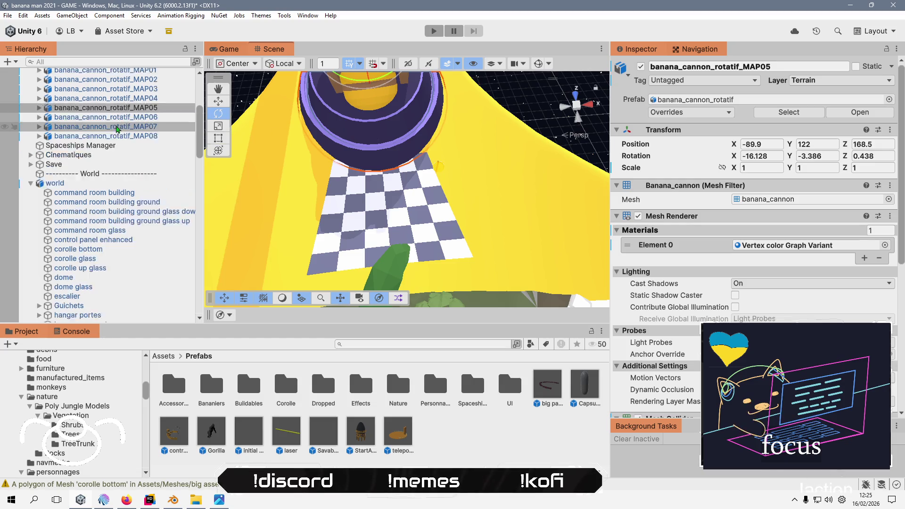
pyautogui.doubleClick(131, 149)
pyautogui.moveTo(391, 155)
pyautogui.mouseDown()
pyautogui.moveTo(414, 145)
pyautogui.moveTo(415, 161)
pyautogui.mouseUp()
pyautogui.click(223, 115)
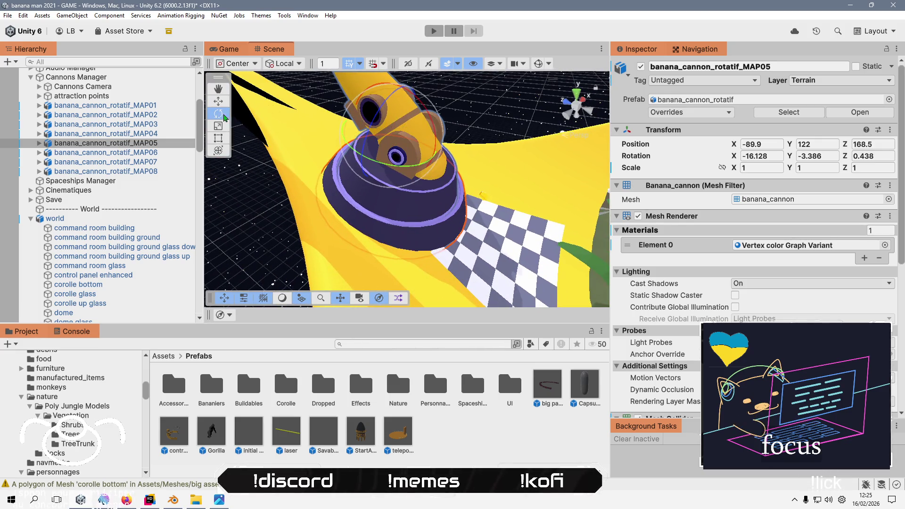
pyautogui.moveTo(419, 101)
pyautogui.mouseDown()
pyautogui.moveTo(356, 120)
pyautogui.moveTo(349, 103)
pyautogui.mouseUp()
pyautogui.press('w')
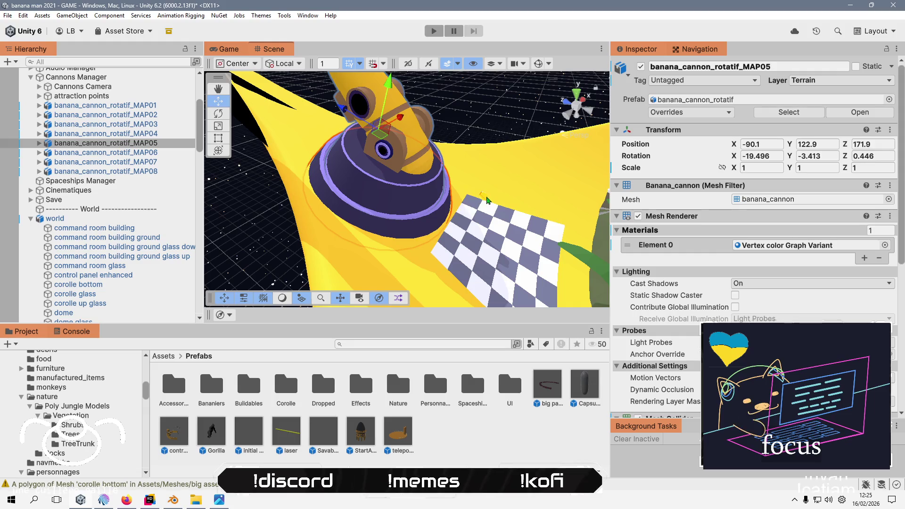
# - Move the teleport spot beside the cannon's base, at -896.7, 103.4, -2651.9
pyautogui.click(480, 198)
pyautogui.scroll(5, 142, 212)
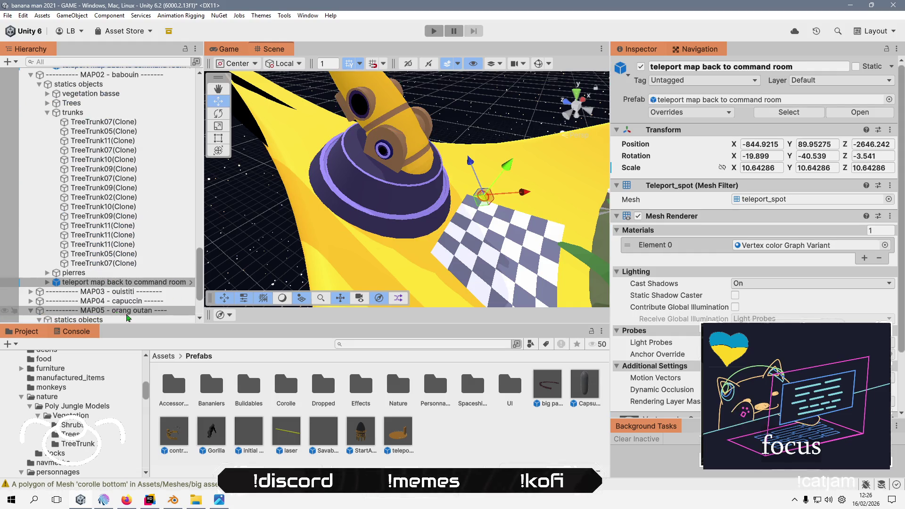
pyautogui.doubleClick(152, 283)
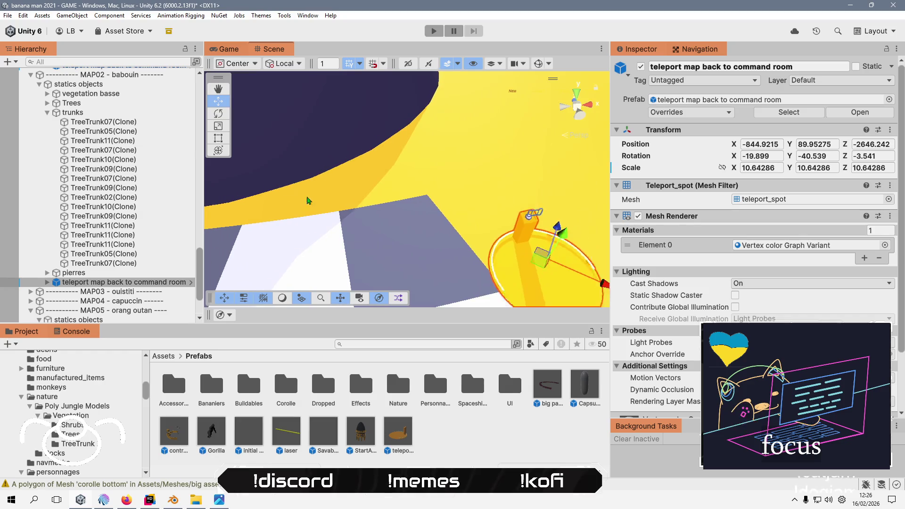
pyautogui.moveTo(443, 259)
pyautogui.mouseDown()
pyautogui.moveTo(477, 210)
pyautogui.moveTo(449, 172)
pyautogui.moveTo(445, 181)
pyautogui.mouseUp()
pyautogui.press('f')
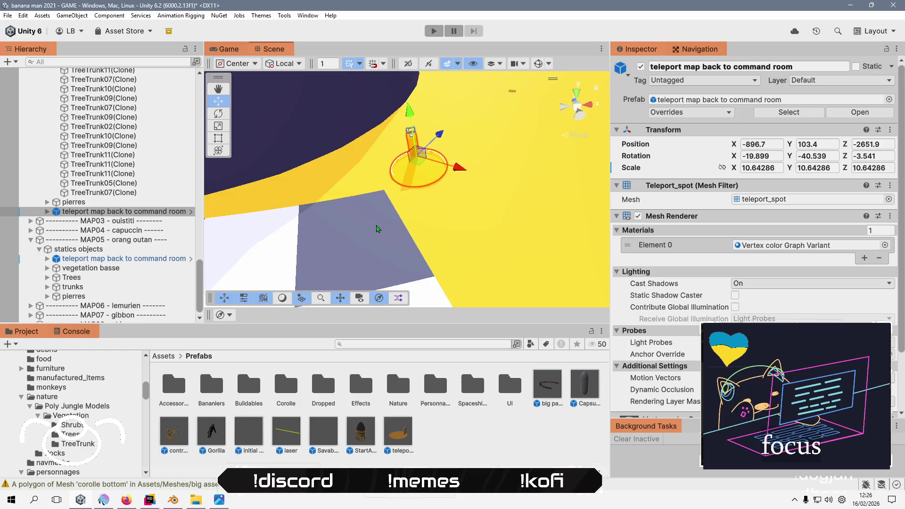
pyautogui.moveTo(440, 198)
pyautogui.mouseDown()
pyautogui.moveTo(309, 238)
pyautogui.moveTo(448, 190)
pyautogui.mouseUp()
pyautogui.scroll(5, 449, 190)
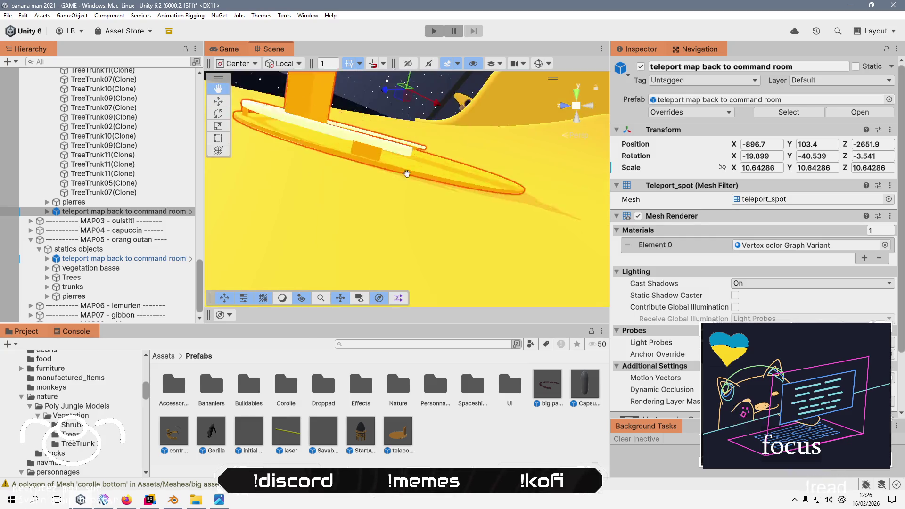
pyautogui.scroll(-5, 403, 209)
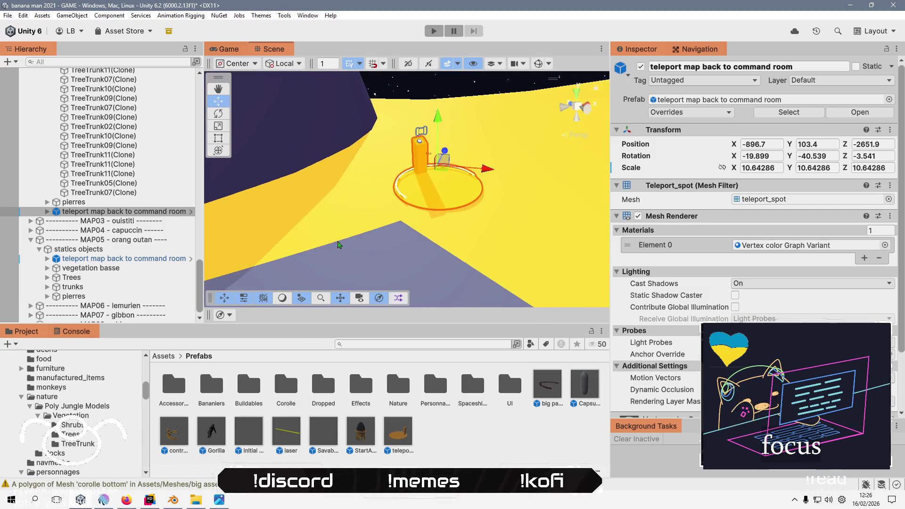
pyautogui.moveTo(347, 246)
pyautogui.mouseDown()
pyautogui.moveTo(406, 231)
pyautogui.moveTo(405, 242)
pyautogui.mouseUp()
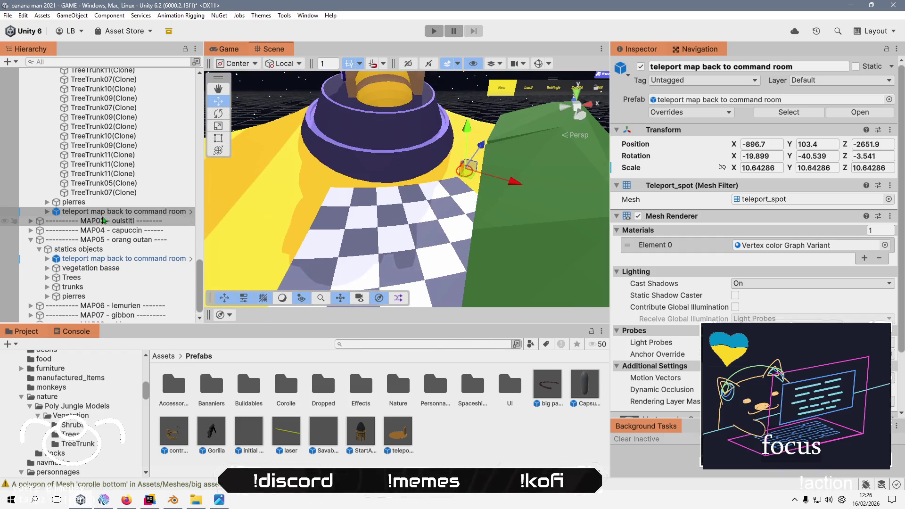
pyautogui.rightClick(109, 212)
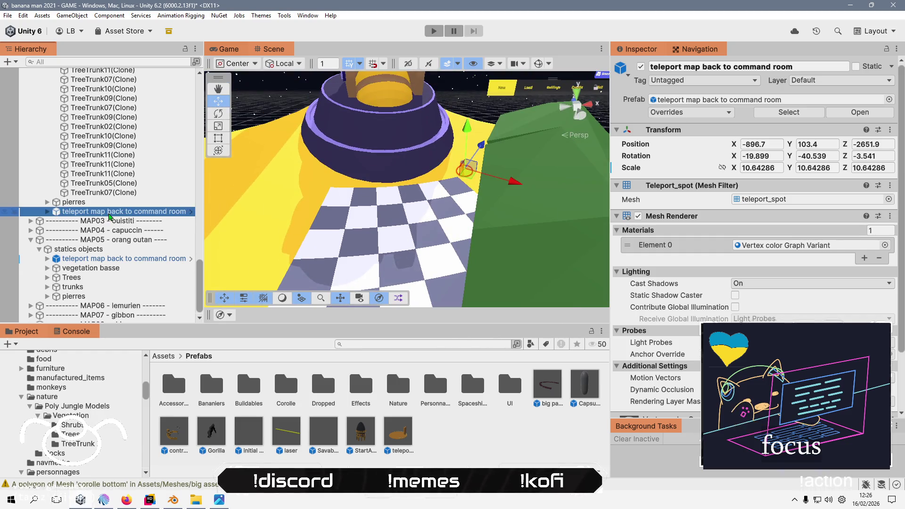
# - Copy the teleport object and paste it into MAP03 - ouistiti's statics objects
pyautogui.click(132, 85)
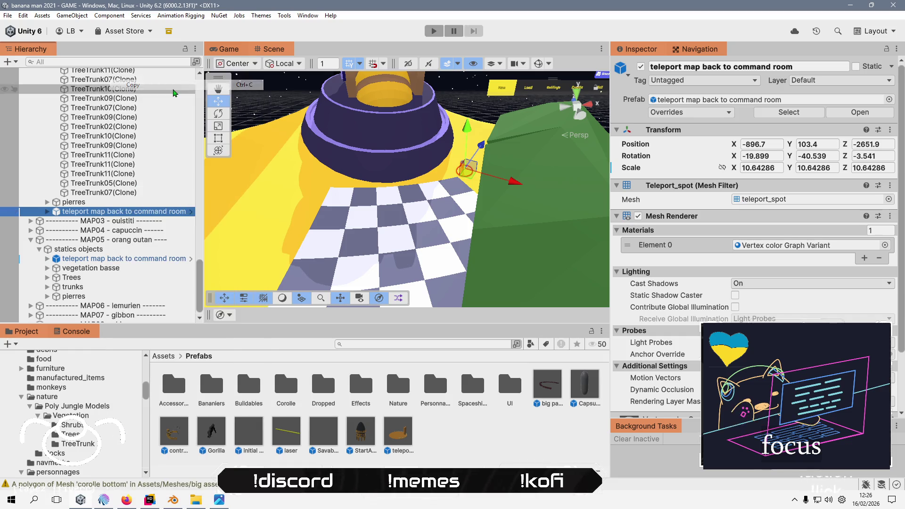
pyautogui.click(30, 220)
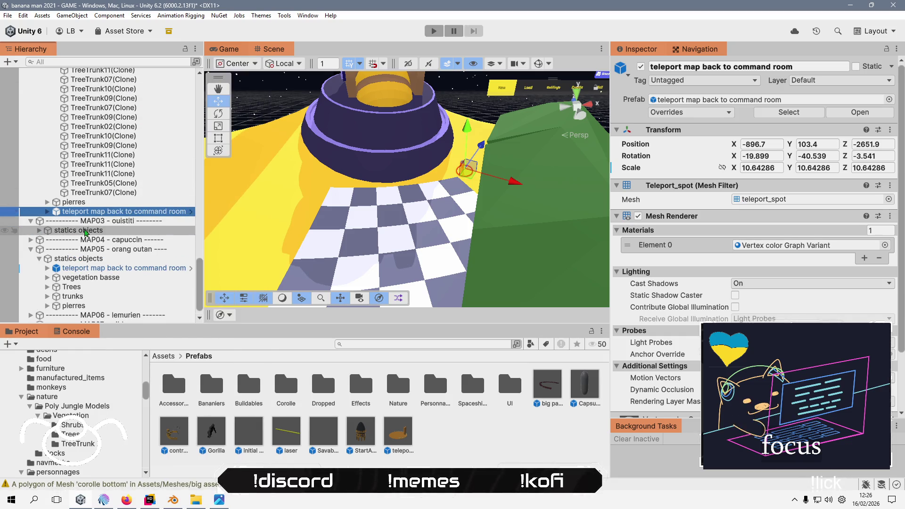
pyautogui.click(78, 230)
pyautogui.click(47, 258)
pyautogui.rightClick(92, 231)
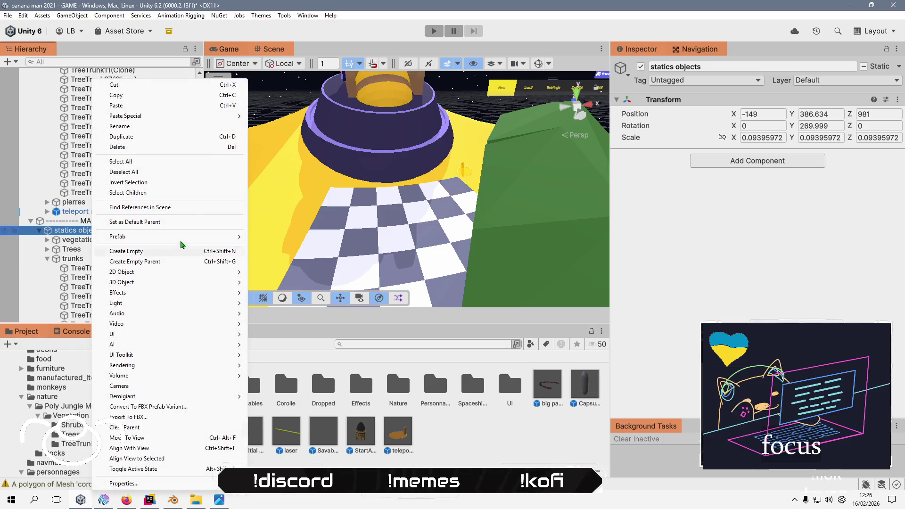
pyautogui.click(207, 106)
pyautogui.press('f')
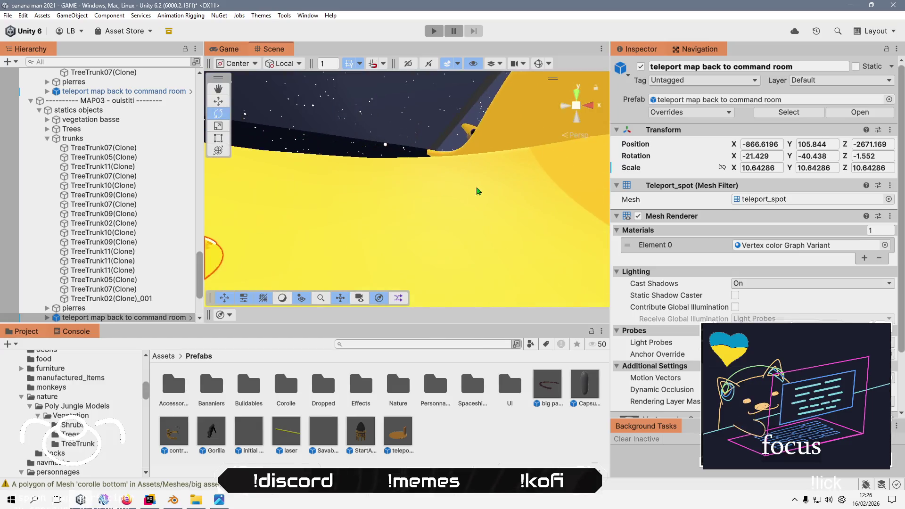
# - Select and expand the MAP04 - capuccin group to view its contents
pyautogui.click(66, 224)
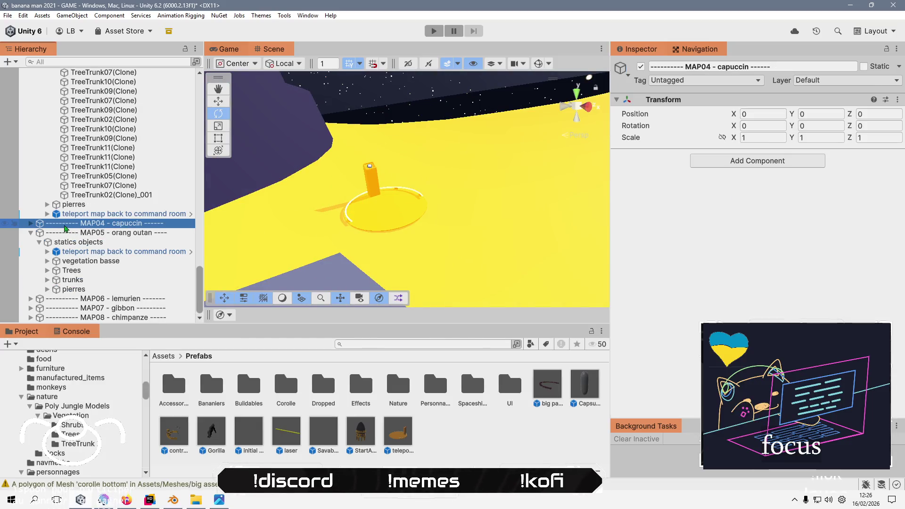
pyautogui.click(31, 224)
pyautogui.scroll(-5, 77, 225)
pyautogui.scroll(-10, 77, 225)
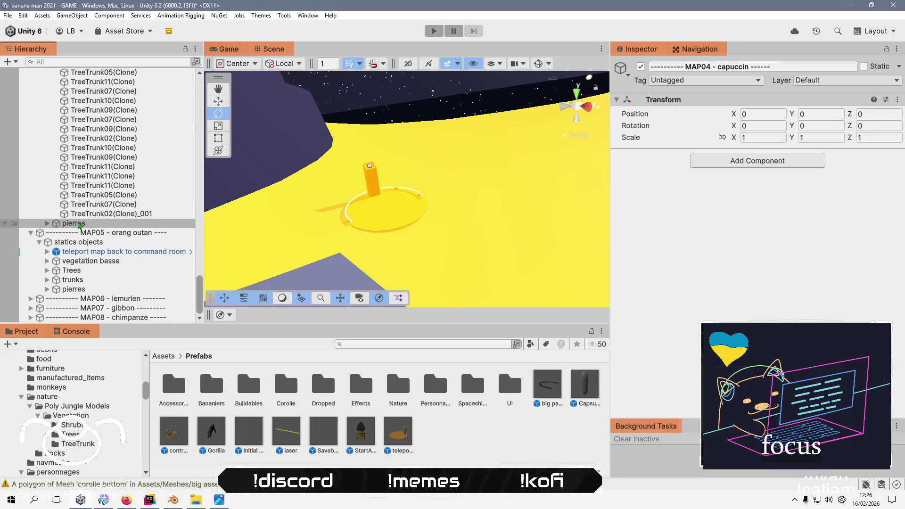
pyautogui.scroll(5, 113, 230)
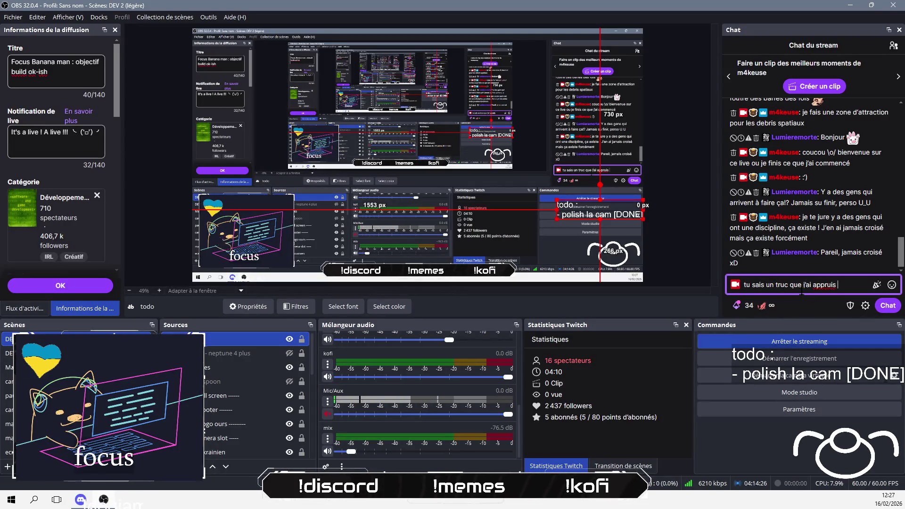
pyautogui.write("tu sais un truc que j'ai appris à accept")
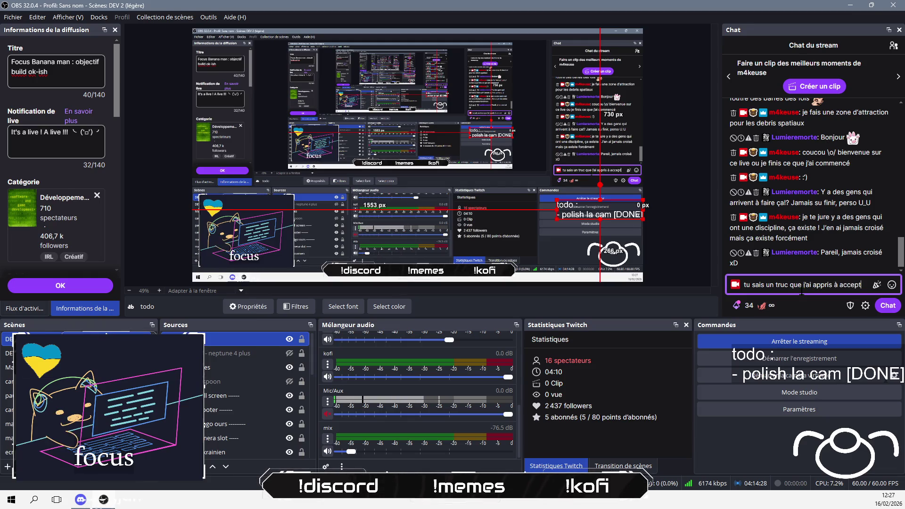
# - Continue typing the chat reply about something recently learned to accept
pyautogui.write("er dernièrement vis à vis du gamedev : c'est un art")
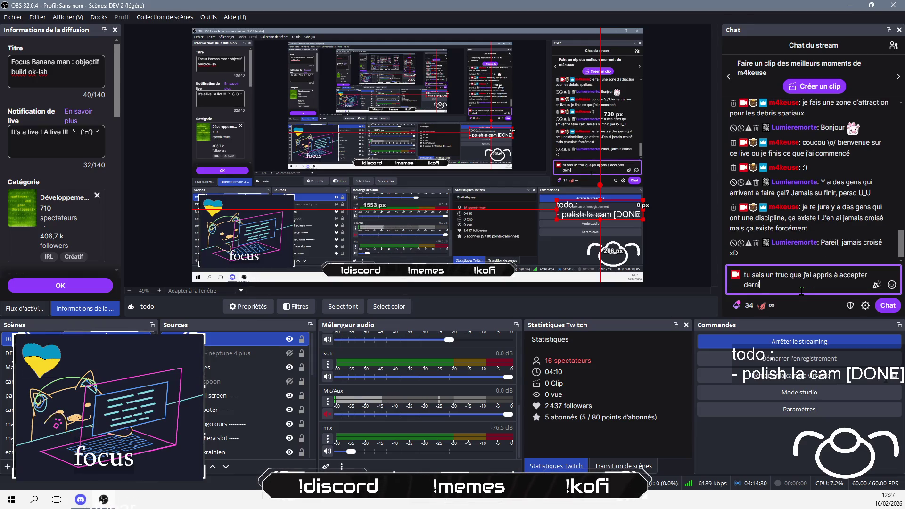
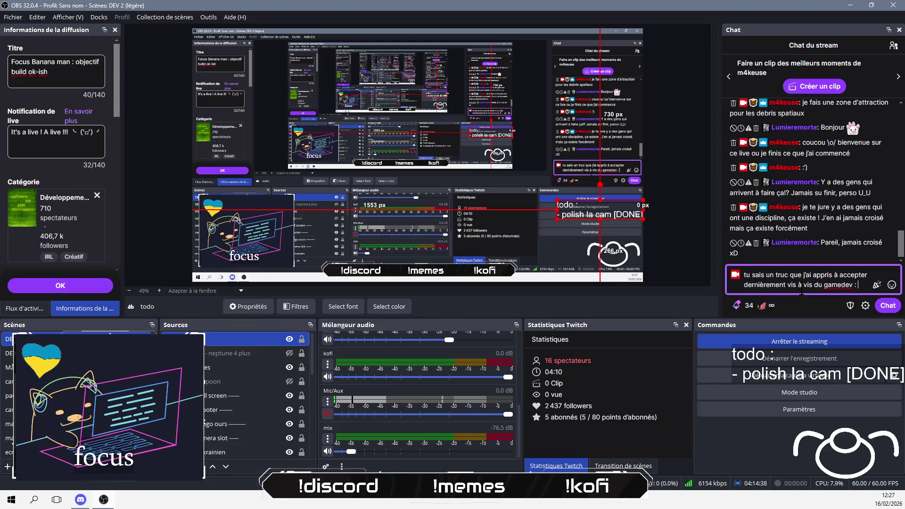
# - Send three short replies in the OBS stream chat, the last one reading CQFD
pyautogui.write("c'est un art")
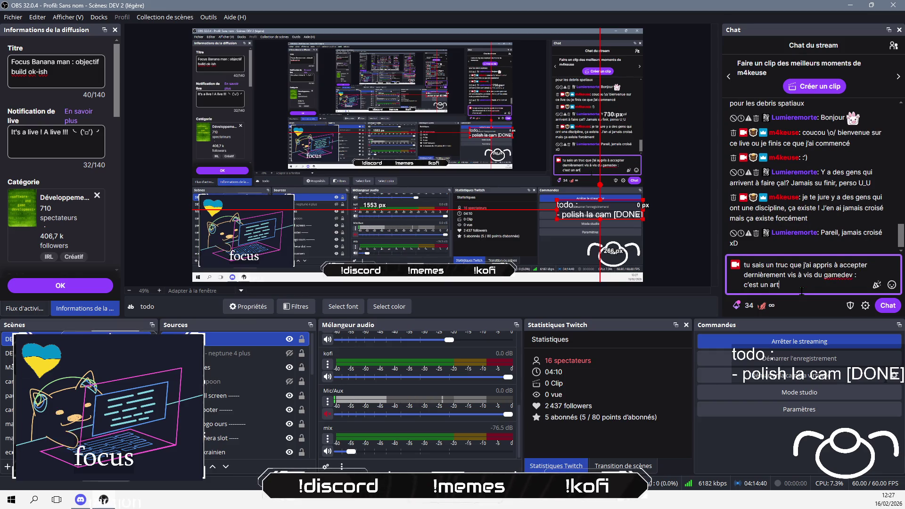
pyautogui.press('Return')
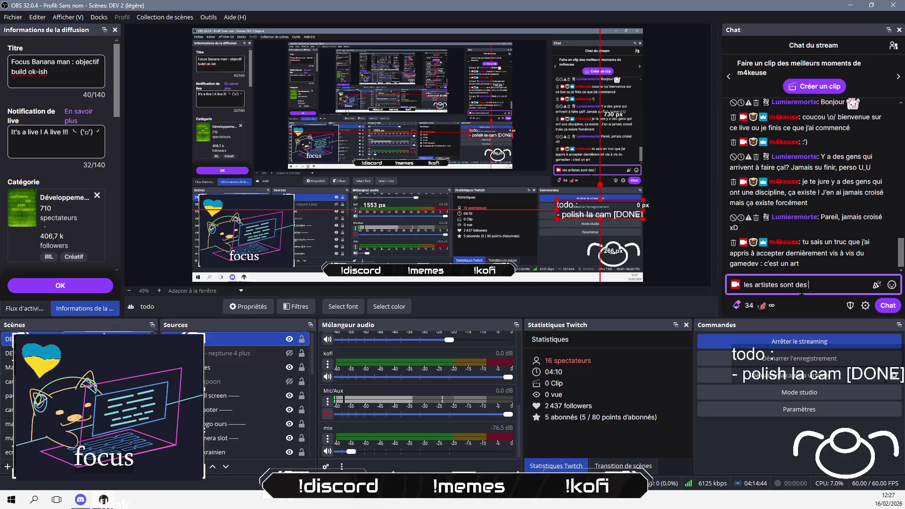
pyautogui.write('s')
pyautogui.press('Return')
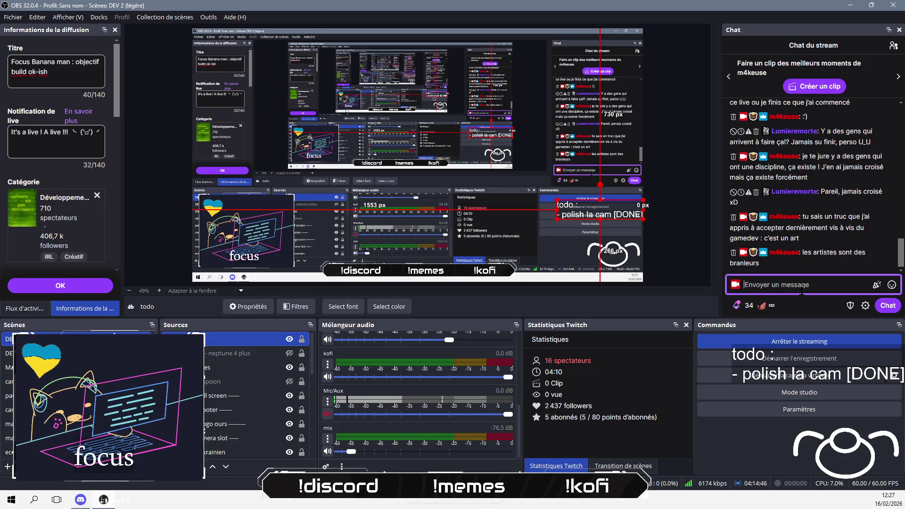
pyautogui.write('CQFD')
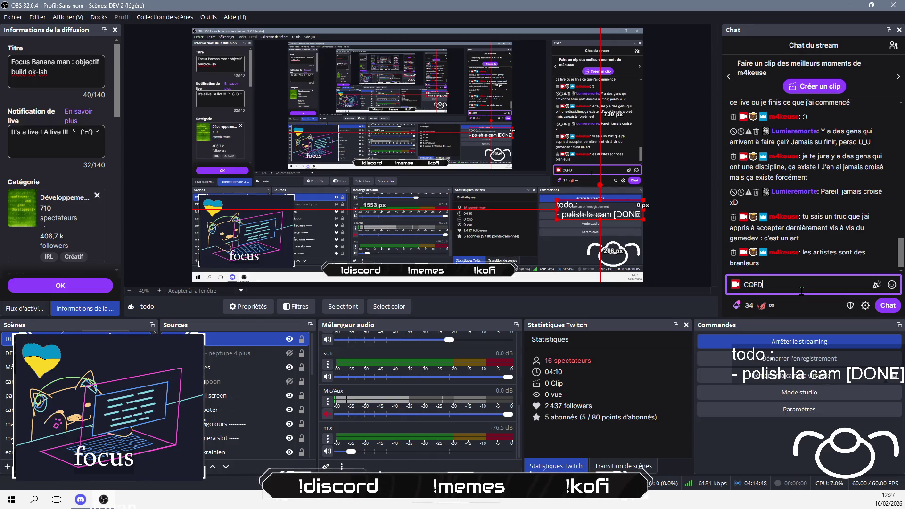
pyautogui.press('Return')
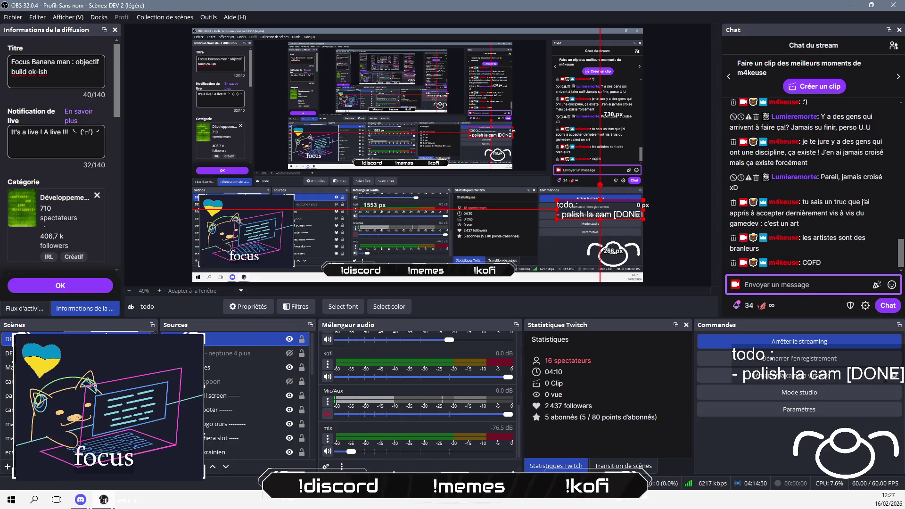
pyautogui.scroll(-8, 139, 255)
pyautogui.scroll(6, 139, 254)
pyautogui.scroll(-10, 139, 254)
pyautogui.scroll(6, 53, 219)
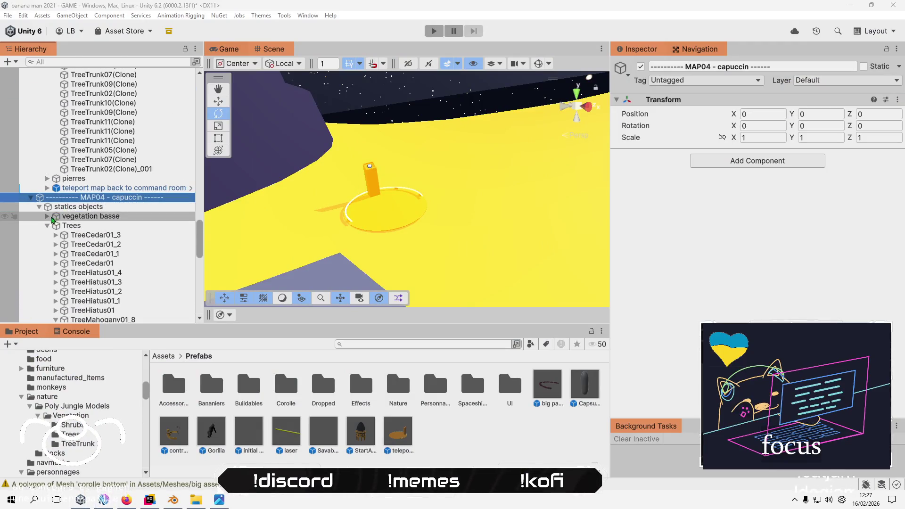
# - Collapse the MAP04 Trees and trunks groups and MAP02's trunks group in the Hierarchy
pyautogui.click(48, 226)
pyautogui.click(50, 235)
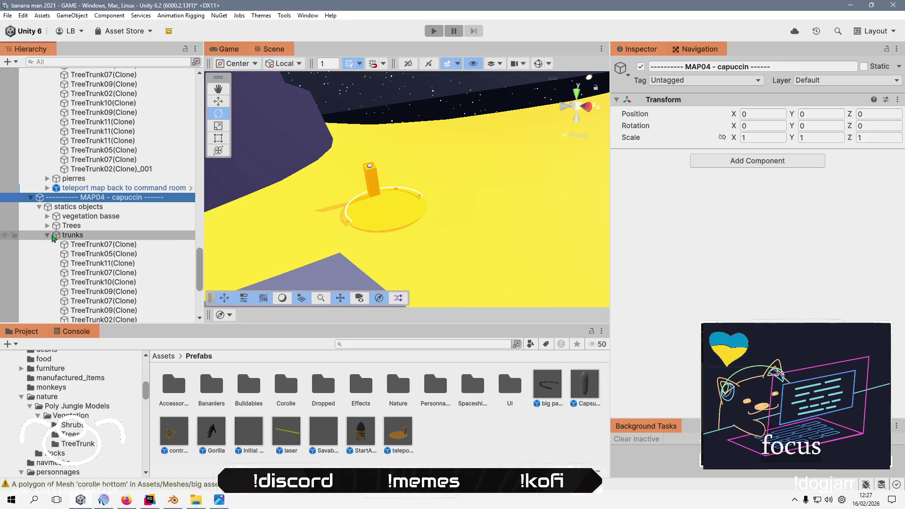
pyautogui.click(48, 234)
pyautogui.scroll(4, 47, 141)
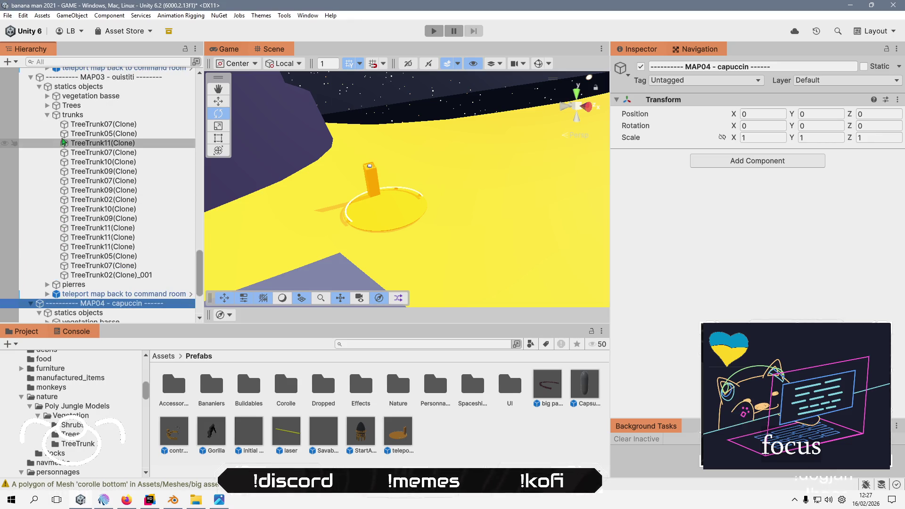
pyautogui.scroll(-5, 47, 120)
pyautogui.scroll(12, 47, 115)
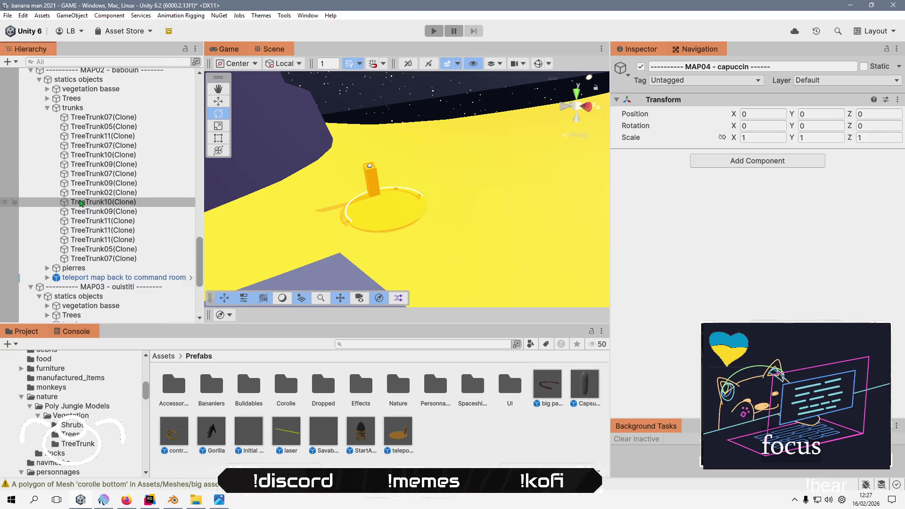
pyautogui.click(48, 109)
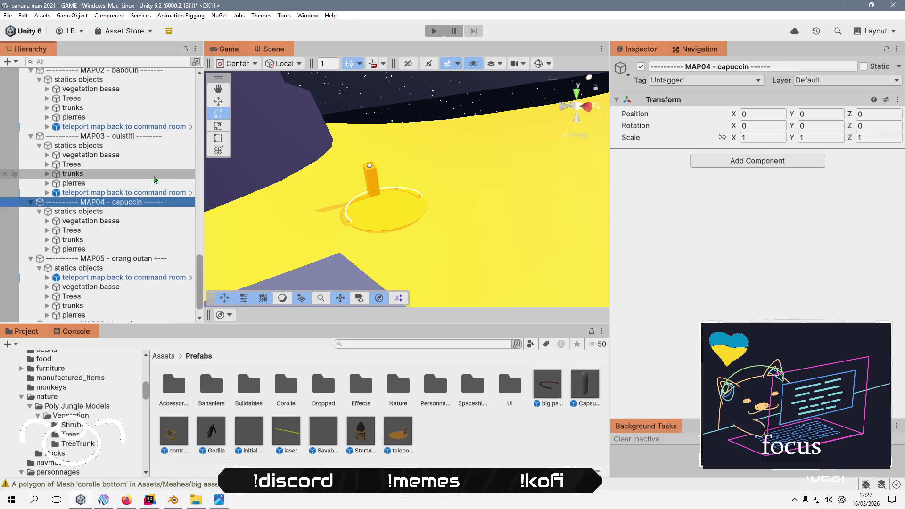
pyautogui.scroll(-3, 152, 184)
# - Paste MAP05's teleport map back to command room as a child of MAP06's statics objects
pyautogui.click(142, 252)
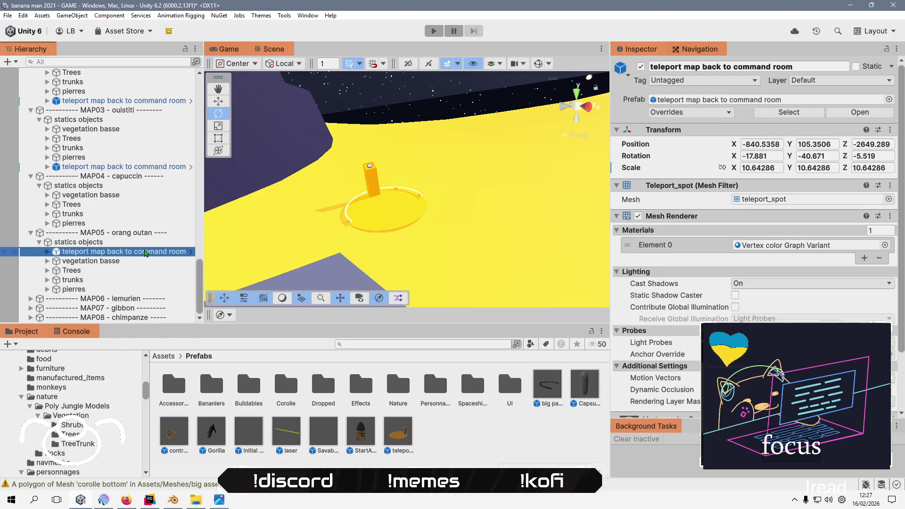
pyautogui.doubleClick(141, 252)
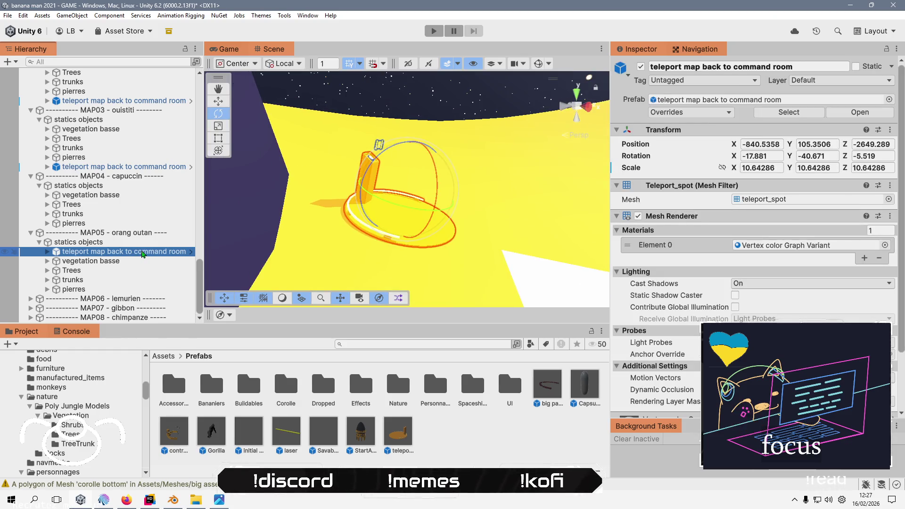
pyautogui.click(31, 299)
pyautogui.scroll(-1, 67, 269)
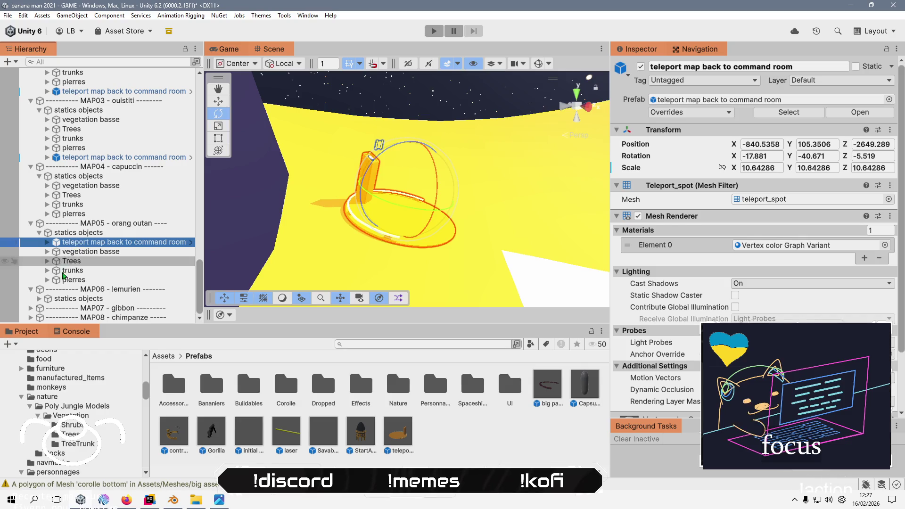
pyautogui.click(39, 298)
pyautogui.scroll(-2, 89, 266)
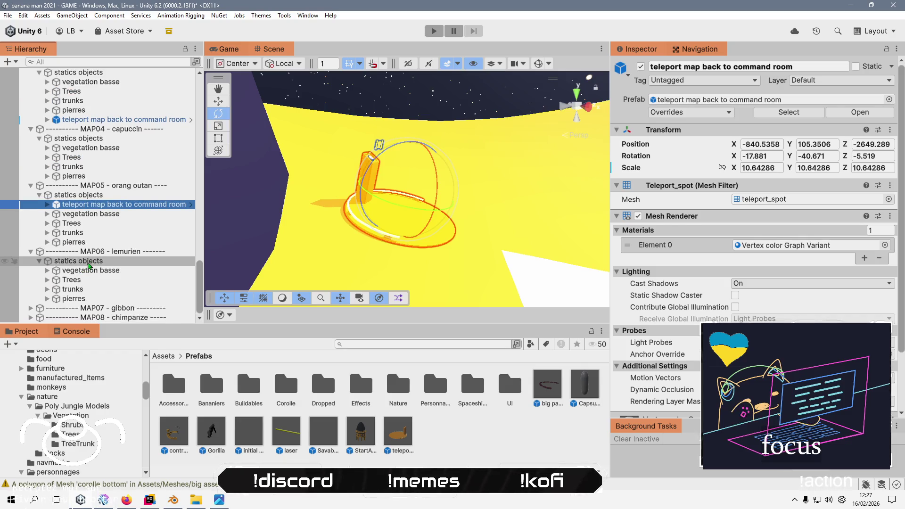
pyautogui.rightClick(88, 263)
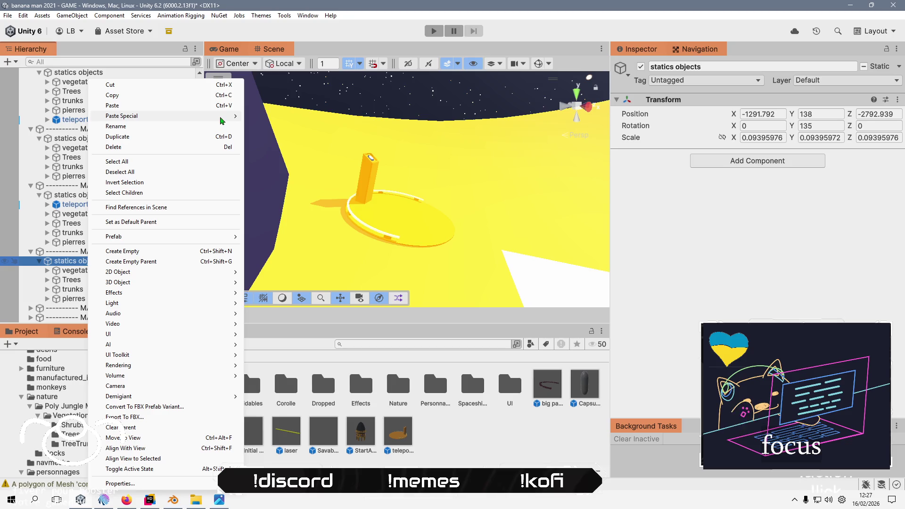
pyautogui.click(307, 115)
# - Move the pasted teleport beside the tower base, to -861.75, 116.42, -2666.62
pyautogui.doubleClick(105, 309)
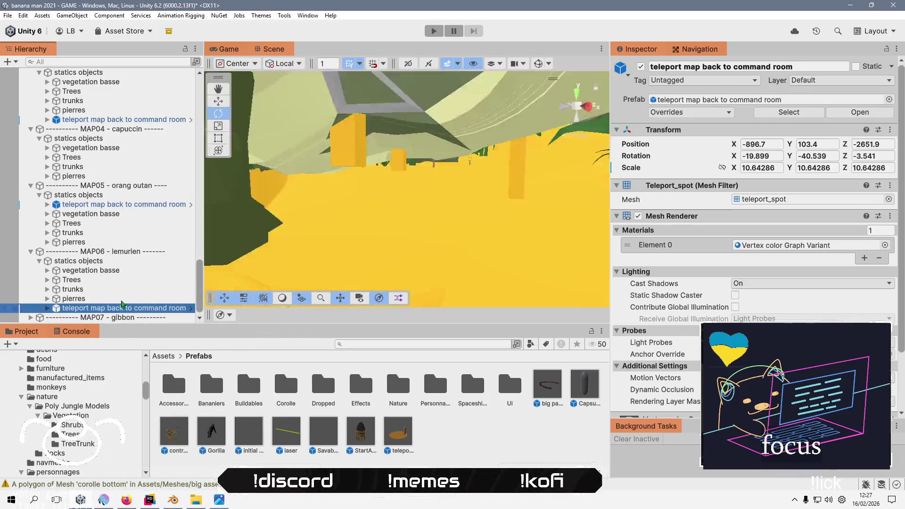
pyautogui.moveTo(377, 222)
pyautogui.mouseDown()
pyautogui.moveTo(321, 204)
pyautogui.moveTo(325, 220)
pyautogui.moveTo(514, 193)
pyautogui.mouseUp()
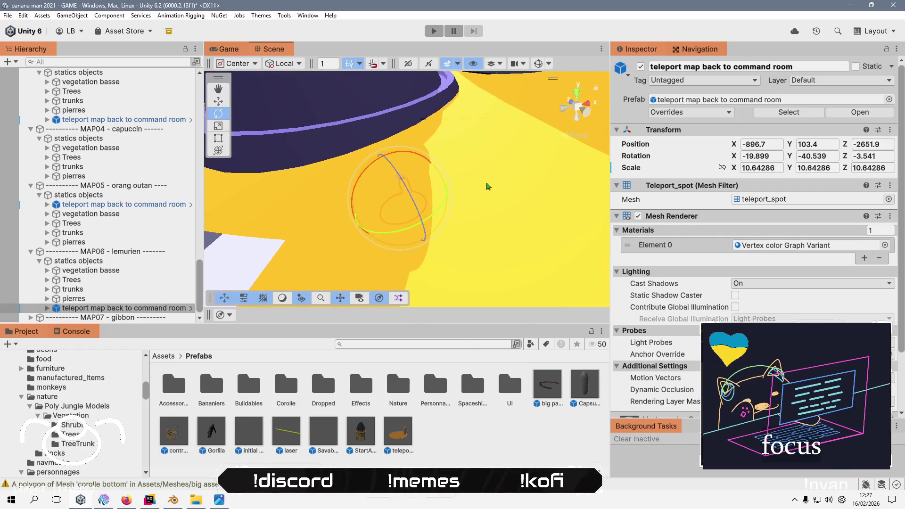
pyautogui.click(218, 102)
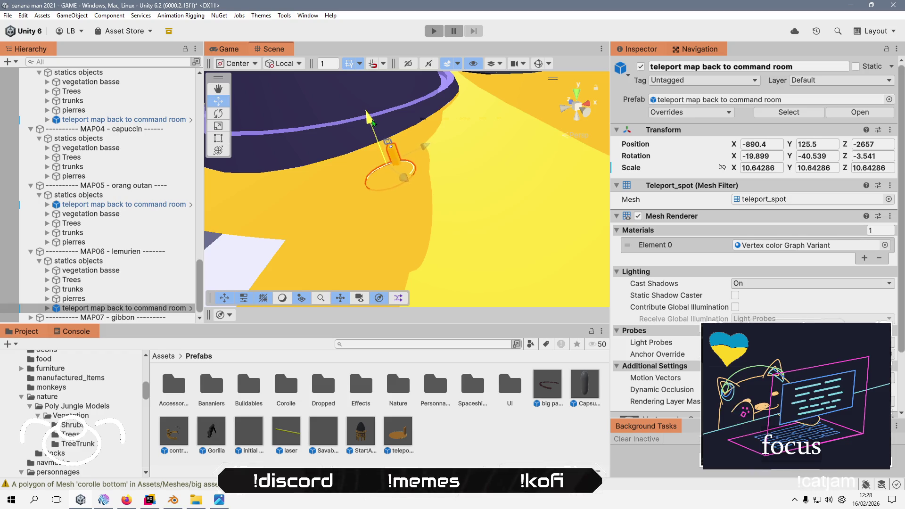
pyautogui.moveTo(343, 218)
pyautogui.mouseDown()
pyautogui.moveTo(377, 222)
pyautogui.moveTo(425, 205)
pyautogui.mouseUp()
pyautogui.scroll(10, 378, 199)
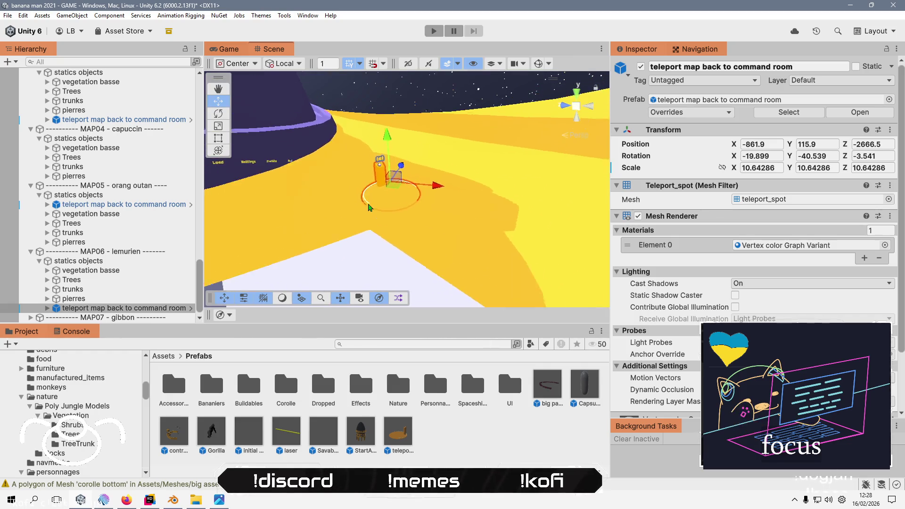
pyautogui.press('w')
pyautogui.moveTo(377, 106); pyautogui.dragTo(379, 102)
pyautogui.moveTo(386, 142)
pyautogui.mouseDown()
pyautogui.moveTo(418, 237)
pyautogui.moveTo(417, 167)
pyautogui.moveTo(468, 165)
pyautogui.moveTo(467, 156)
pyautogui.moveTo(293, 166)
pyautogui.moveTo(369, 245)
pyautogui.moveTo(307, 212)
pyautogui.mouseUp()
pyautogui.scroll(-1, 100, 254)
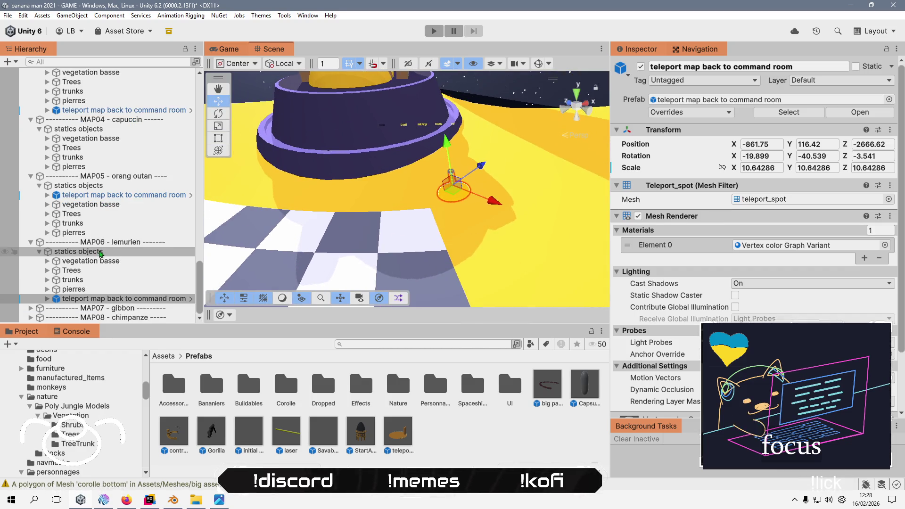
# - Paste the teleport map back to command room as a child of MAP07's statics objects
pyautogui.click(31, 308)
pyautogui.click(41, 316)
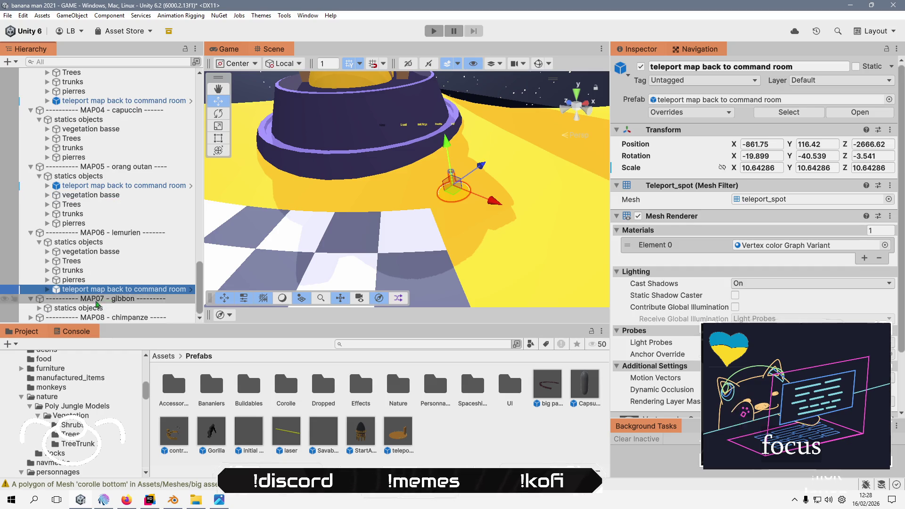
pyautogui.click(39, 308)
pyautogui.rightClick(90, 269)
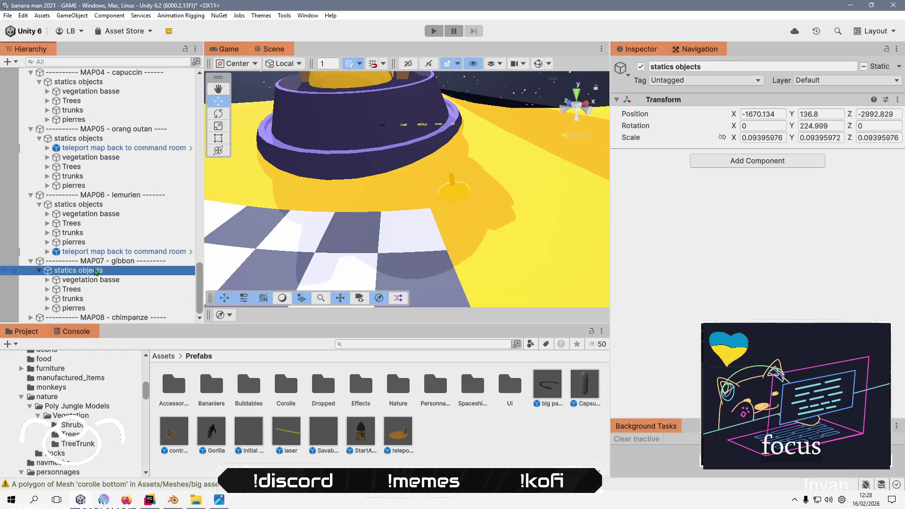
pyautogui.moveTo(221, 116)
pyautogui.click(304, 117)
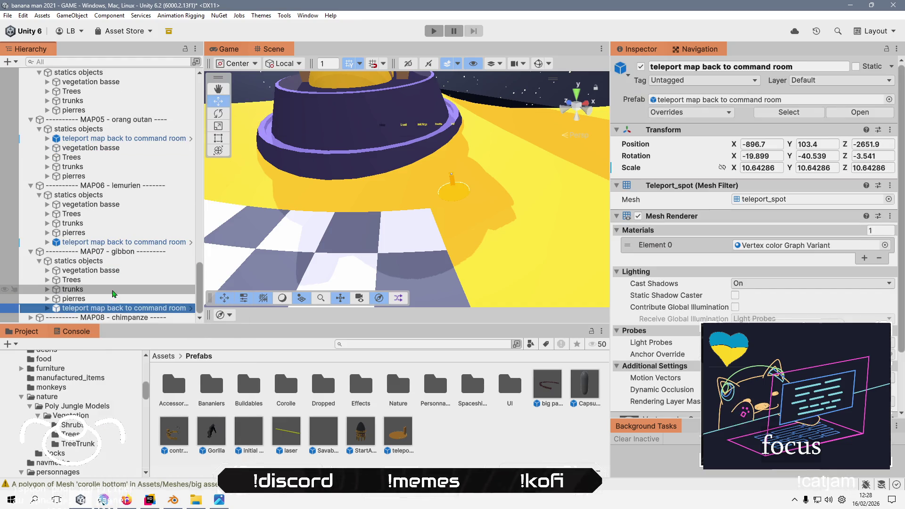
# - Move the MAP07 teleport to -838.77, 99.02, -2670.60 and tilt it slightly
pyautogui.doubleClick(115, 311)
pyautogui.moveTo(306, 235)
pyautogui.mouseDown()
pyautogui.moveTo(341, 259)
pyautogui.moveTo(422, 257)
pyautogui.moveTo(452, 198)
pyautogui.moveTo(375, 235)
pyautogui.mouseUp()
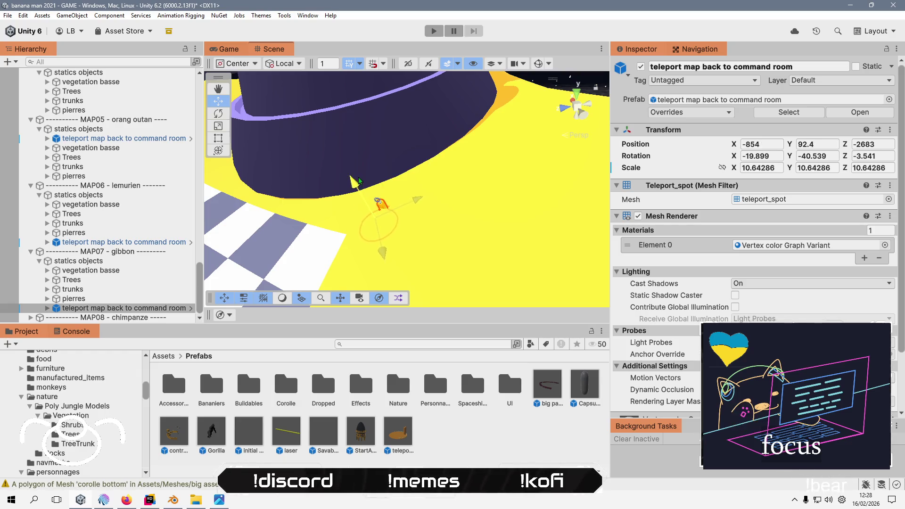
pyautogui.moveTo(363, 172)
pyautogui.mouseDown()
pyautogui.moveTo(512, 206)
pyautogui.moveTo(481, 157)
pyautogui.moveTo(541, 115)
pyautogui.moveTo(443, 165)
pyautogui.moveTo(469, 173)
pyautogui.mouseUp()
pyautogui.moveTo(470, 168); pyautogui.dragTo(472, 121)
pyautogui.scroll(3, 474, 165)
pyautogui.press('e')
pyautogui.moveTo(501, 149)
pyautogui.mouseDown()
pyautogui.moveTo(494, 137)
pyautogui.moveTo(557, 129)
pyautogui.moveTo(516, 141)
pyautogui.moveTo(523, 157)
pyautogui.moveTo(388, 164)
pyautogui.moveTo(303, 266)
pyautogui.moveTo(339, 242)
pyautogui.mouseUp()
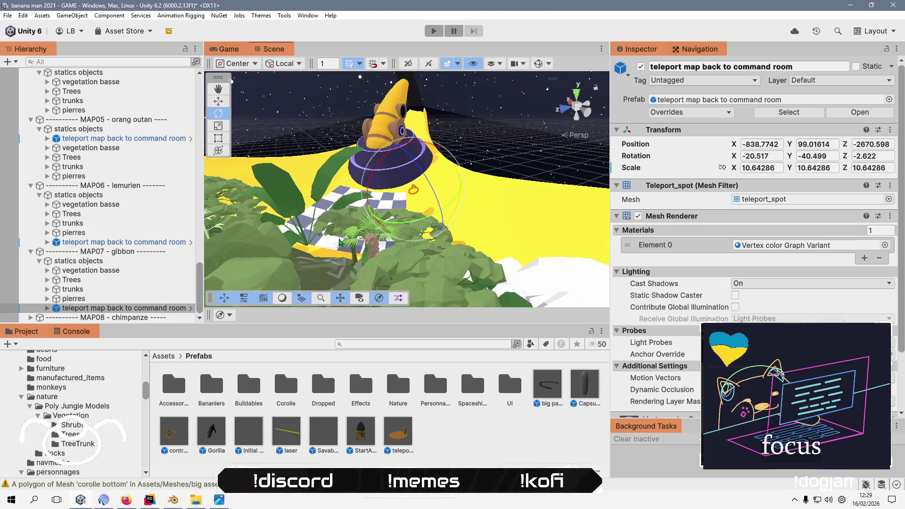
# - Paste the teleport map back to command room as a child of MAP08's statics objects
pyautogui.press('f')
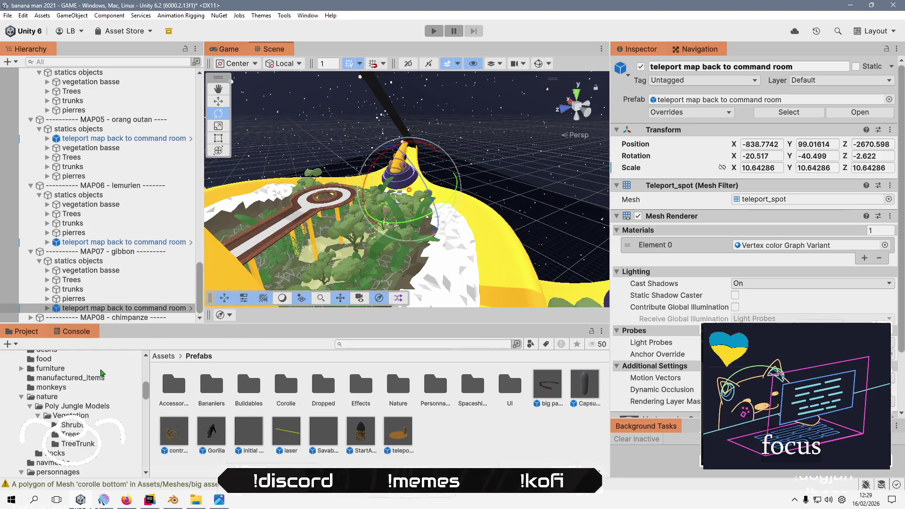
pyautogui.click(83, 289)
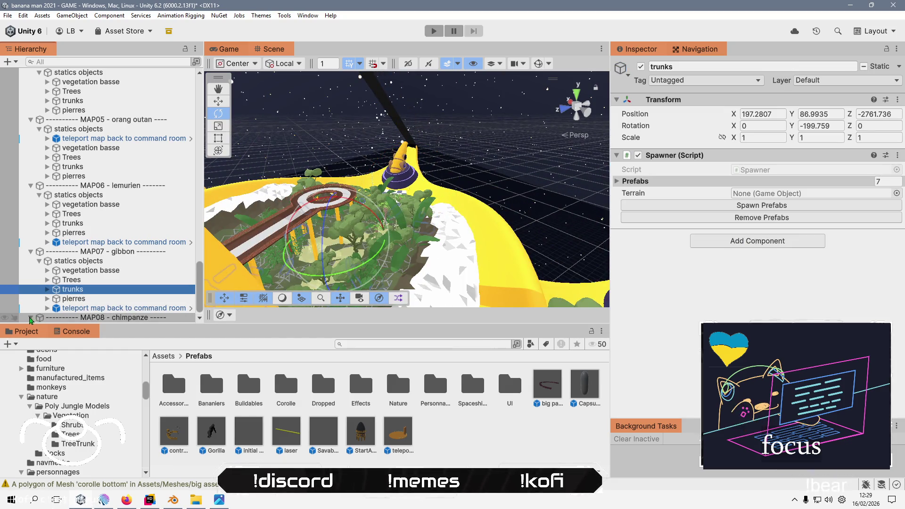
pyautogui.scroll(-1, 82, 300)
pyautogui.scroll(-4, 111, 292)
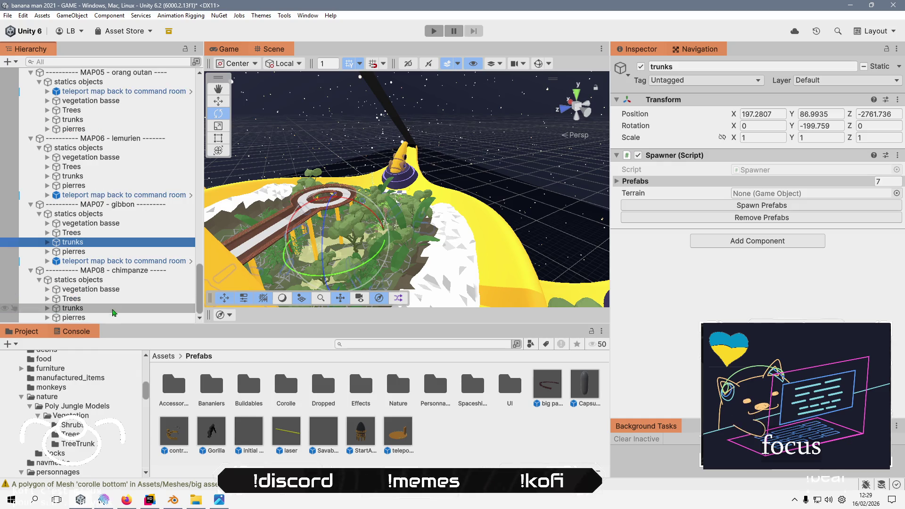
pyautogui.click(112, 282)
pyautogui.rightClick(112, 282)
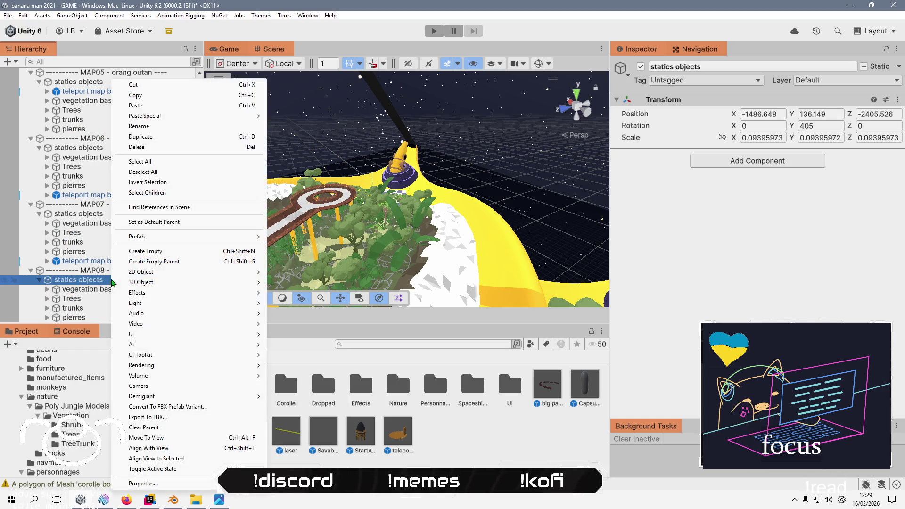
pyautogui.moveTo(252, 115)
pyautogui.click(306, 116)
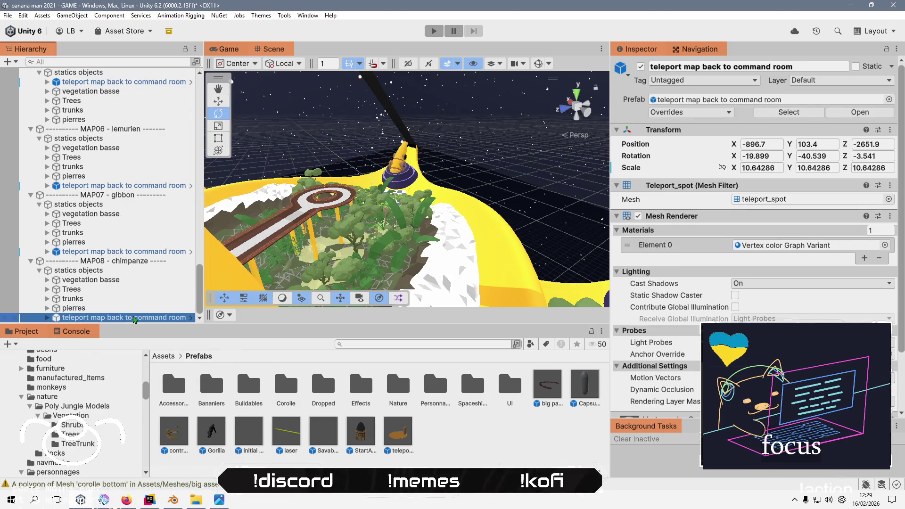
# - Place the MAP08 teleport next to the checkered path at -823, 133.3, -2654.1
pyautogui.doubleClick(133, 318)
pyautogui.moveTo(358, 179)
pyautogui.mouseDown()
pyautogui.moveTo(349, 189)
pyautogui.moveTo(428, 213)
pyautogui.moveTo(432, 124)
pyautogui.moveTo(359, 238)
pyautogui.moveTo(359, 179)
pyautogui.moveTo(351, 189)
pyautogui.moveTo(436, 226)
pyautogui.moveTo(427, 226)
pyautogui.mouseUp()
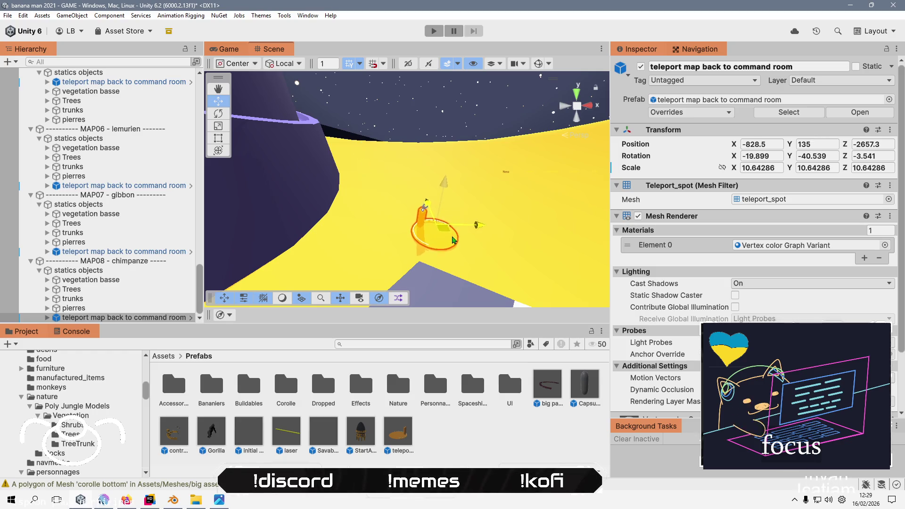
pyautogui.press('f')
pyautogui.moveTo(355, 221)
pyautogui.mouseDown()
pyautogui.moveTo(426, 190)
pyautogui.moveTo(433, 246)
pyautogui.mouseUp()
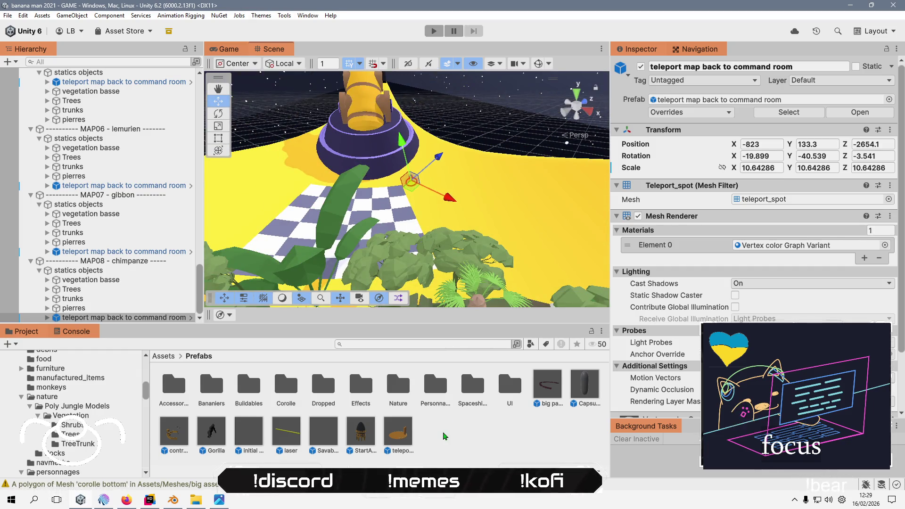
pyautogui.click(218, 352)
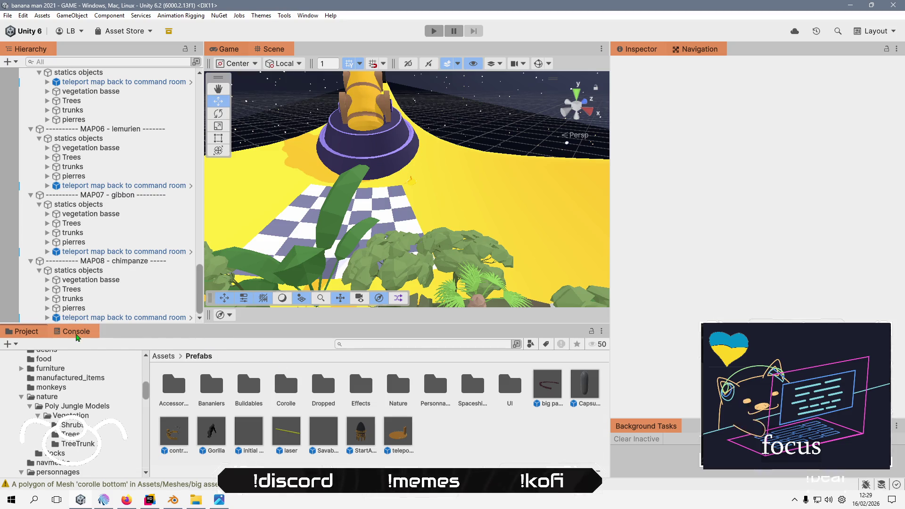
# - Review the two self-intersecting mesh warnings in the Console and clear them
pyautogui.click(73, 332)
pyautogui.click(230, 366)
pyautogui.click(248, 385)
pyautogui.click(260, 354)
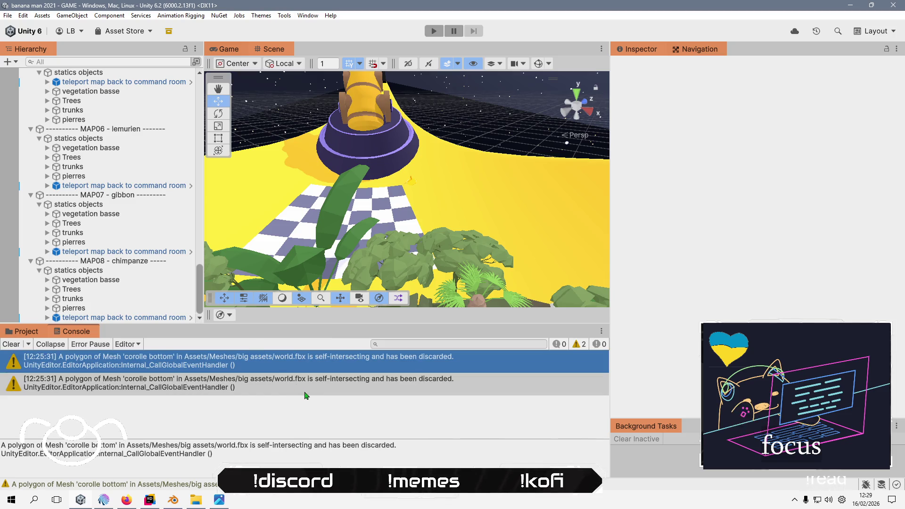
pyautogui.click(180, 385)
pyautogui.click(12, 344)
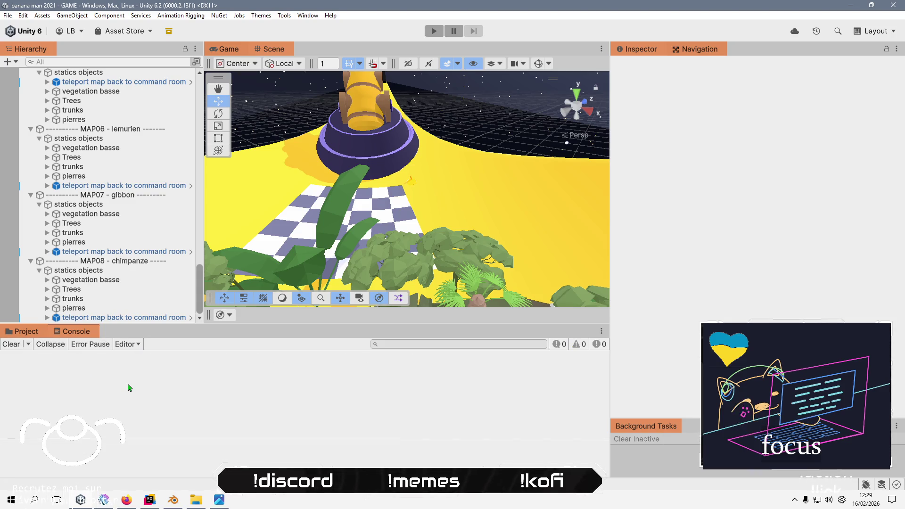
pyautogui.scroll(4, 36, 74)
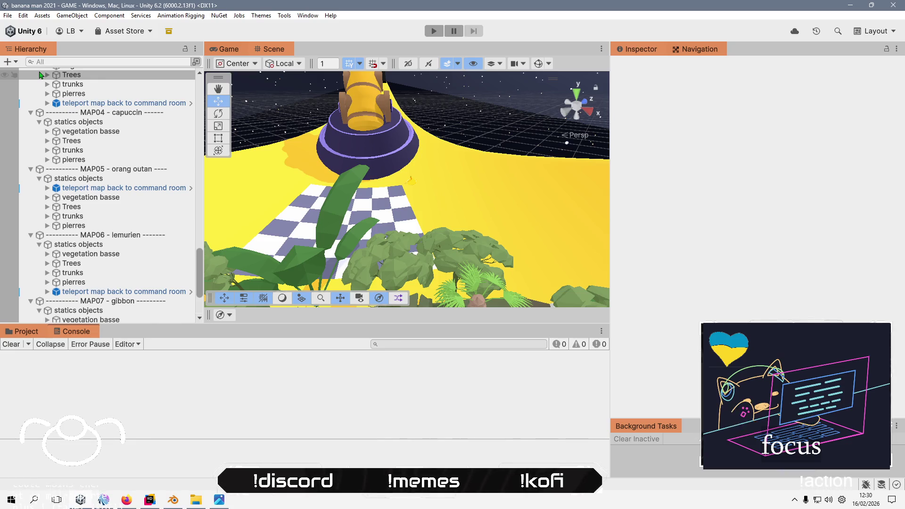
pyautogui.click(10, 16)
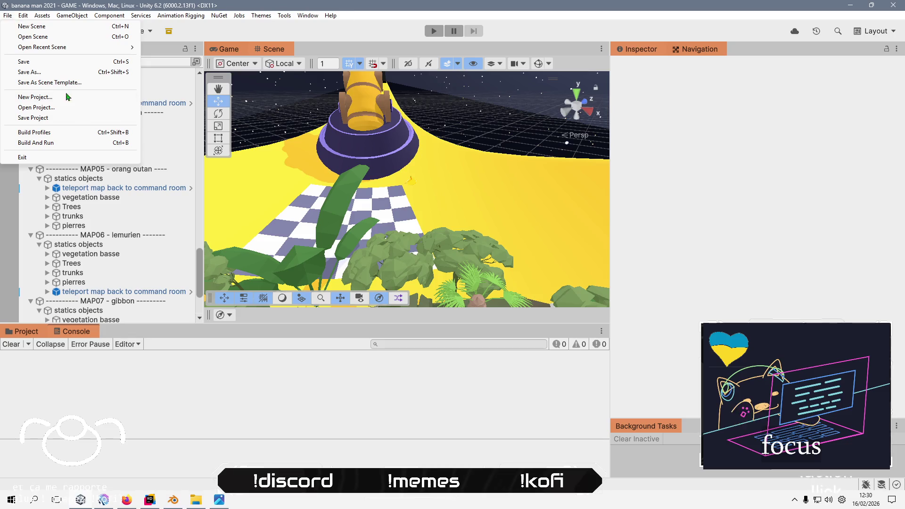
pyautogui.click(36, 132)
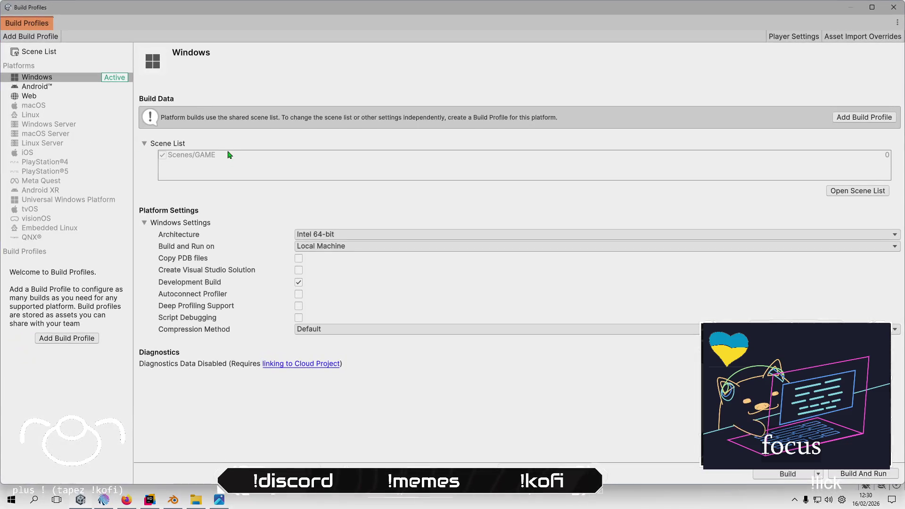
pyautogui.click(355, 236)
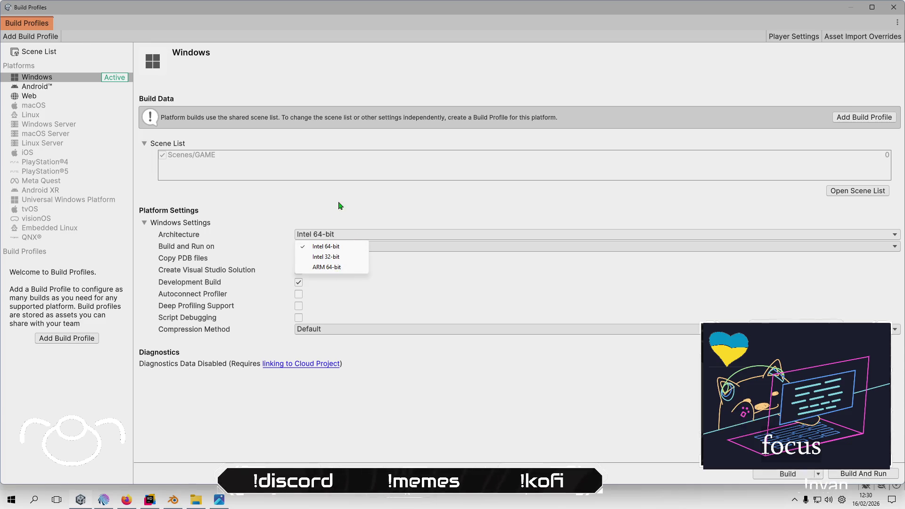
pyautogui.click(358, 186)
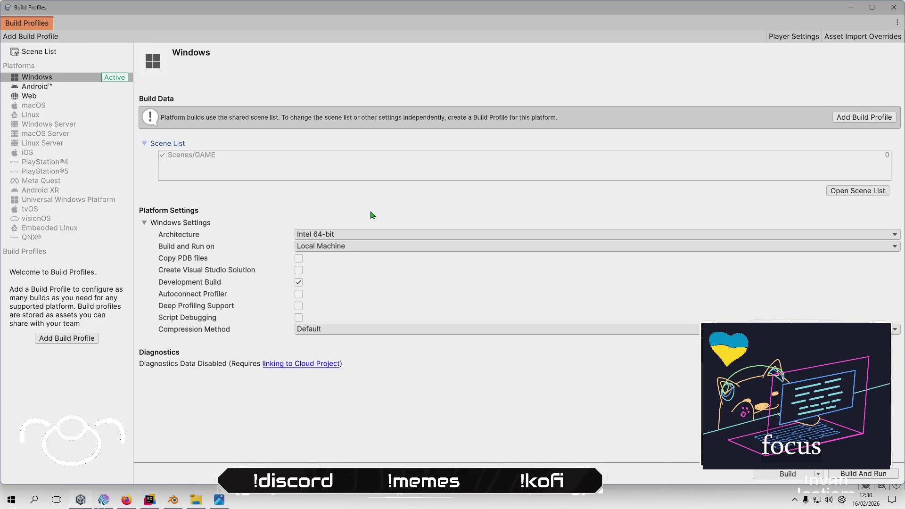
pyautogui.click(336, 235)
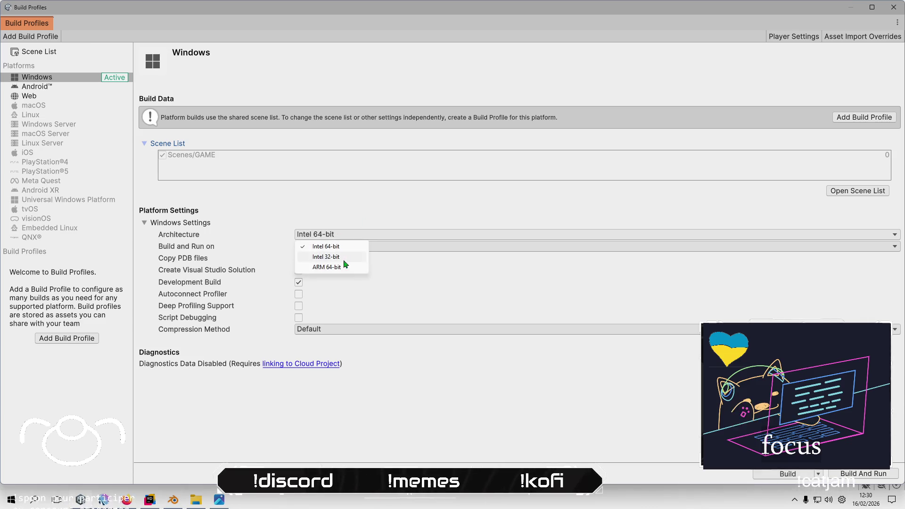
pyautogui.click(332, 200)
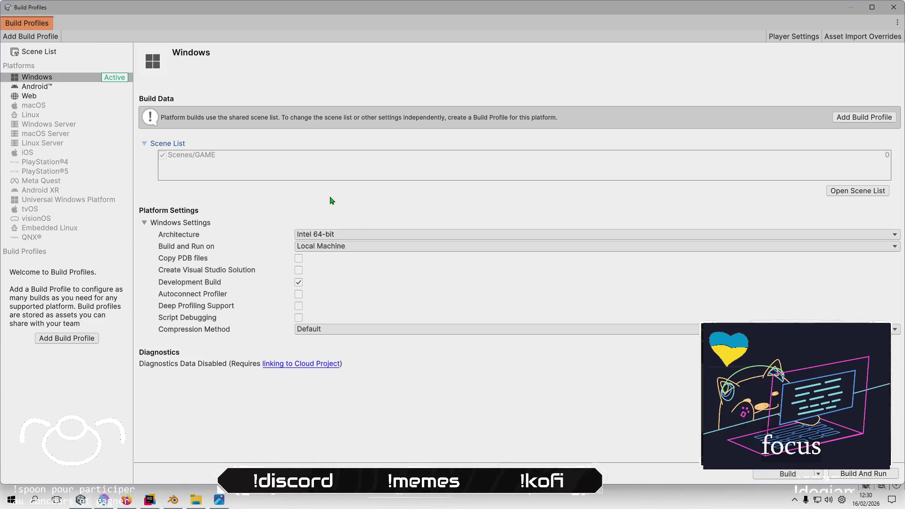
pyautogui.click(330, 246)
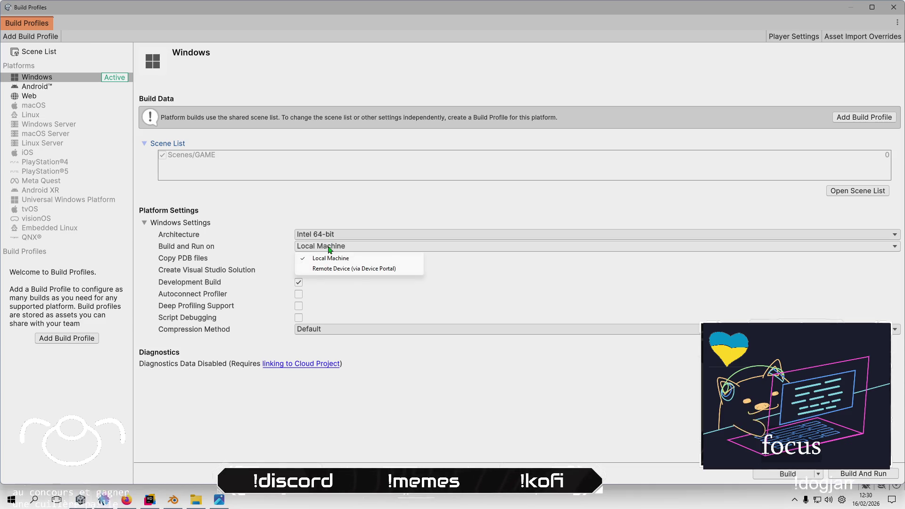
pyautogui.click(387, 204)
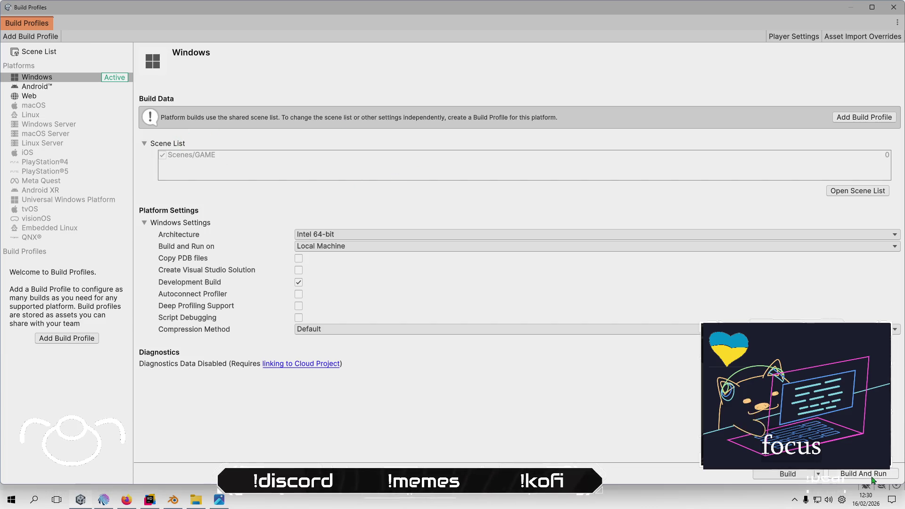
pyautogui.click(893, 7)
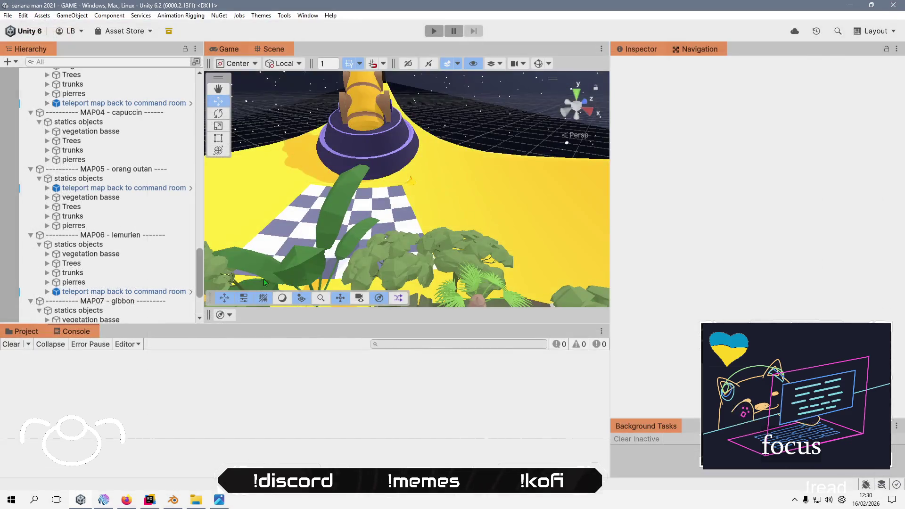
# - Check the world and test mesh import settings, then open test in the 3D Viewer
pyautogui.click(39, 335)
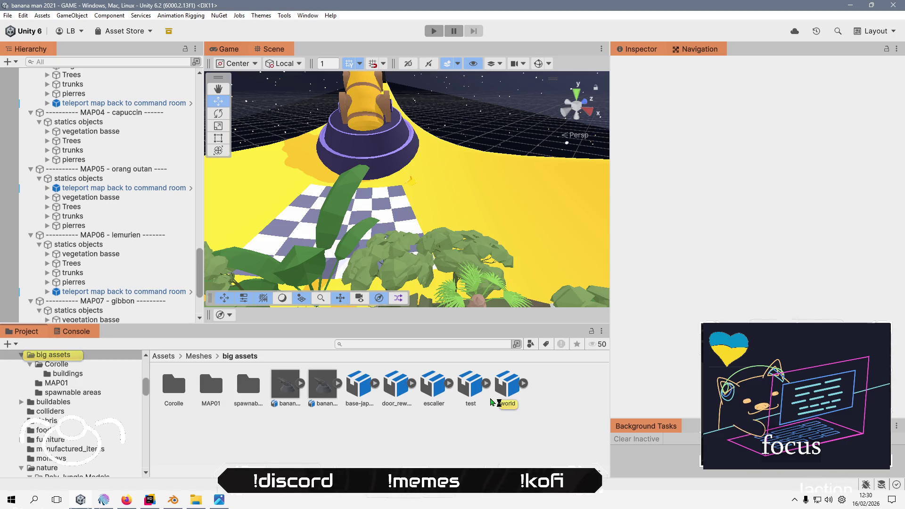
pyautogui.click(505, 396)
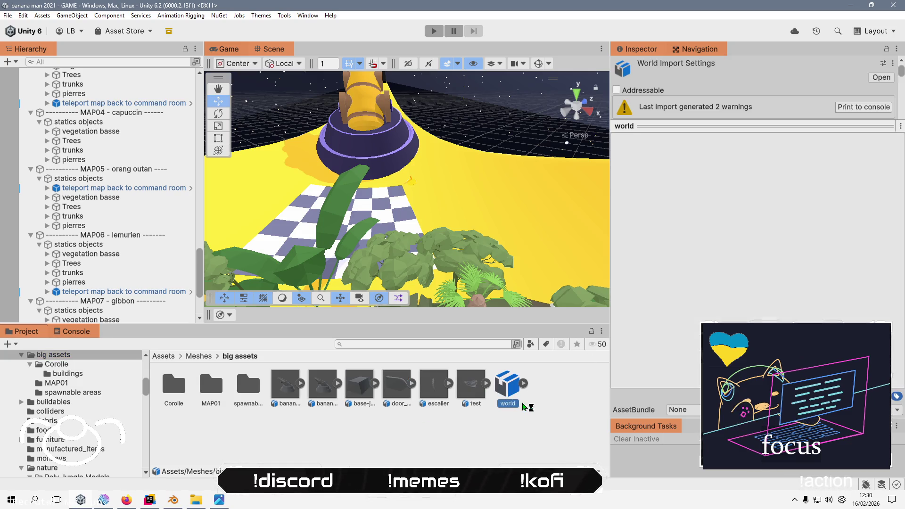
pyautogui.moveTo(676, 126); pyautogui.dragTo(696, 324)
pyautogui.scroll(-3, 733, 241)
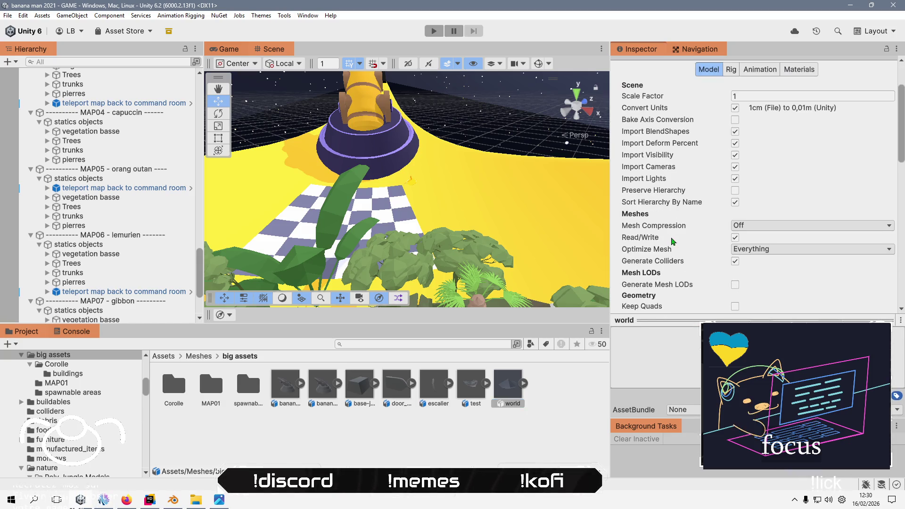
pyautogui.click(477, 384)
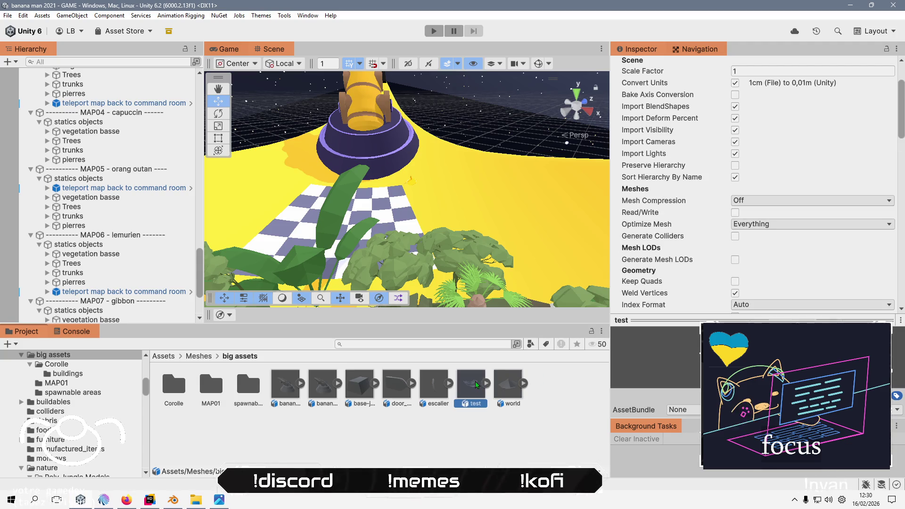
pyautogui.doubleClick(474, 391)
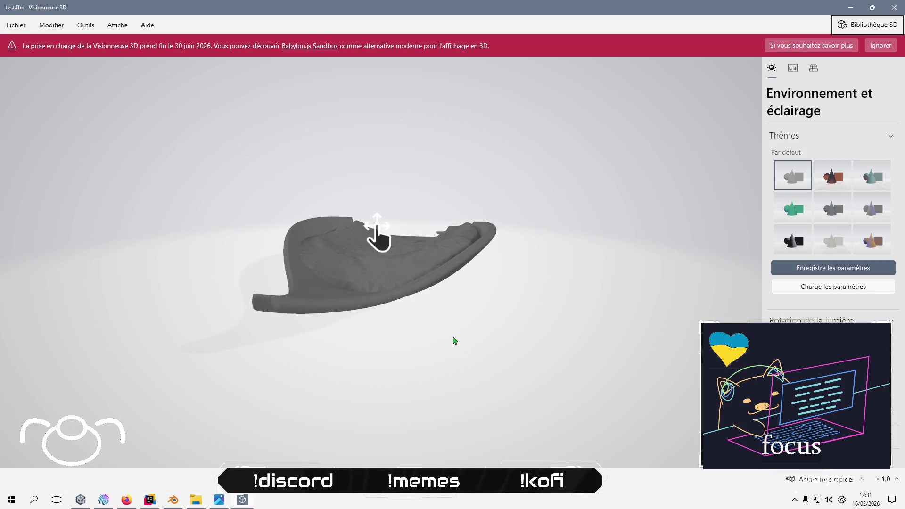
# - Rotate the test mesh in Visionneuse 3D to inspect it, then close the viewer
pyautogui.moveTo(454, 339)
pyautogui.mouseDown()
pyautogui.moveTo(429, 380)
pyautogui.moveTo(368, 304)
pyautogui.mouseUp()
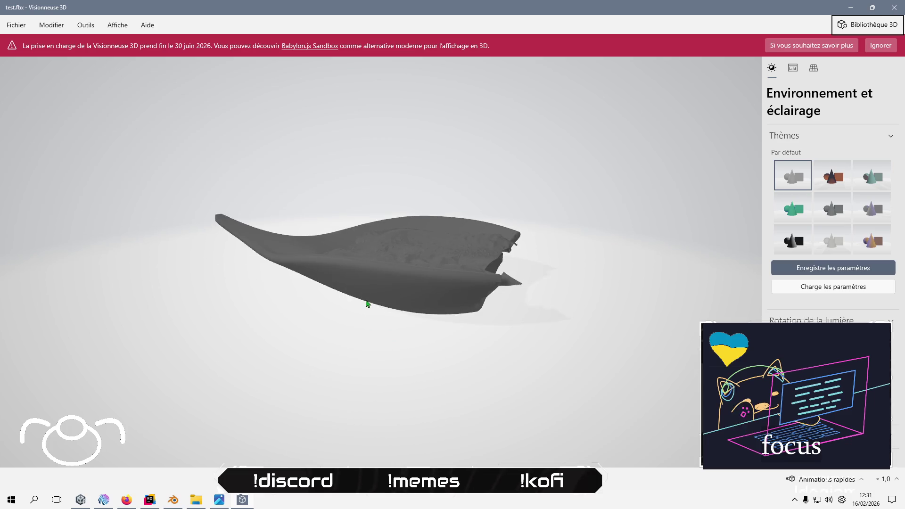
pyautogui.click(898, 7)
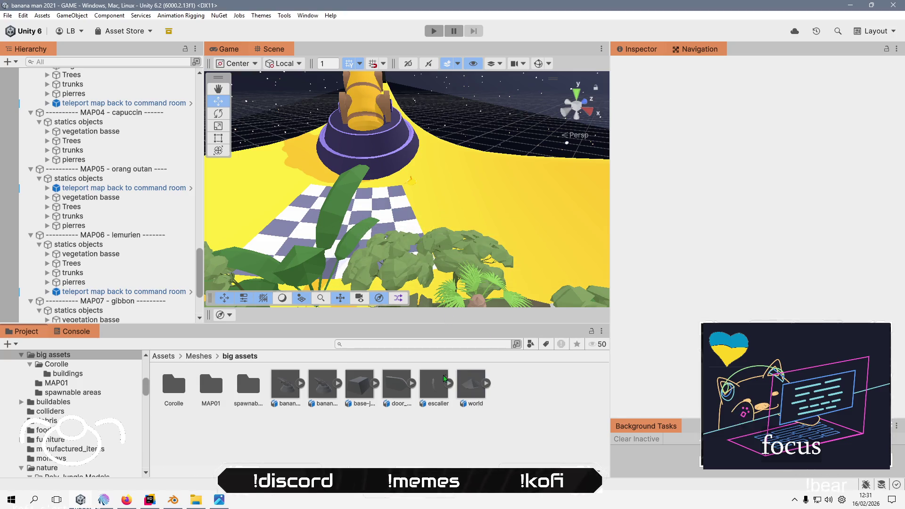
# - Enable Read/Write on the escalier and door_reworked meshes and apply the import changes
pyautogui.click(438, 393)
pyautogui.click(735, 276)
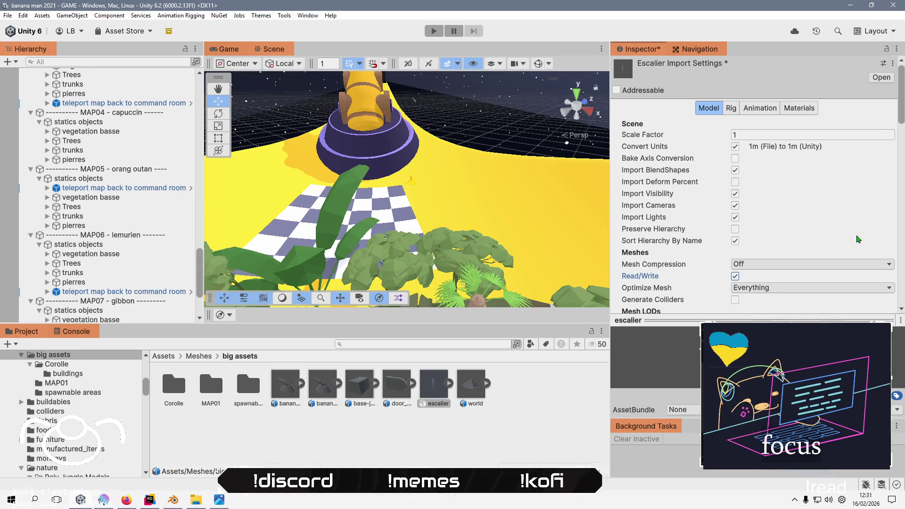
pyautogui.scroll(-3, 876, 272)
pyautogui.scroll(-3, 877, 272)
pyautogui.click(882, 311)
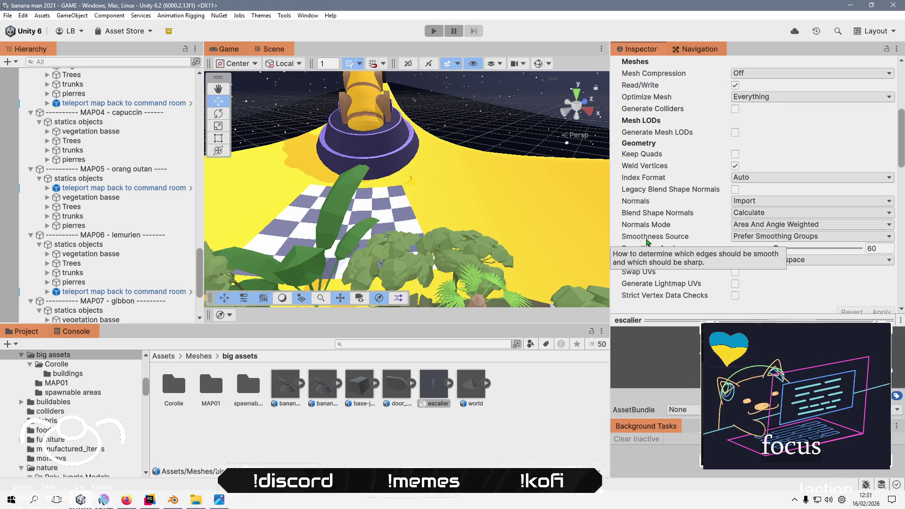
pyautogui.click(407, 382)
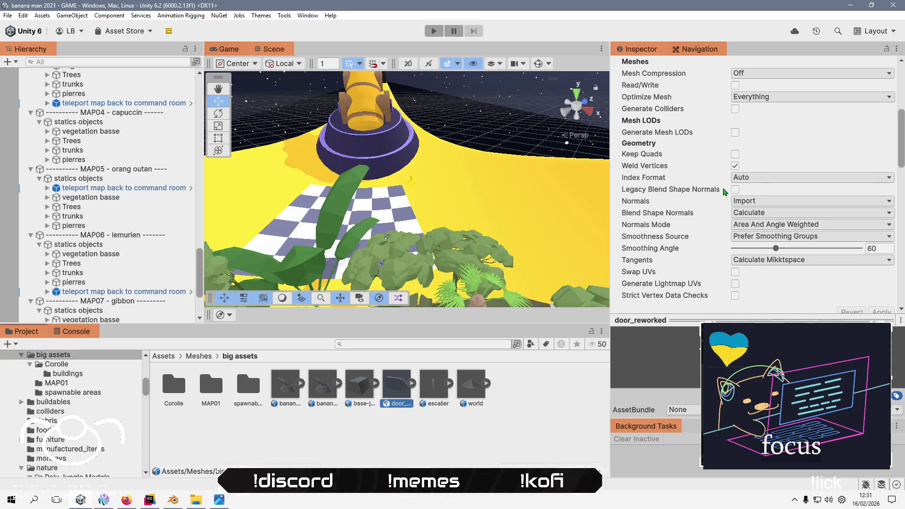
pyautogui.scroll(2, 739, 203)
pyautogui.click(735, 118)
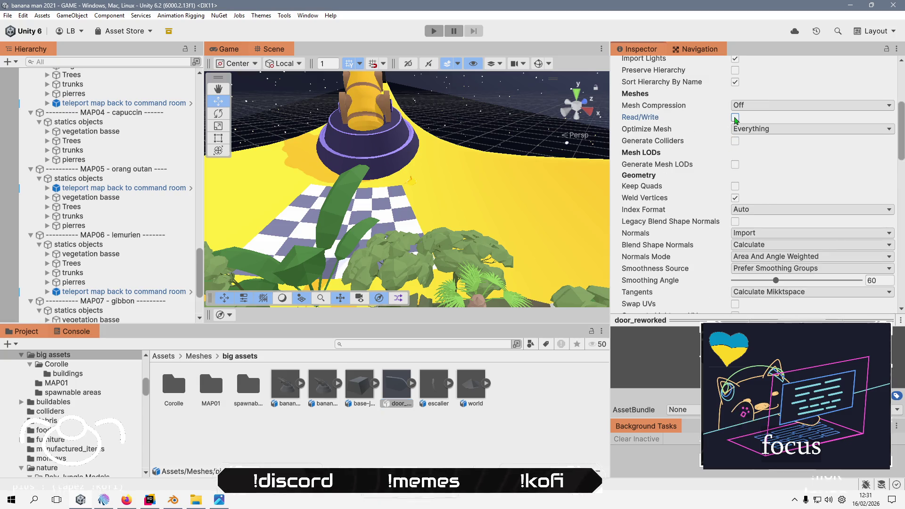
pyautogui.scroll(-3, 753, 188)
pyautogui.click(880, 248)
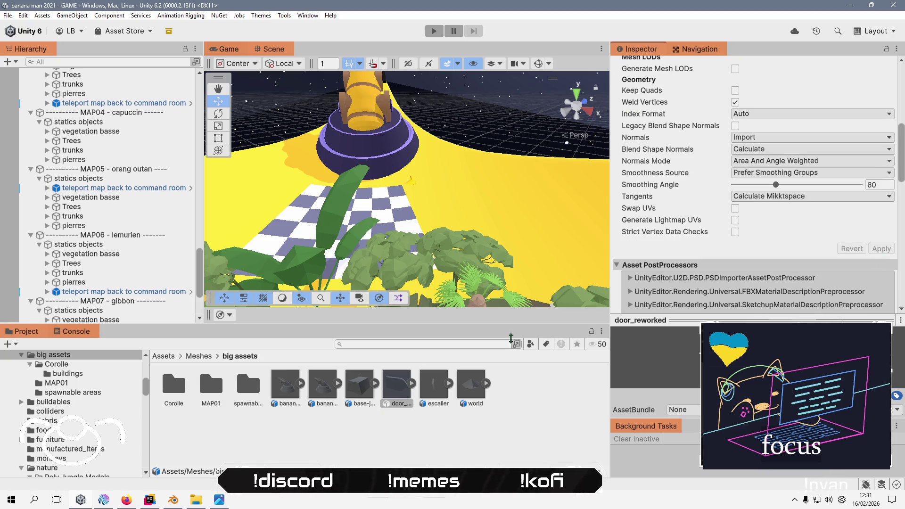
# - Review base-japan-small, banana_cannon_rotatif and banana_cannon import settings, then the Spawnable areas folder
pyautogui.click(361, 389)
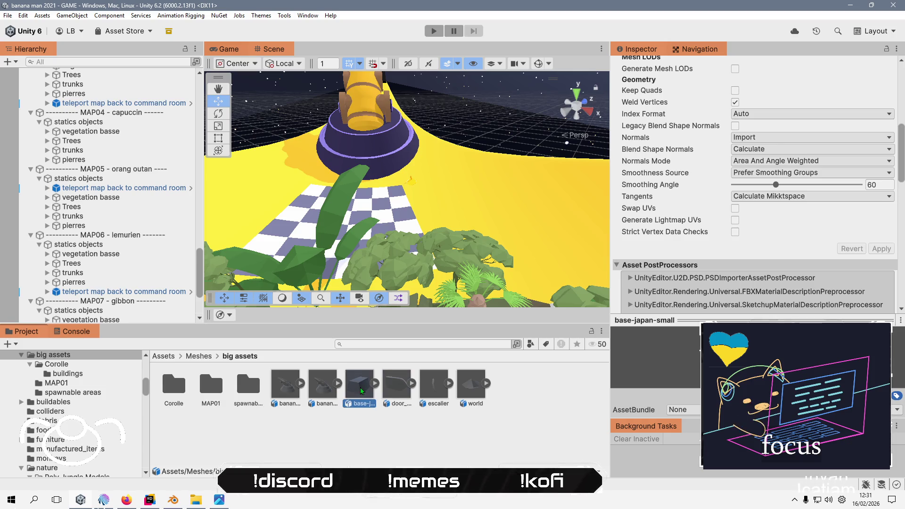
pyautogui.click(323, 387)
pyautogui.scroll(2, 711, 187)
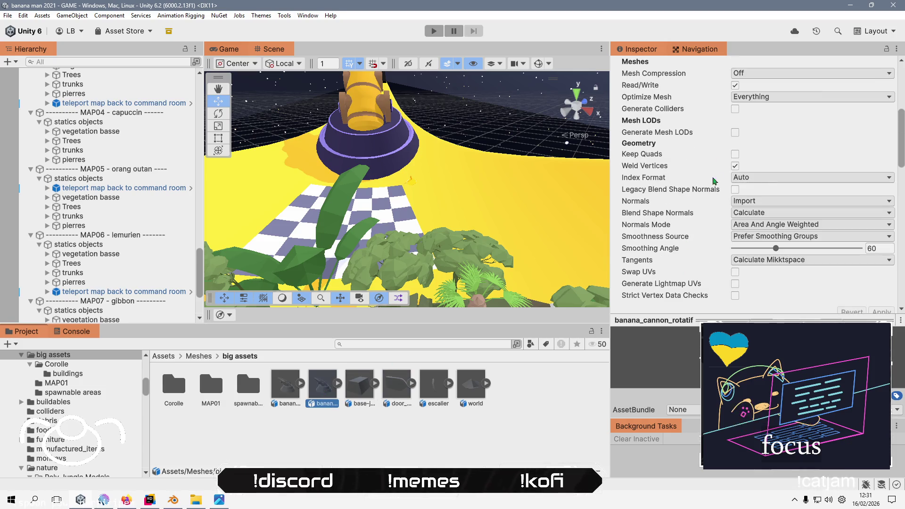
pyautogui.scroll(3, 712, 188)
pyautogui.click(285, 390)
pyautogui.click(248, 385)
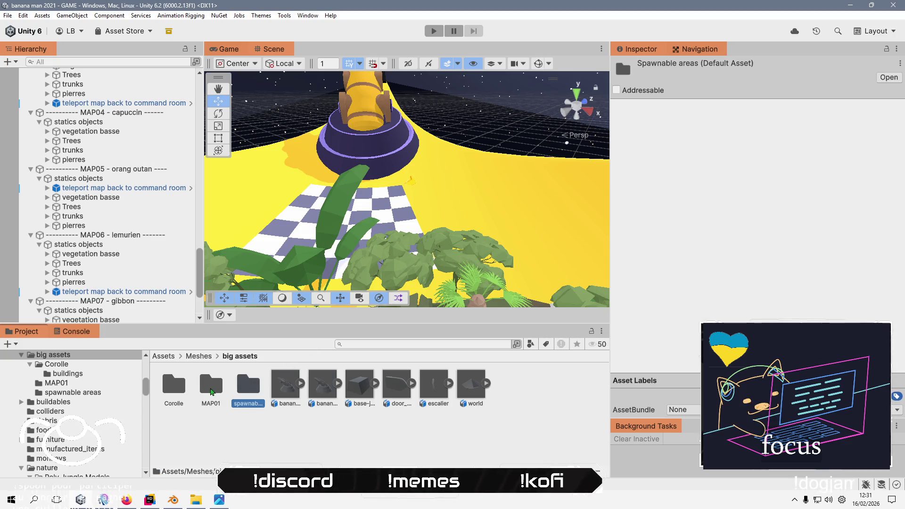
# - In the Corolle folder, check terrain_corolle's scene references and delete the mesh
pyautogui.click(213, 392)
pyautogui.doubleClick(173, 384)
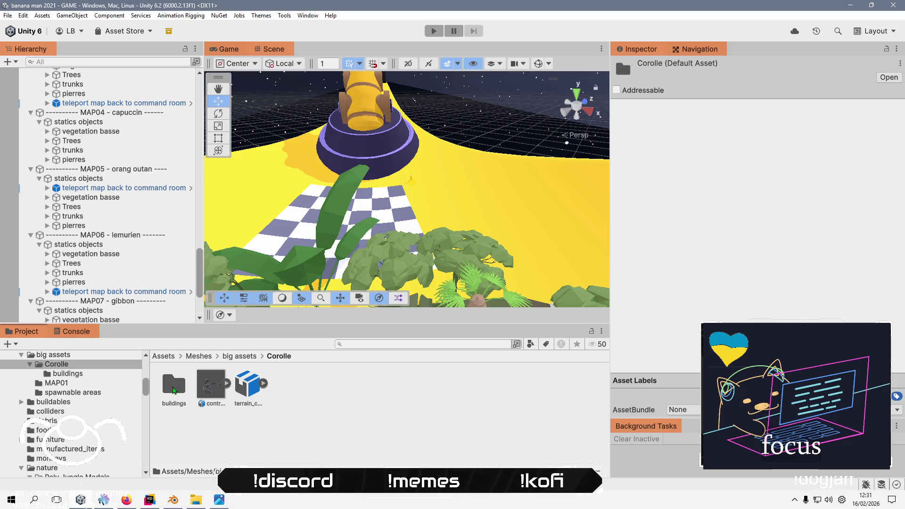
pyautogui.click(246, 384)
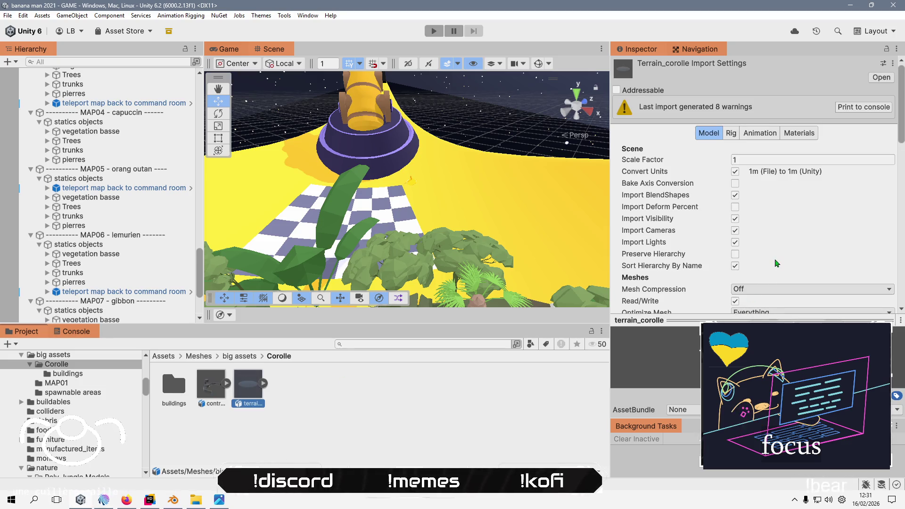
pyautogui.scroll(-2, 777, 263)
pyautogui.click(204, 386)
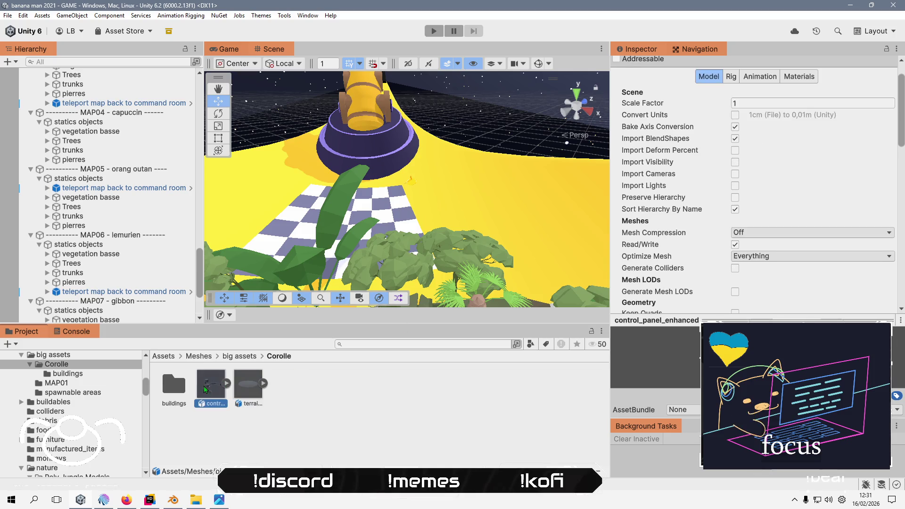
pyautogui.click(254, 388)
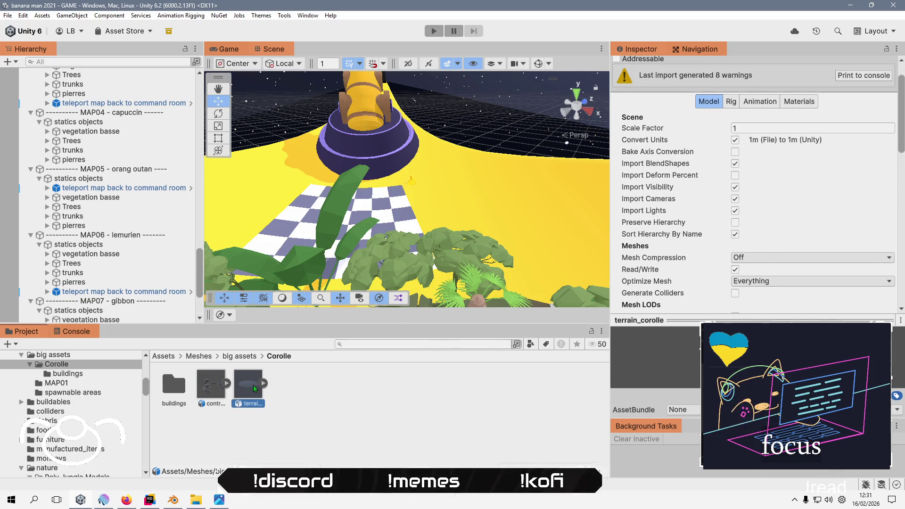
pyautogui.rightClick(255, 388)
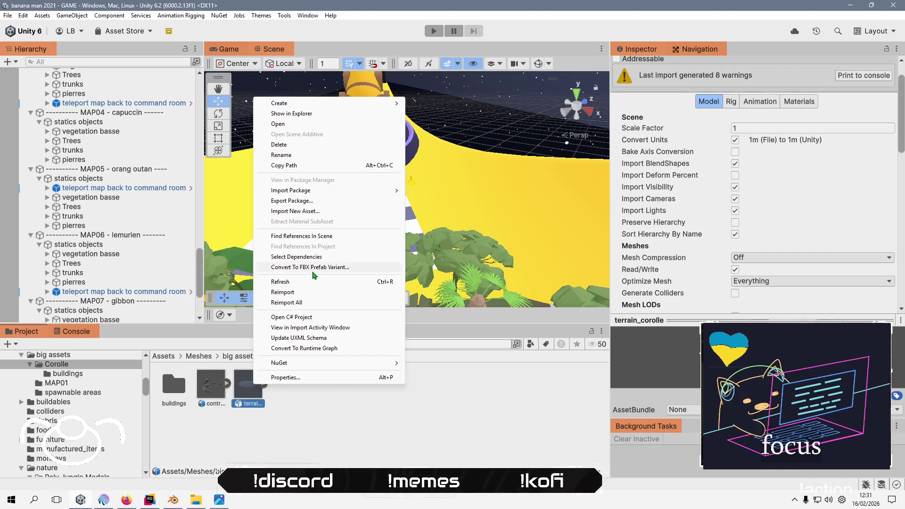
pyautogui.click(335, 239)
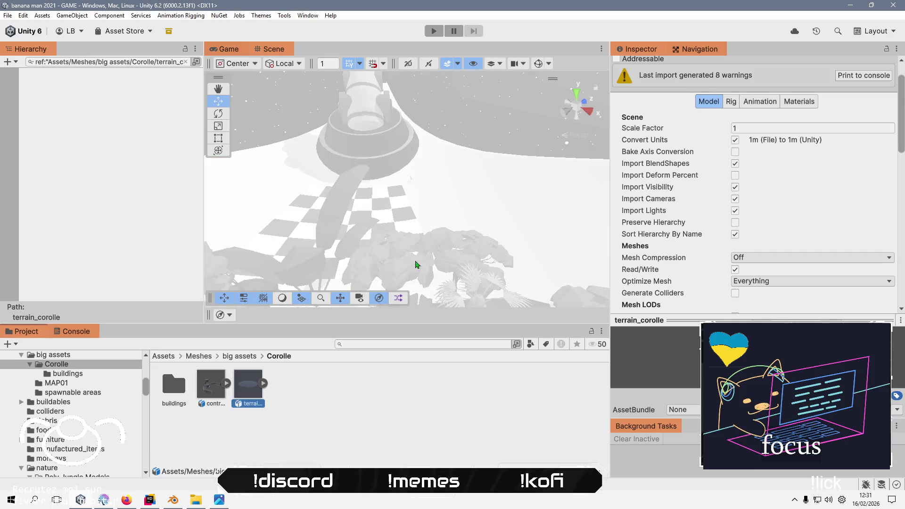
pyautogui.click(186, 62)
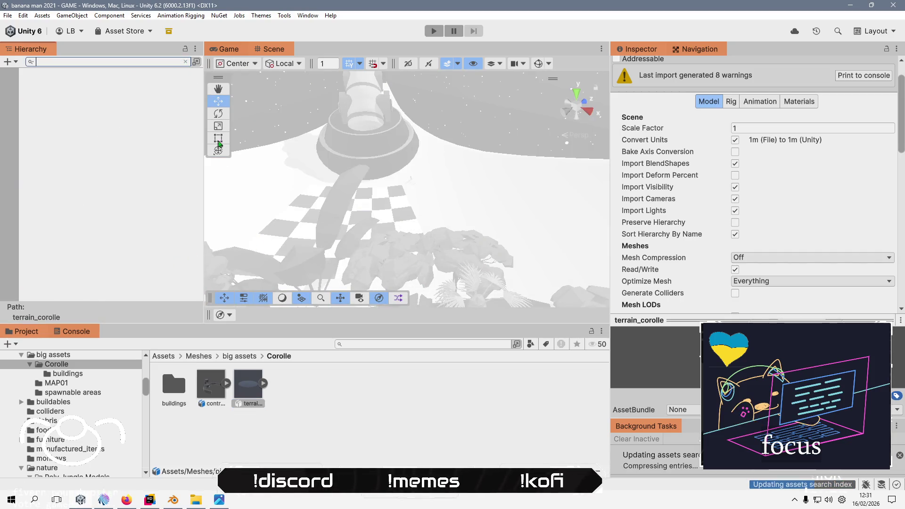
pyautogui.click(250, 389)
pyautogui.press('Delete')
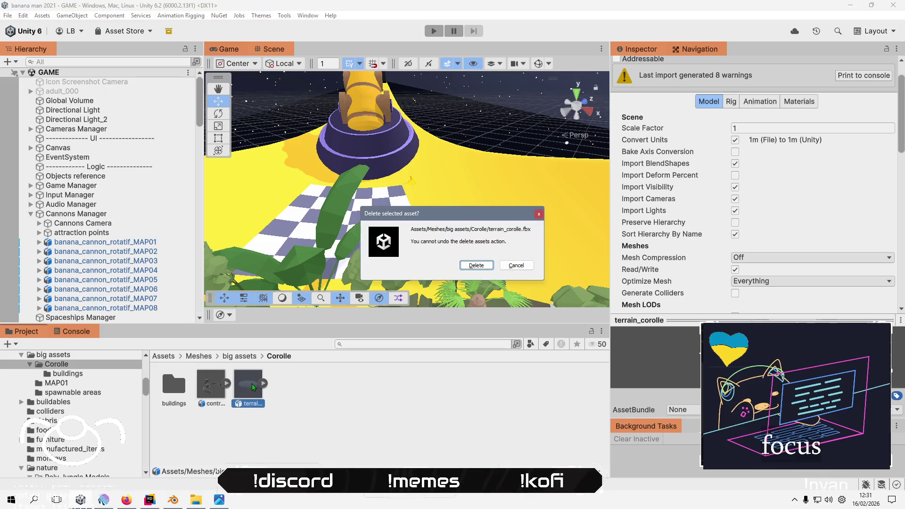
pyautogui.click(476, 266)
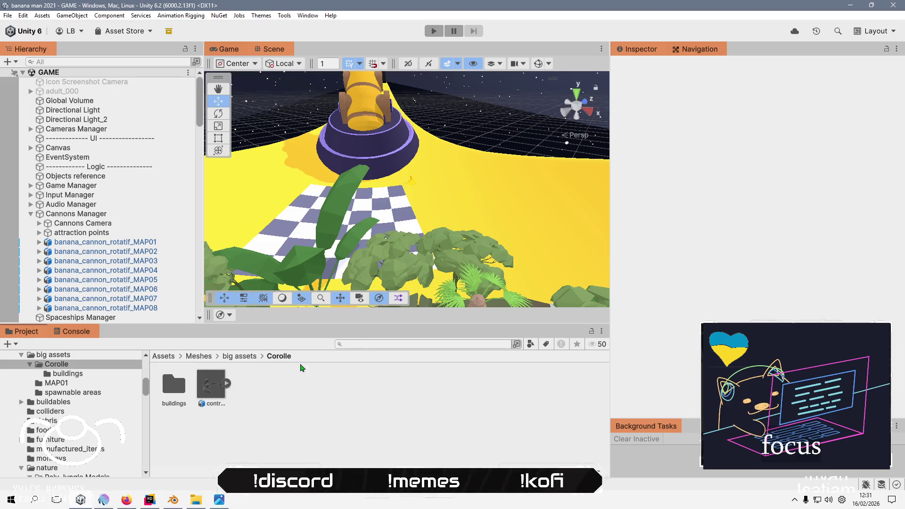
# - Check control_panel_enhanced's scene references, delete it, and return to big assets
pyautogui.click(212, 391)
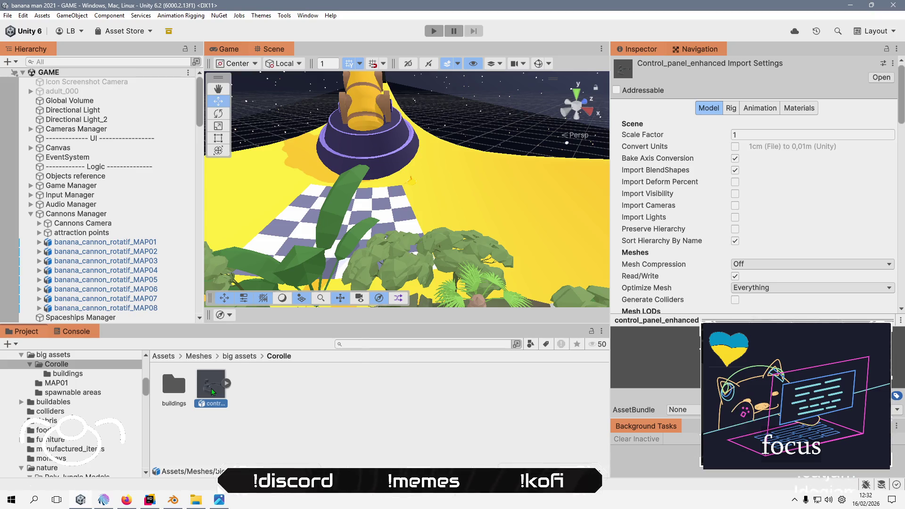
pyautogui.rightClick(211, 388)
pyautogui.click(282, 239)
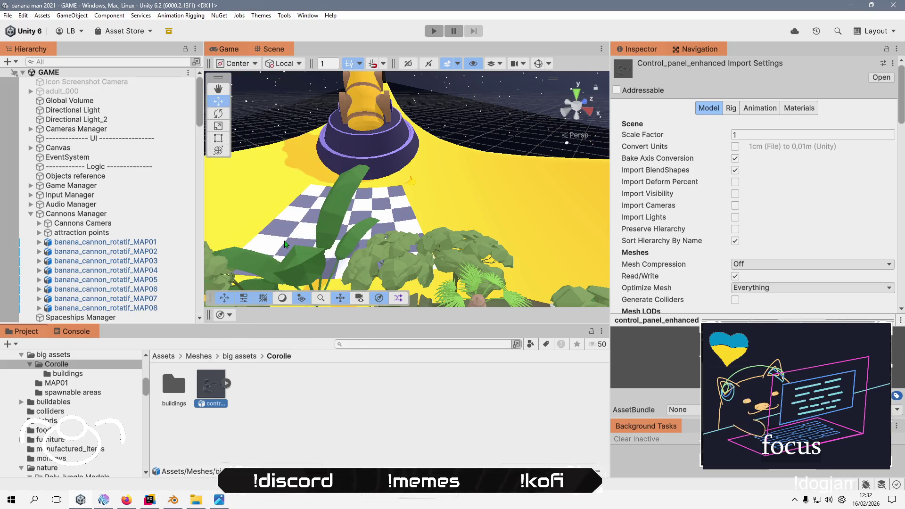
pyautogui.click(186, 62)
pyautogui.click(220, 444)
pyautogui.click(207, 386)
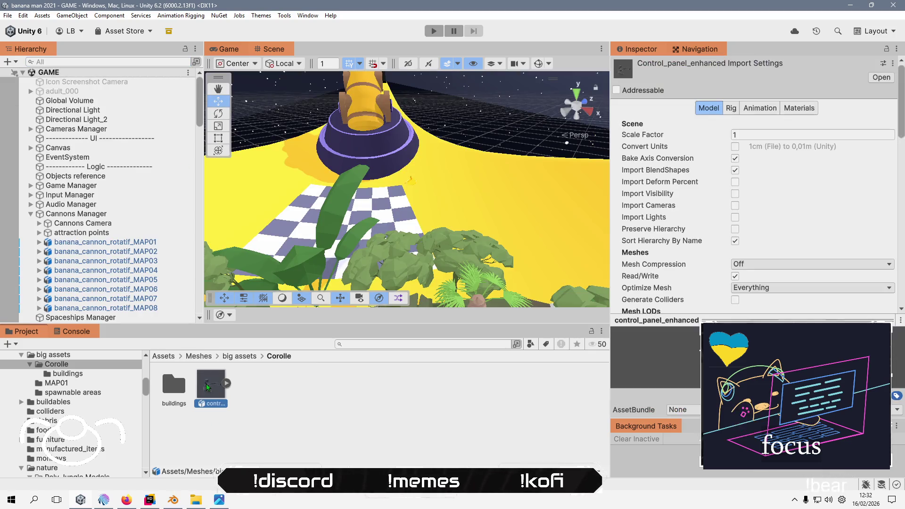
pyautogui.press('Delete')
pyautogui.press('Return')
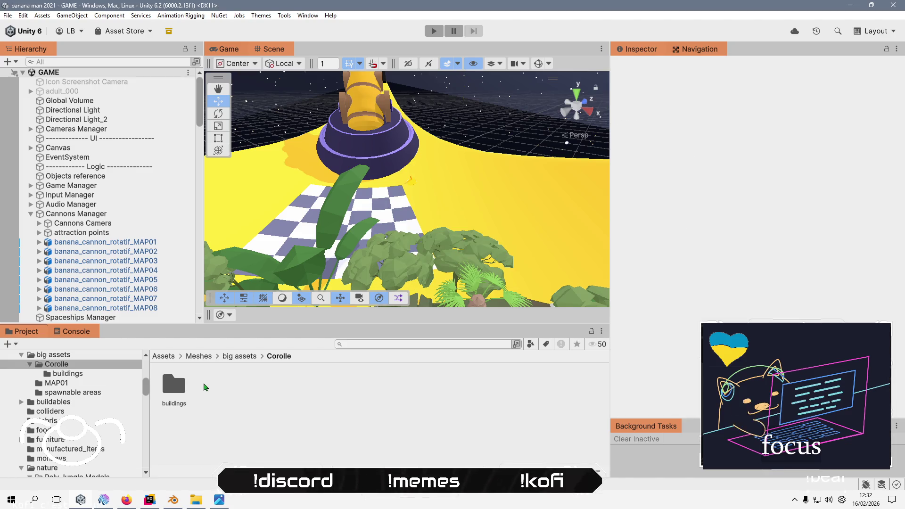
pyautogui.click(244, 359)
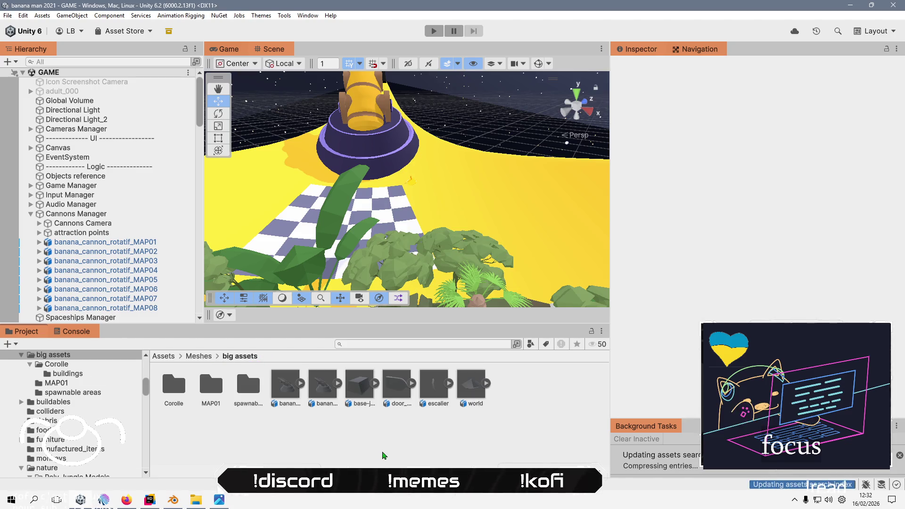
# - Check banana_cannon's scene references and delete the banana_cannon mesh
pyautogui.click(337, 405)
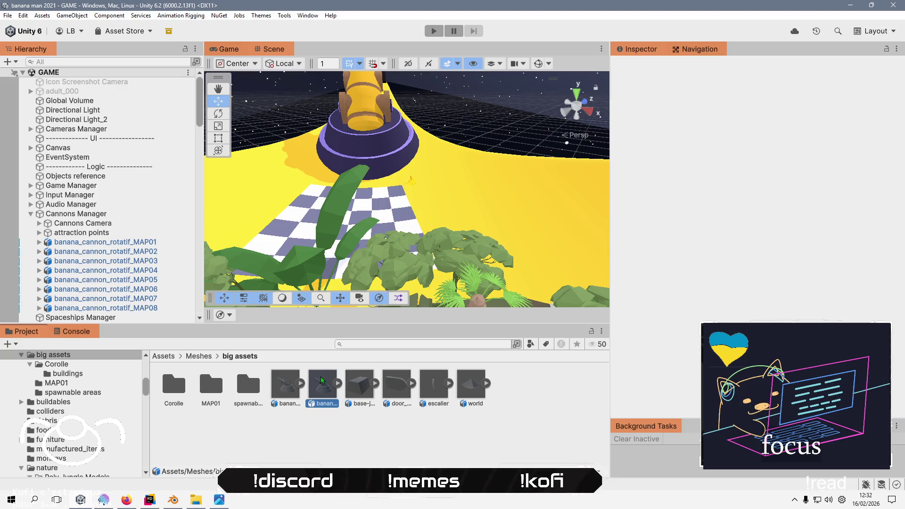
pyautogui.click(289, 388)
pyautogui.rightClick(289, 388)
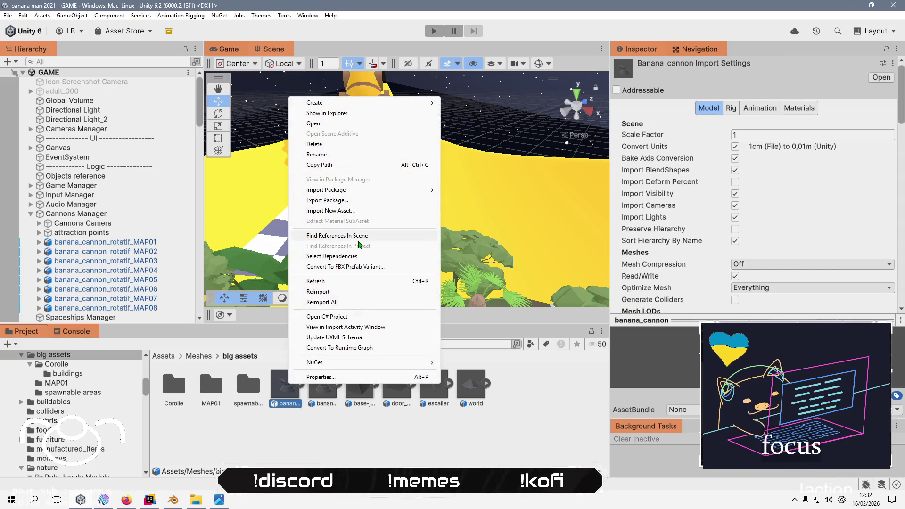
pyautogui.click(361, 236)
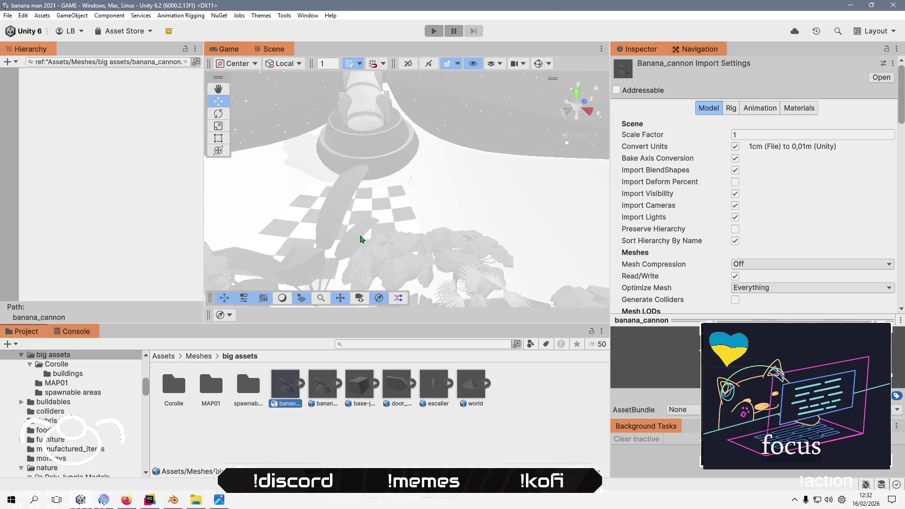
pyautogui.click(283, 421)
pyautogui.click(281, 384)
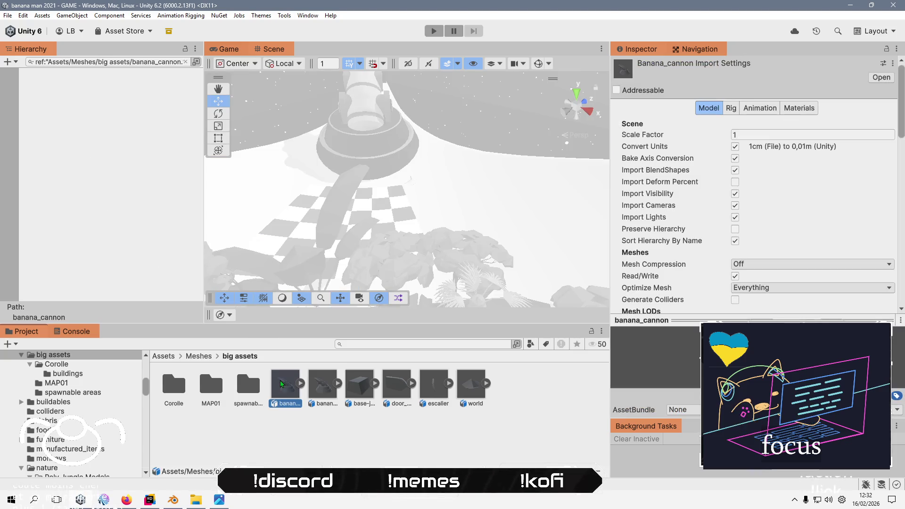
pyautogui.press('Delete')
pyautogui.click(455, 266)
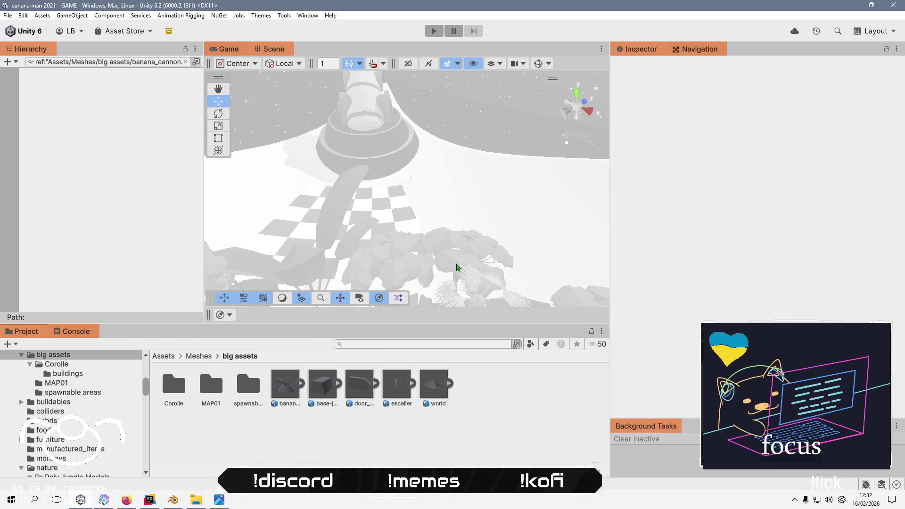
# - Check base-japan-small's scene references and delete the base-japan-small mesh
pyautogui.click(186, 62)
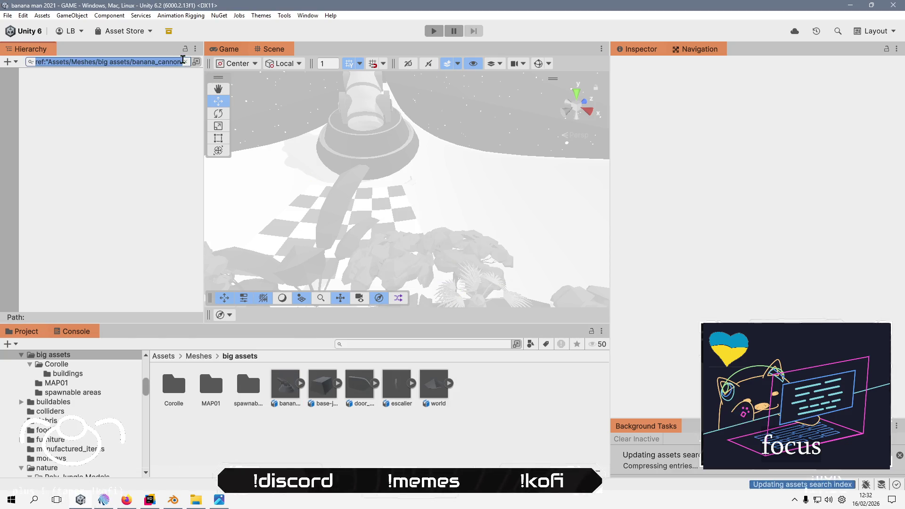
pyautogui.click(186, 61)
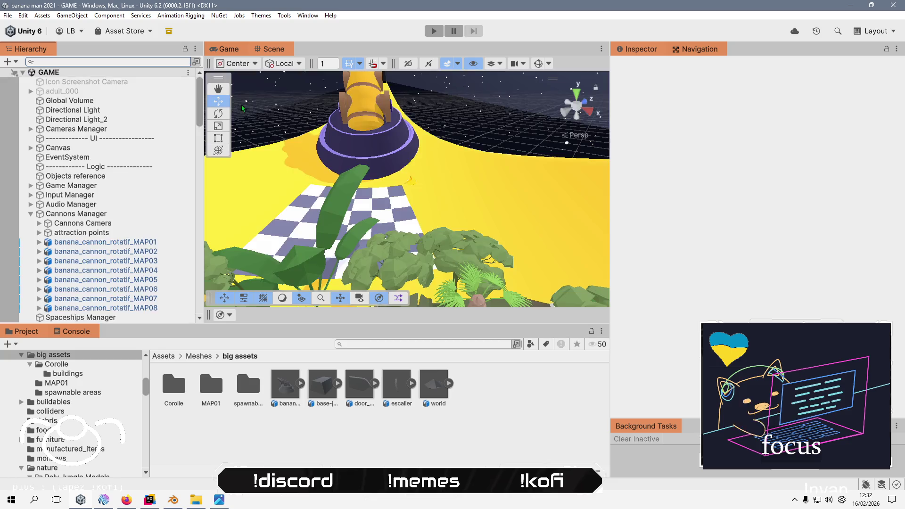
pyautogui.click(325, 387)
pyautogui.rightClick(325, 387)
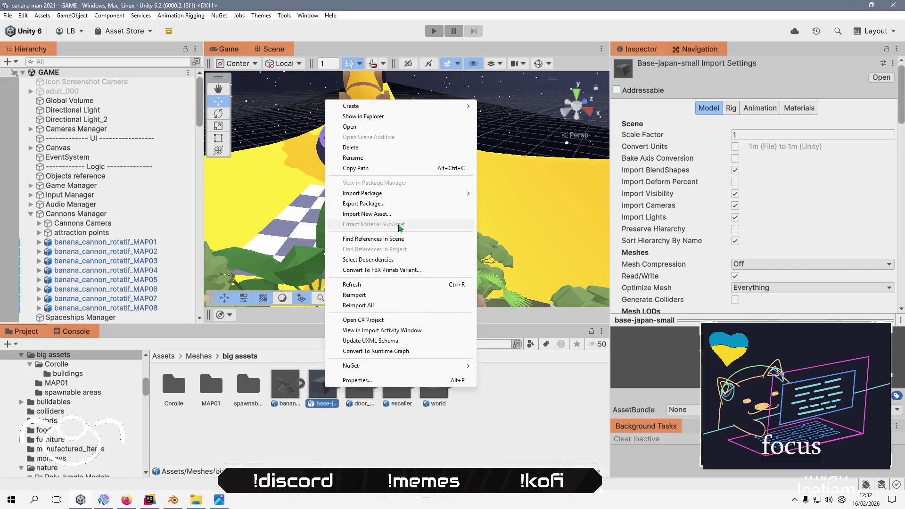
pyautogui.click(396, 241)
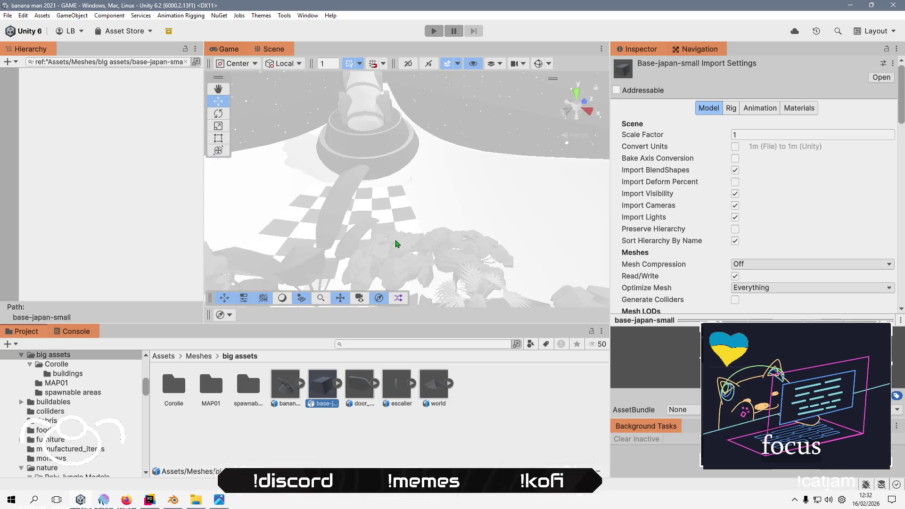
pyautogui.click(186, 62)
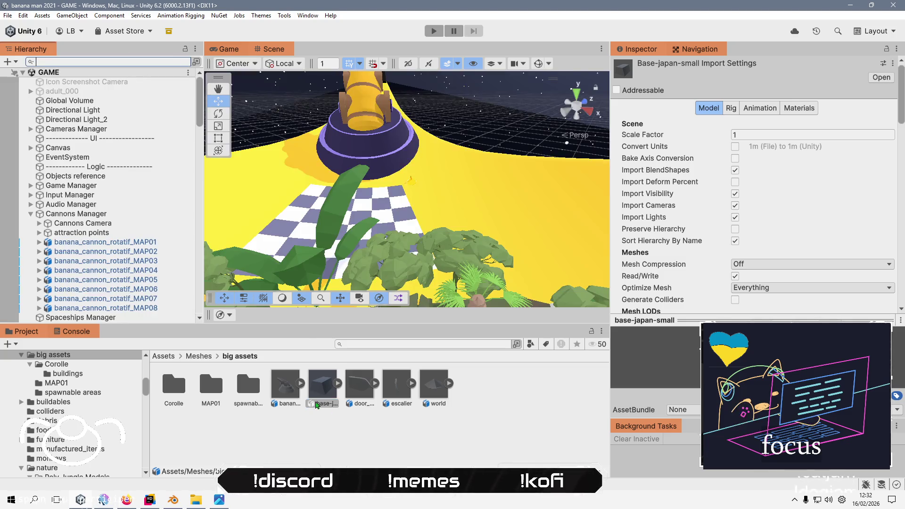
pyautogui.doubleClick(322, 391)
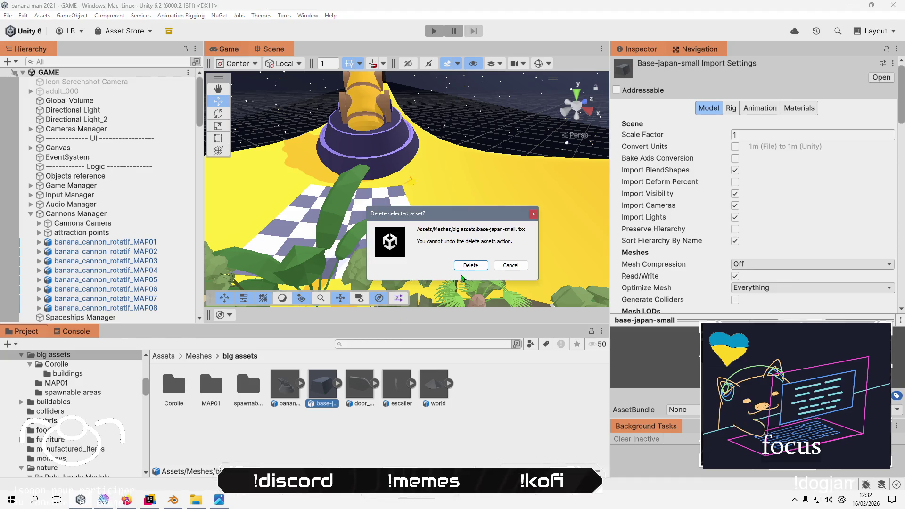
pyautogui.click(472, 267)
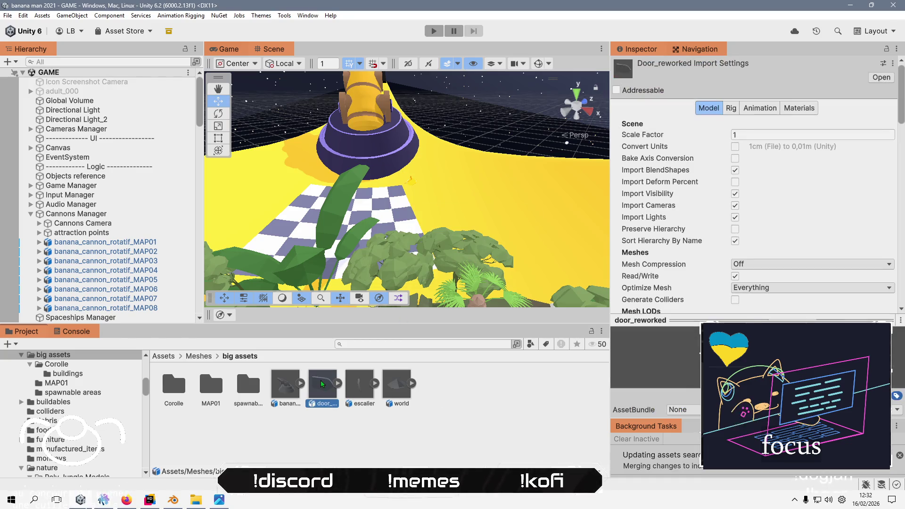
# - Check door_reworked's scene references, delete it, and open the MAP01 folder
pyautogui.click(363, 389)
pyautogui.click(322, 384)
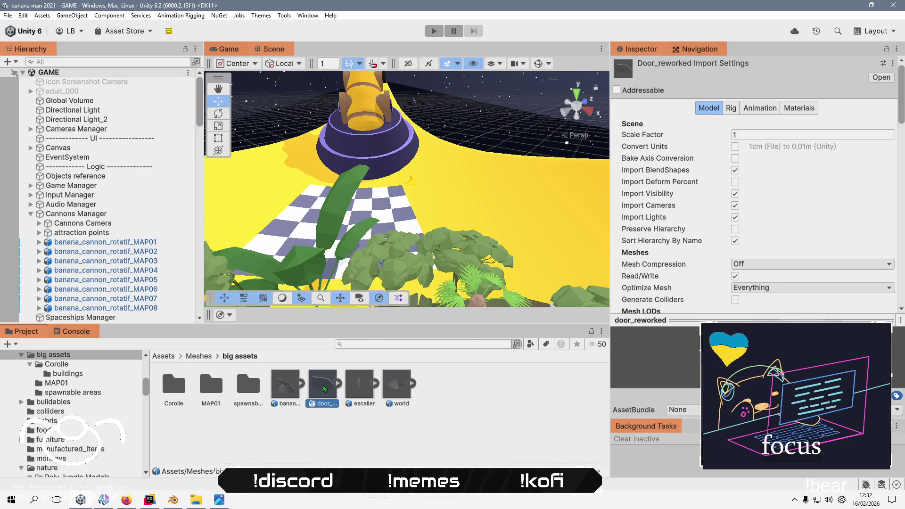
pyautogui.rightClick(323, 384)
pyautogui.click(371, 236)
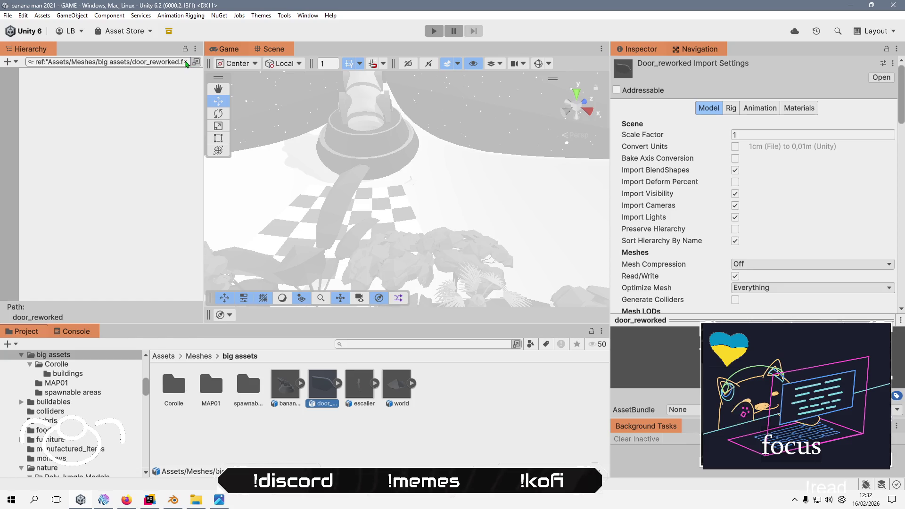
pyautogui.click(185, 62)
pyautogui.click(311, 380)
pyautogui.press('Delete')
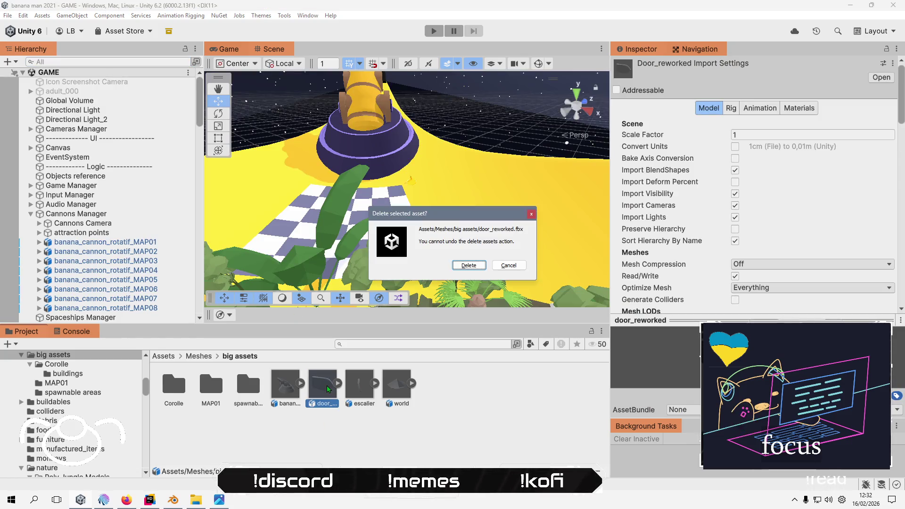
pyautogui.click(472, 264)
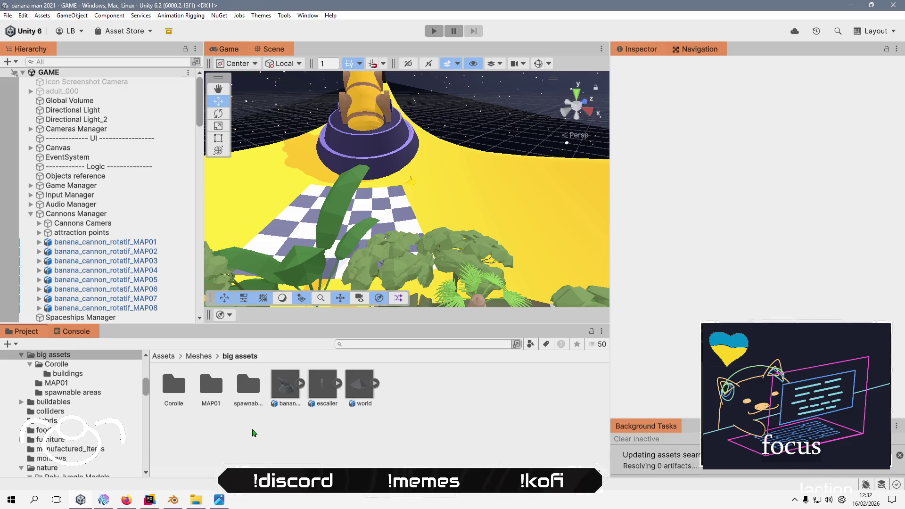
pyautogui.doubleClick(222, 386)
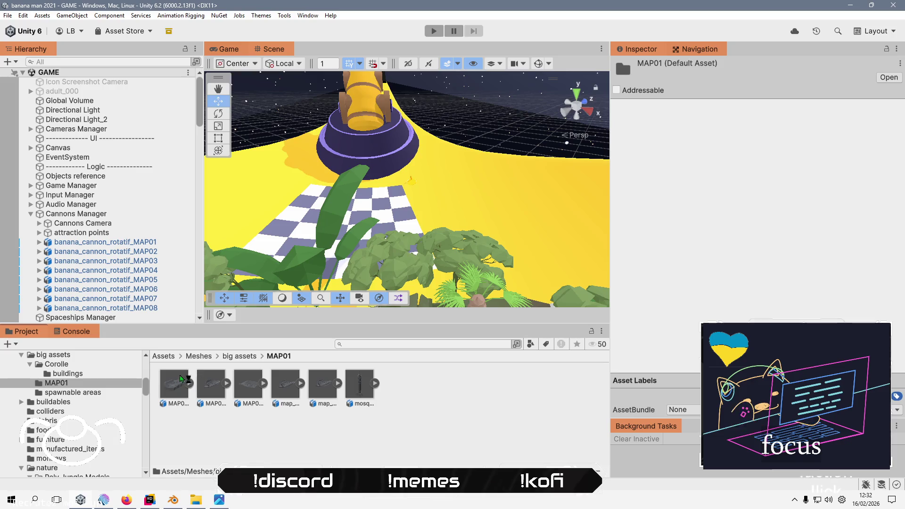
# - Delete the first MAP01 mesh
pyautogui.click(171, 389)
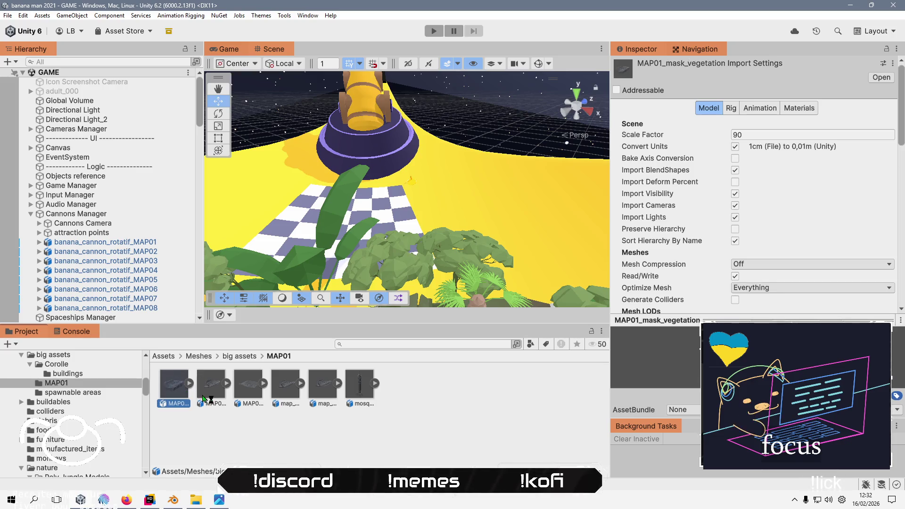
pyautogui.keyDown('ctrl'); pyautogui.click(204, 399); pyautogui.keyUp('ctrl')
pyautogui.click(212, 430)
pyautogui.click(171, 387)
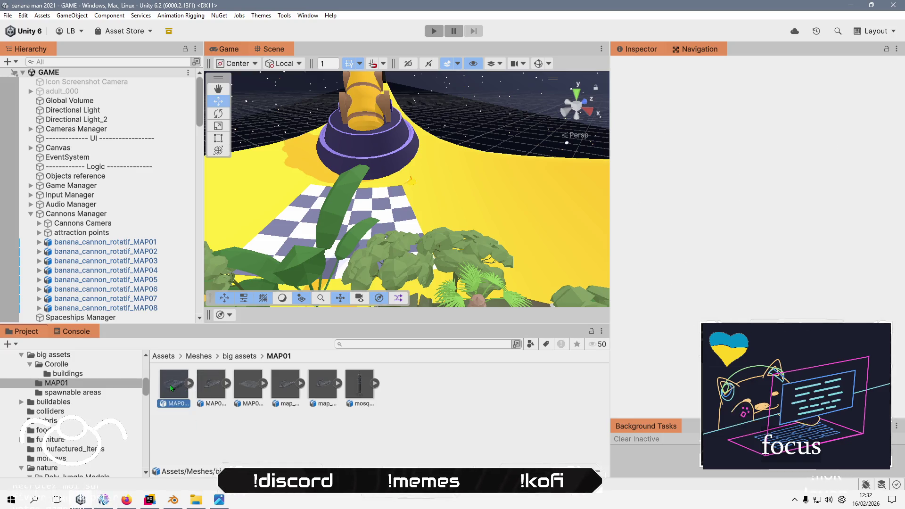
pyautogui.press('Delete')
pyautogui.click(458, 270)
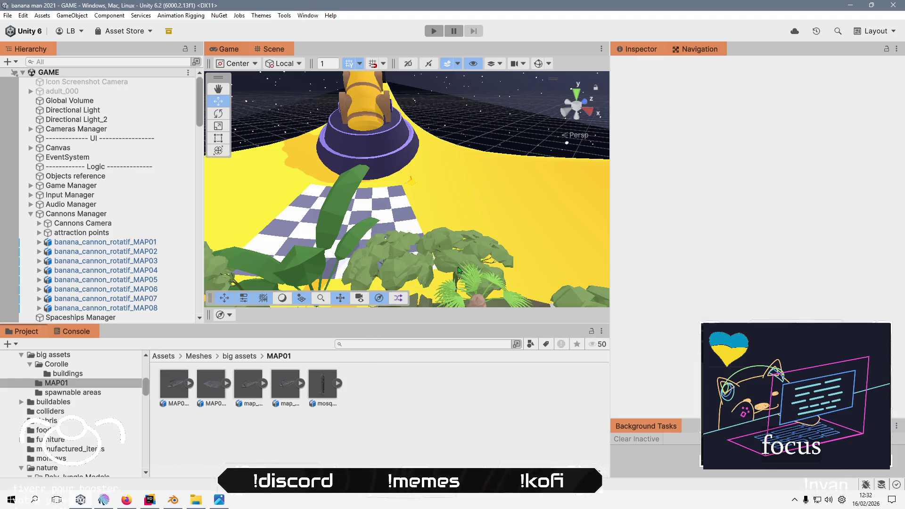
# - Keep MAP01_mesh for now and delete the MAP01_navmesh_terrain_surface mesh
pyautogui.click(173, 388)
pyautogui.press('Delete')
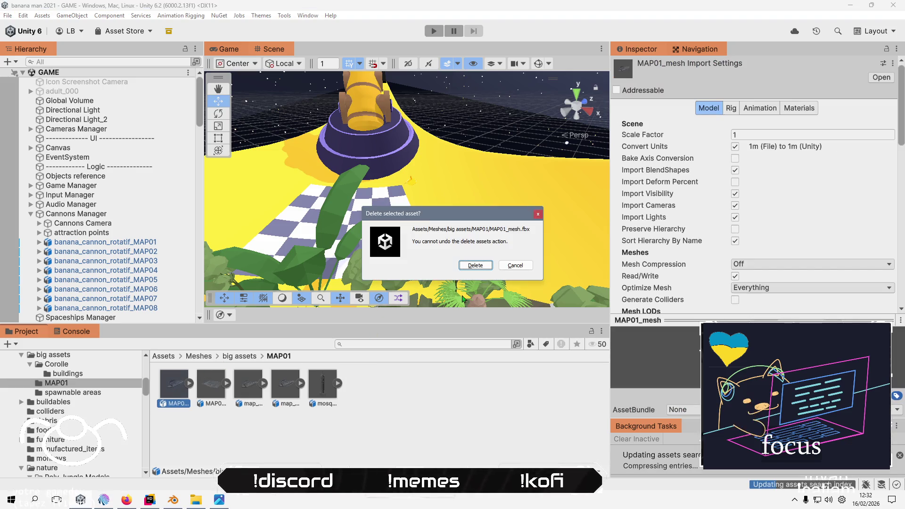
pyautogui.click(518, 265)
pyautogui.press('Delete')
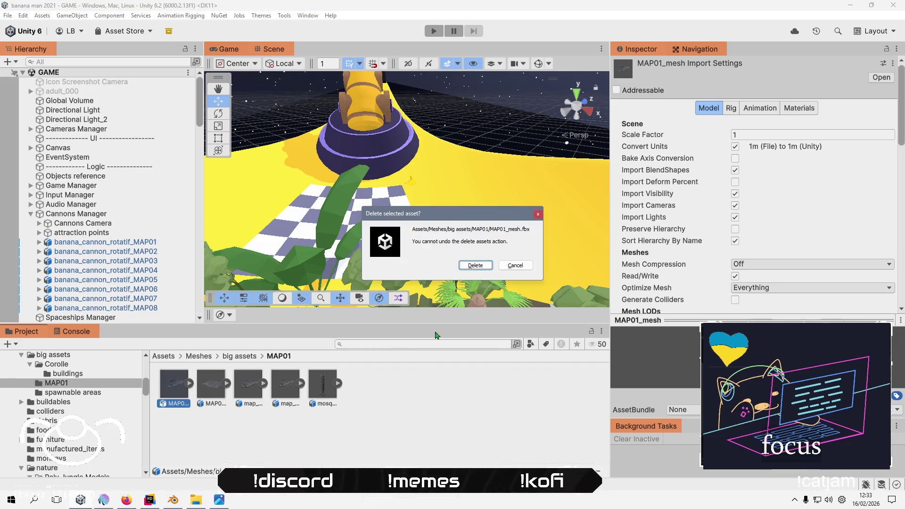
pyautogui.press('Escape')
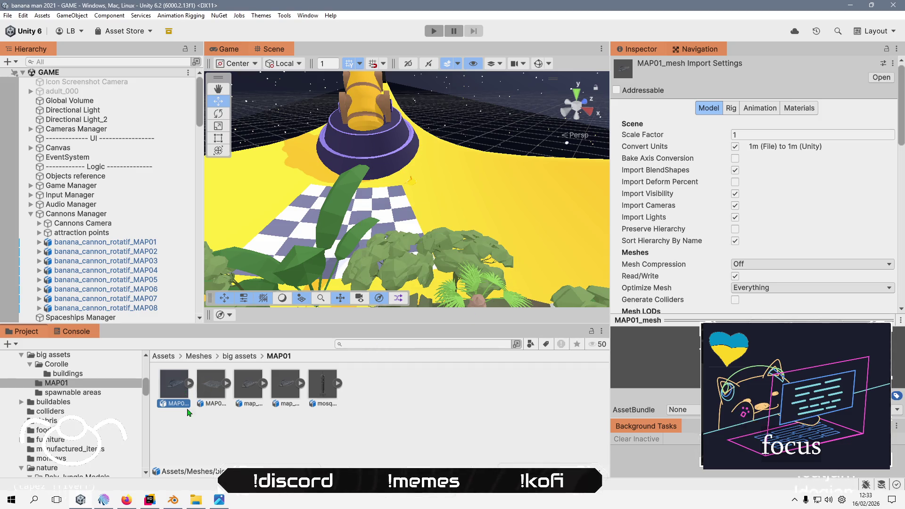
pyautogui.click(206, 392)
pyautogui.press('Delete')
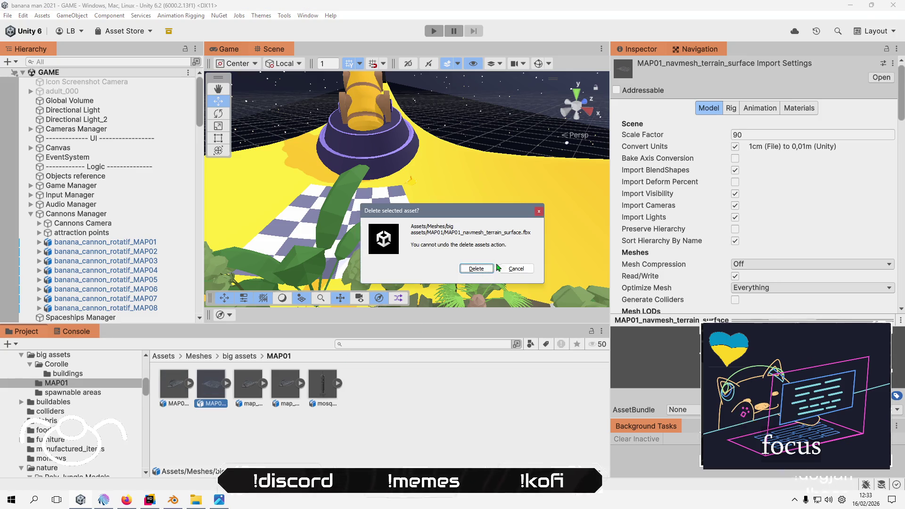
pyautogui.press('Return')
# - Delete the map_01_no_facade and map_01_no_facade_full_petale meshes
pyautogui.click(200, 391)
pyautogui.press('Delete')
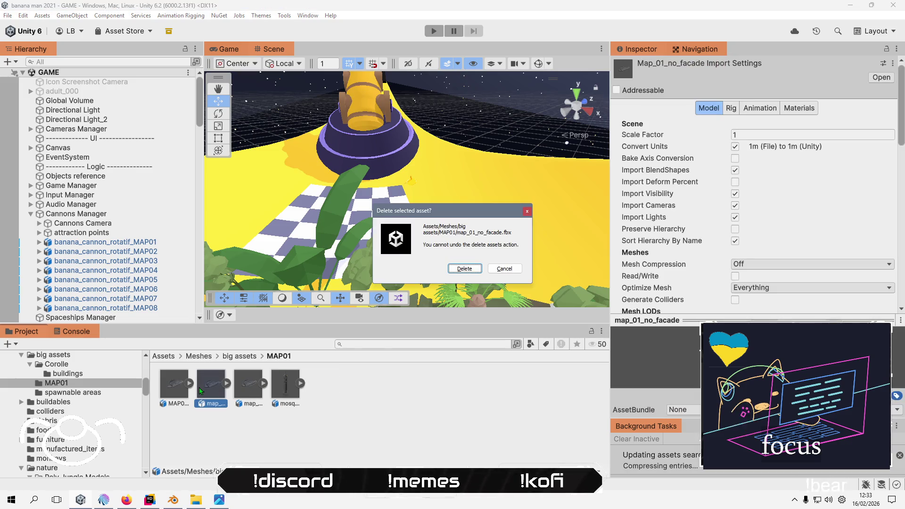
pyautogui.press('Return')
pyautogui.click(218, 385)
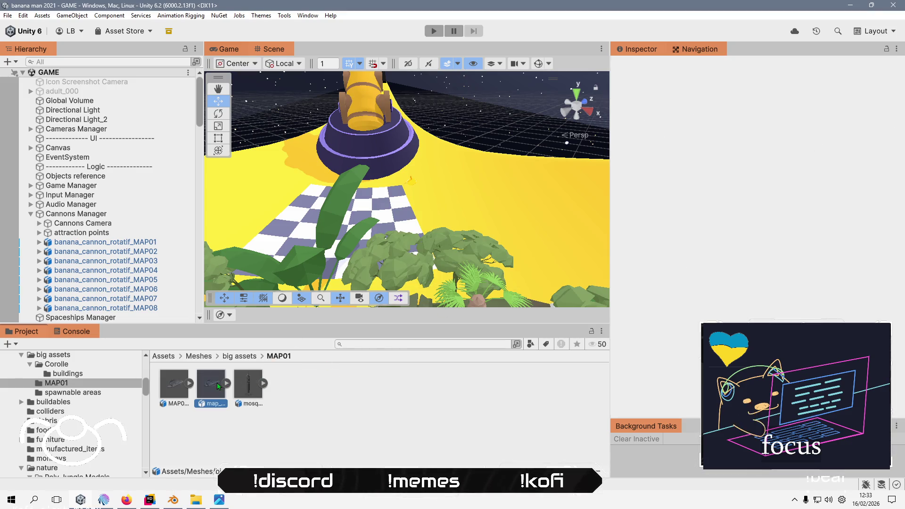
pyautogui.press('Delete')
pyautogui.press('Return')
# - Delete MAP01_mesh and move the last remaining model up into big assets
pyautogui.click(179, 384)
pyautogui.press('Delete')
pyautogui.click(476, 267)
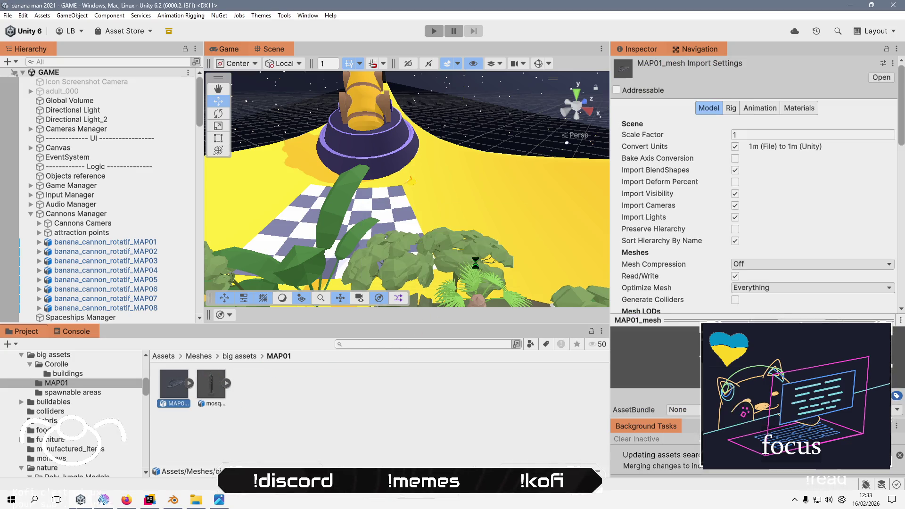
pyautogui.moveTo(174, 386)
pyautogui.mouseDown()
pyautogui.moveTo(96, 372)
pyautogui.moveTo(94, 353)
pyautogui.moveTo(88, 431)
pyautogui.moveTo(88, 421)
pyautogui.mouseUp()
pyautogui.click(240, 356)
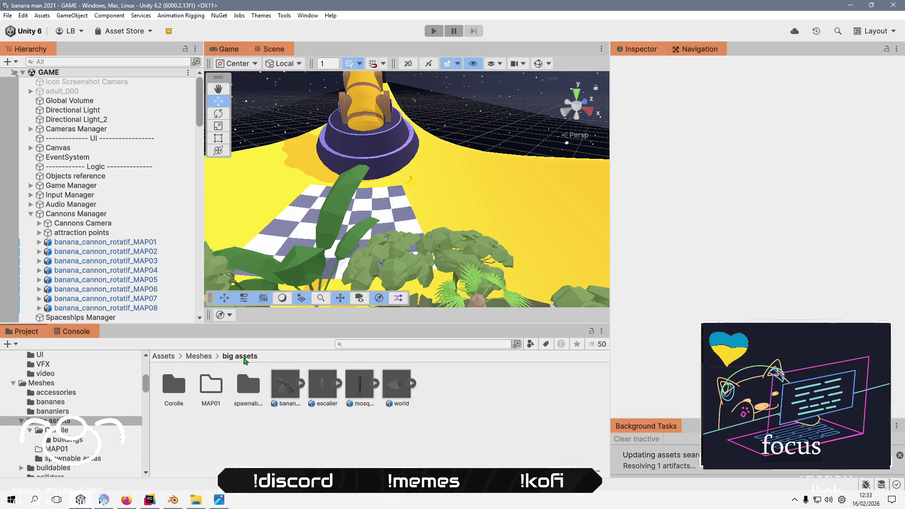
# - Open the spawnable areas folder, keeping the Medium_repos_area mesh
pyautogui.click(209, 400)
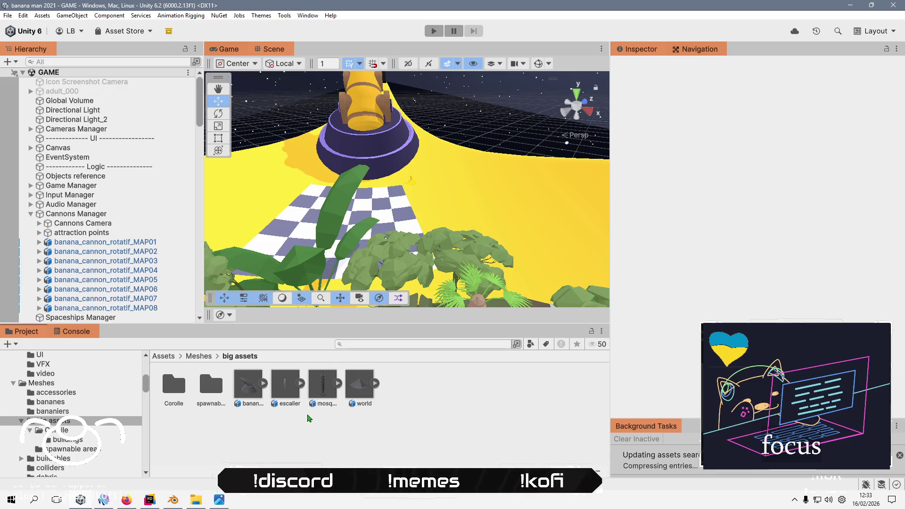
pyautogui.click(358, 384)
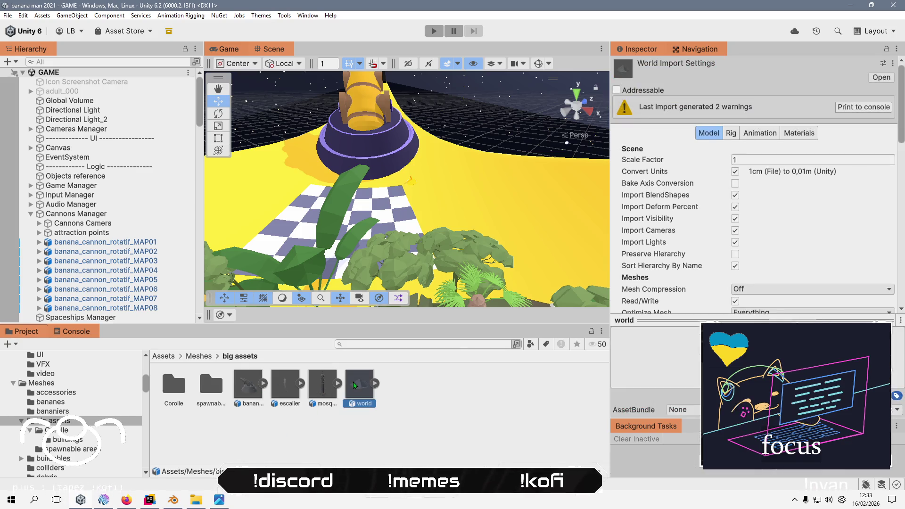
pyautogui.doubleClick(211, 383)
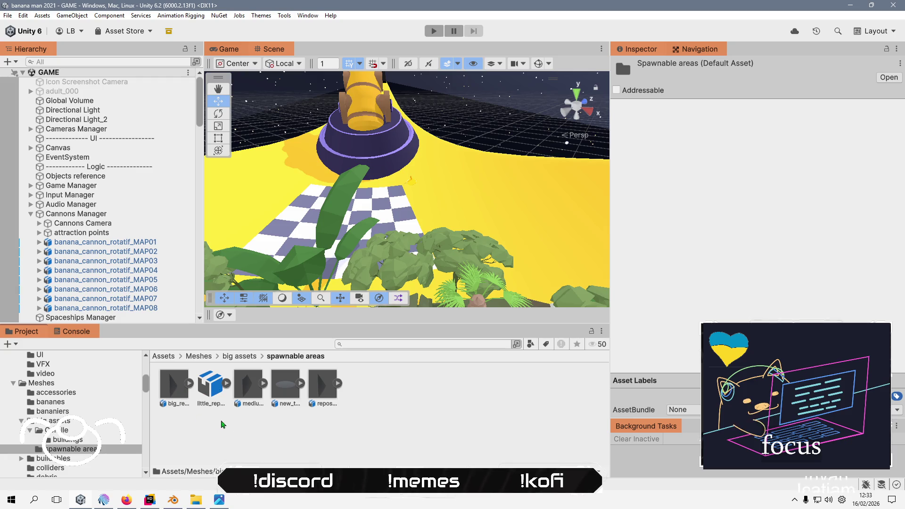
pyautogui.click(249, 385)
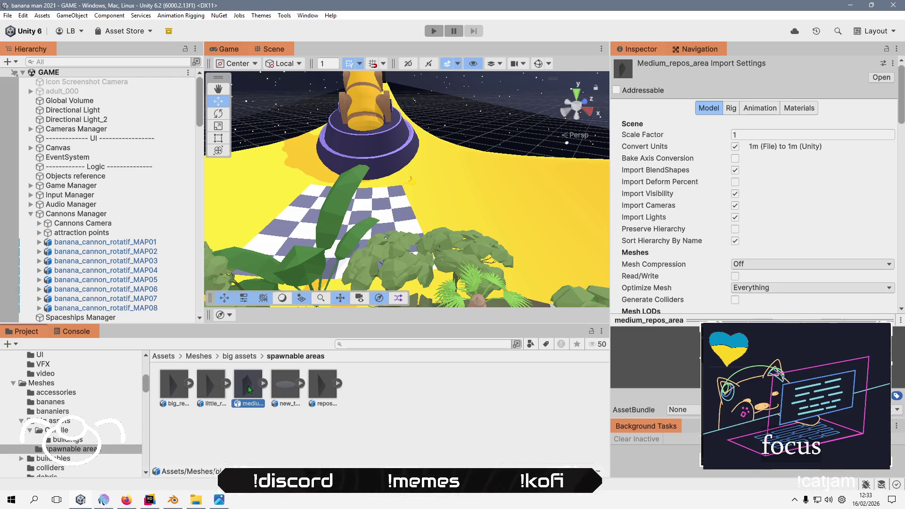
pyautogui.press('Delete')
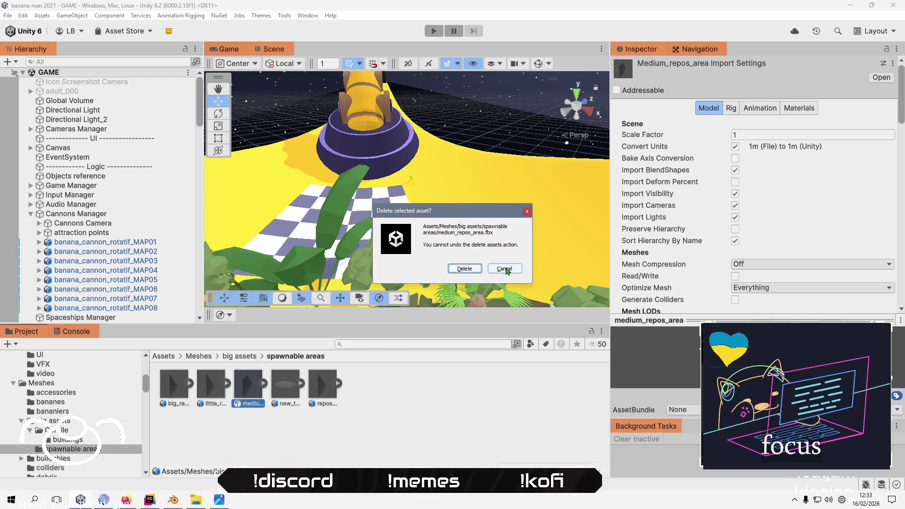
pyautogui.click(506, 270)
# - Delete the Repos_area_multiple_uv_test mesh from spawnable areas
pyautogui.click(284, 384)
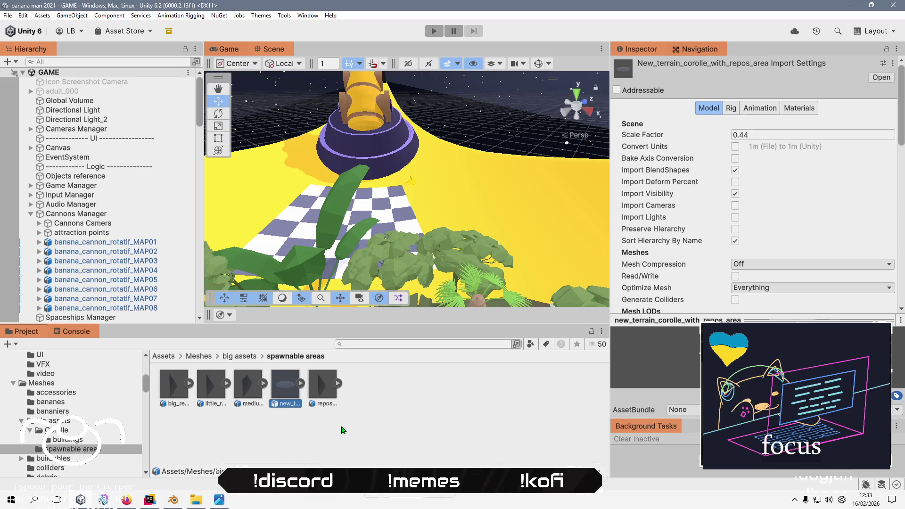
pyautogui.click(324, 392)
pyautogui.press('Delete')
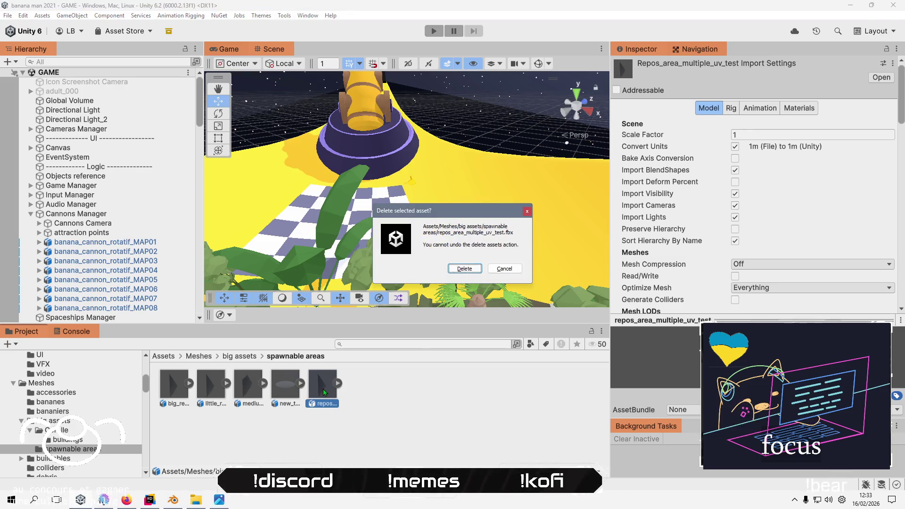
pyautogui.click(464, 269)
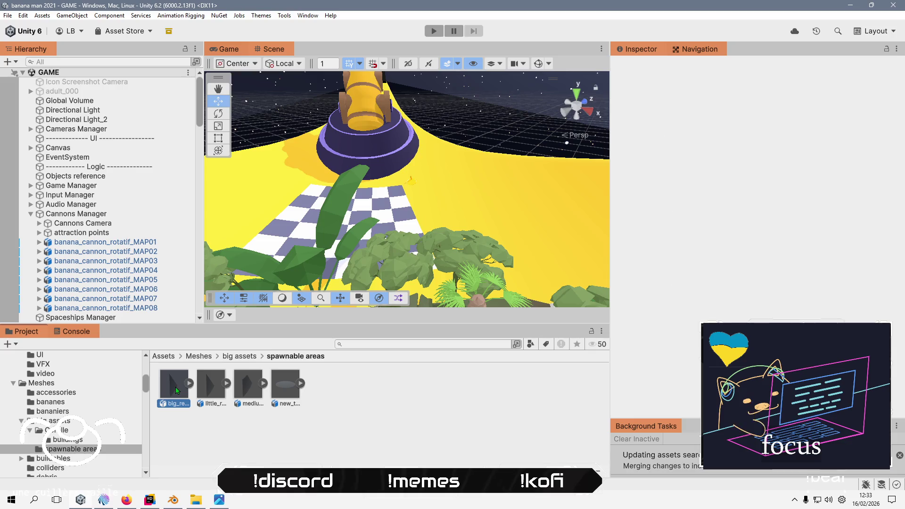
# - Review the four remaining repos area meshes and return to the Meshes folder
pyautogui.click(175, 387)
pyautogui.click(210, 387)
pyautogui.click(244, 394)
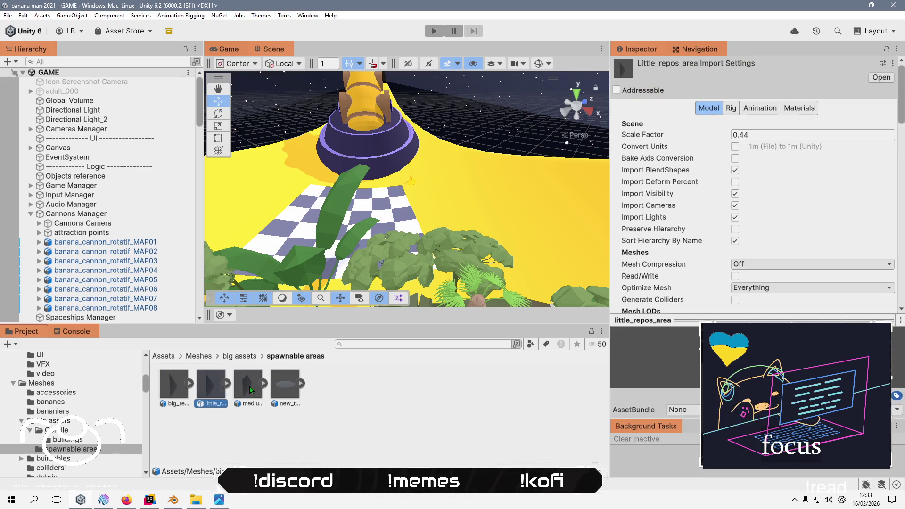
pyautogui.click(285, 386)
pyautogui.click(288, 449)
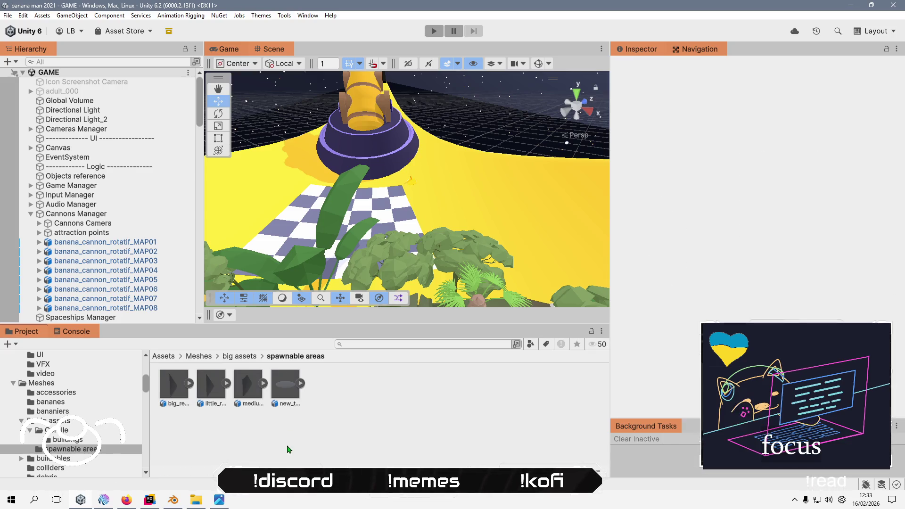
pyautogui.click(250, 355)
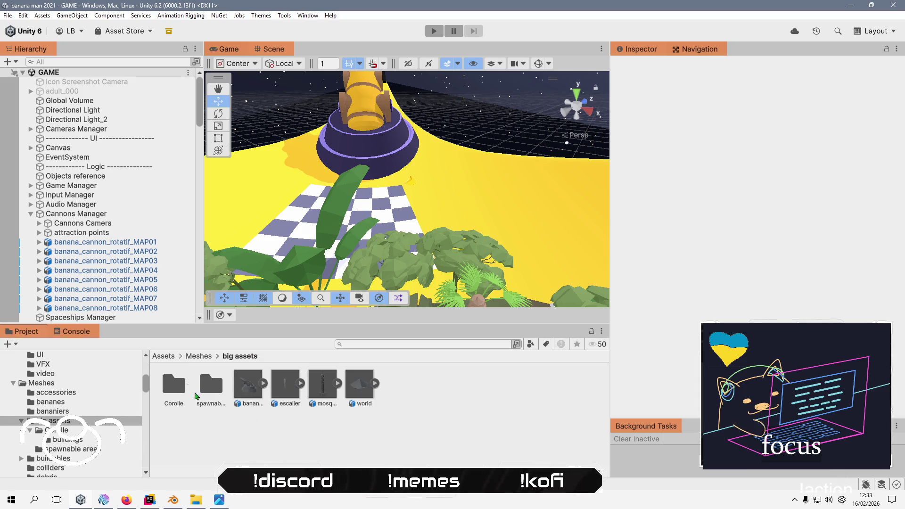
pyautogui.click(200, 358)
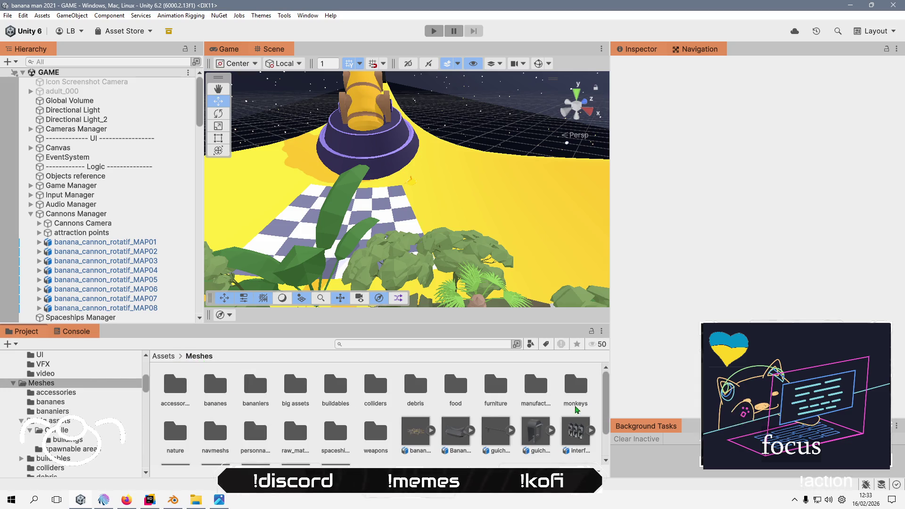
# - Enable Read/Write on the guichet_barrier mesh import and apply it
pyautogui.click(412, 435)
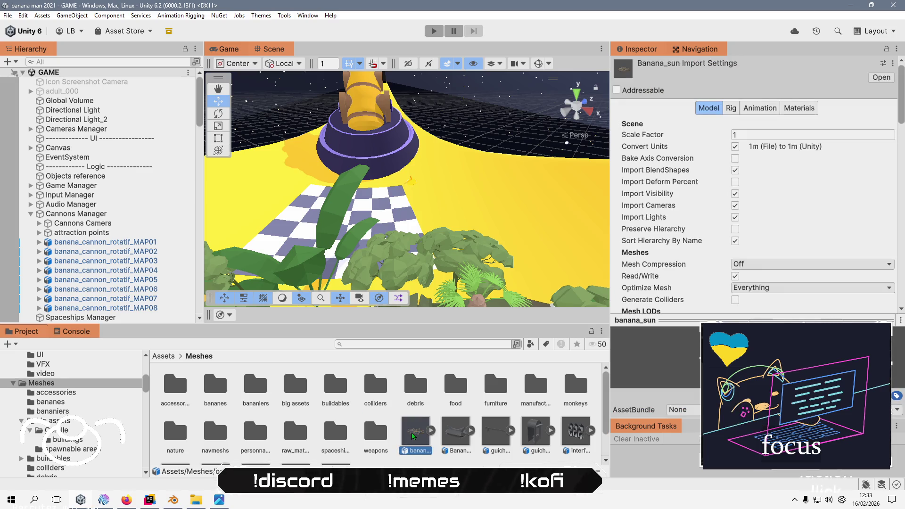
pyautogui.click(631, 355)
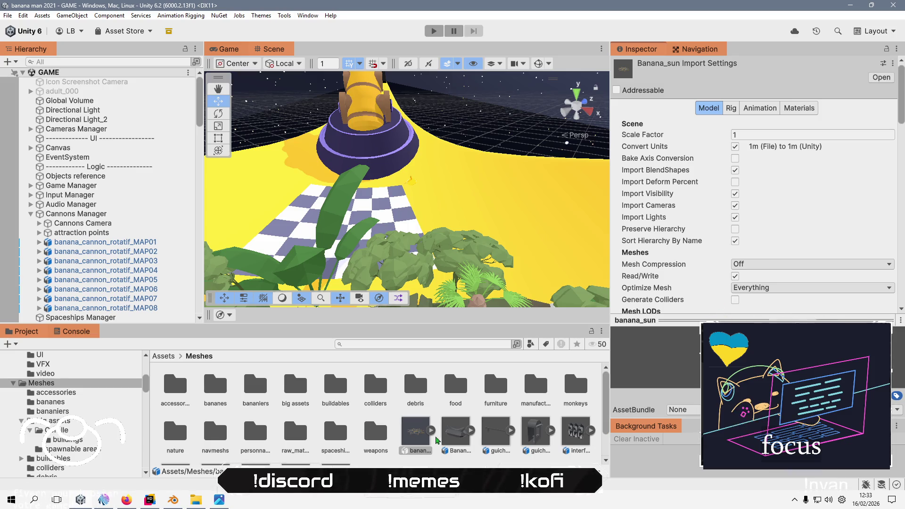
pyautogui.click(451, 434)
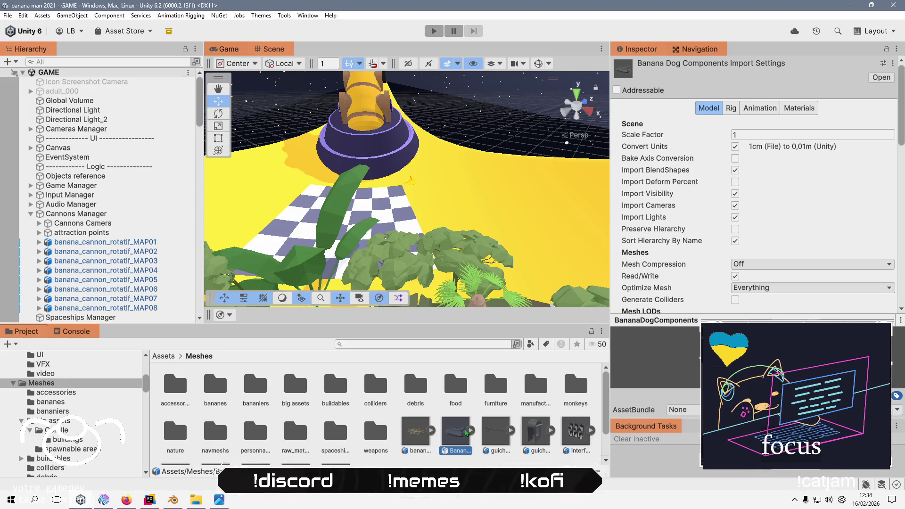
pyautogui.click(502, 434)
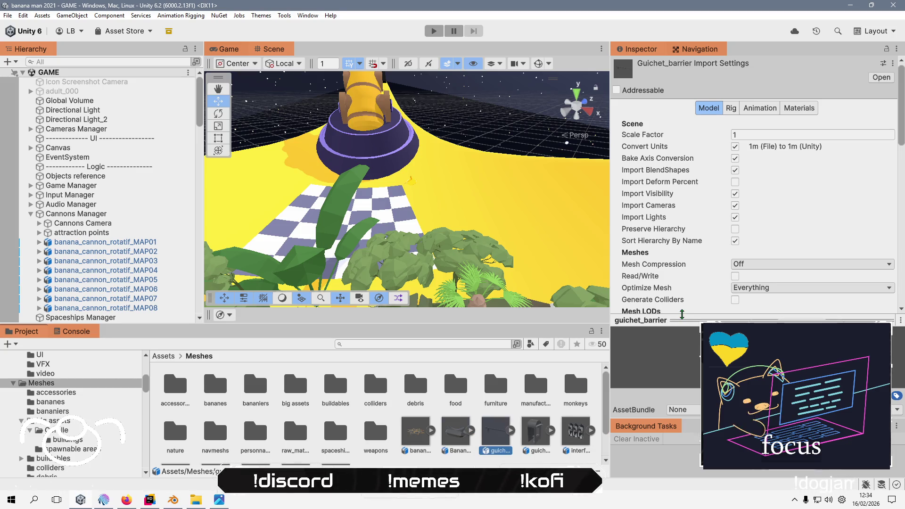
pyautogui.click(689, 377)
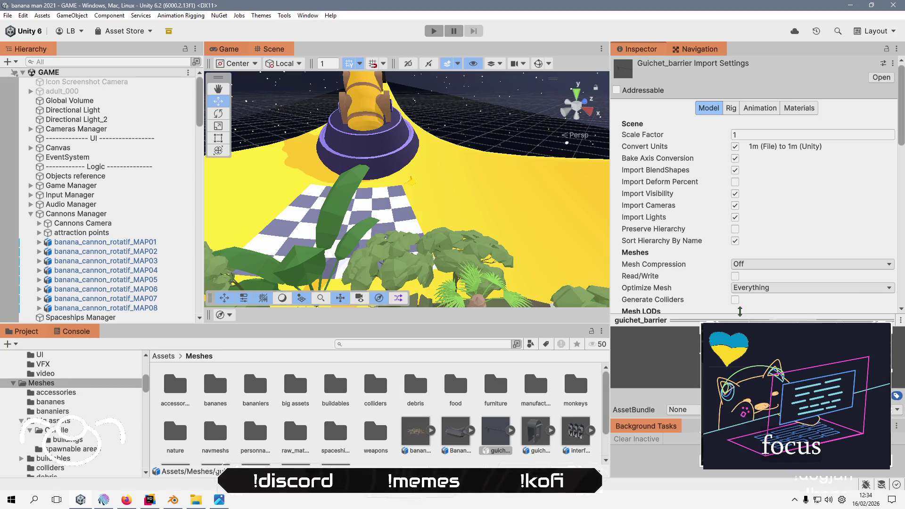
pyautogui.scroll(-10, 801, 235)
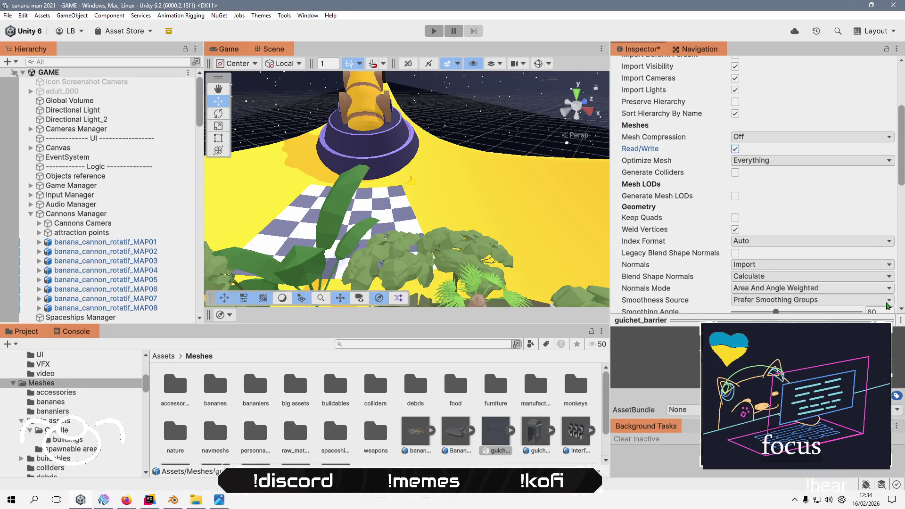
pyautogui.click(881, 249)
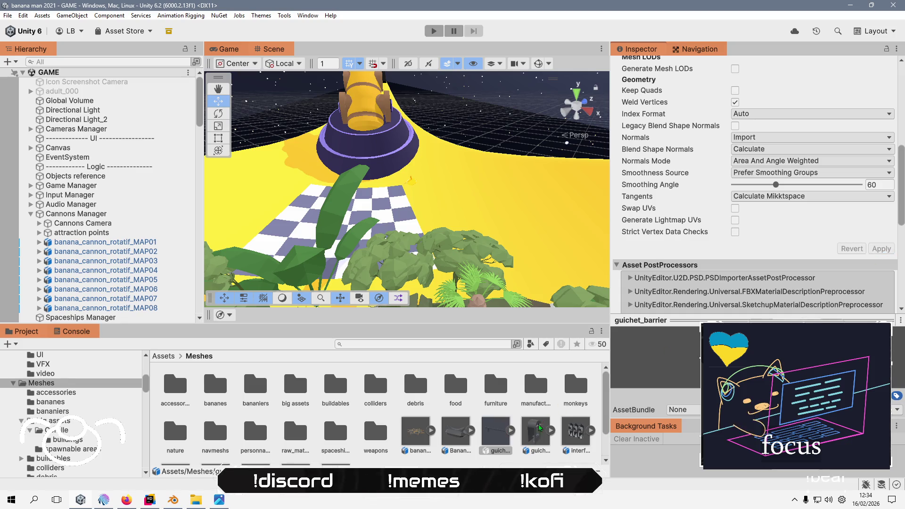
# - Enable Read/Write on the guichet_one_place mesh import and apply it
pyautogui.click(535, 431)
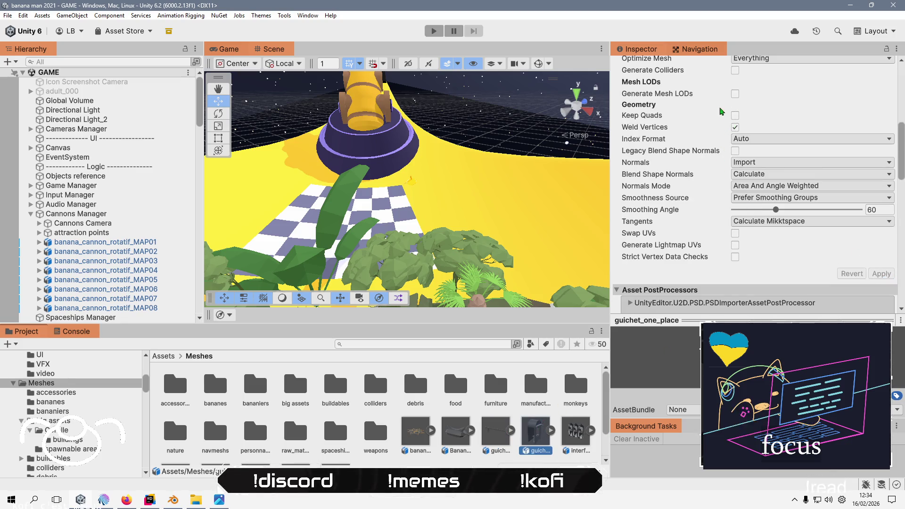
pyautogui.scroll(3, 738, 115)
pyautogui.click(735, 111)
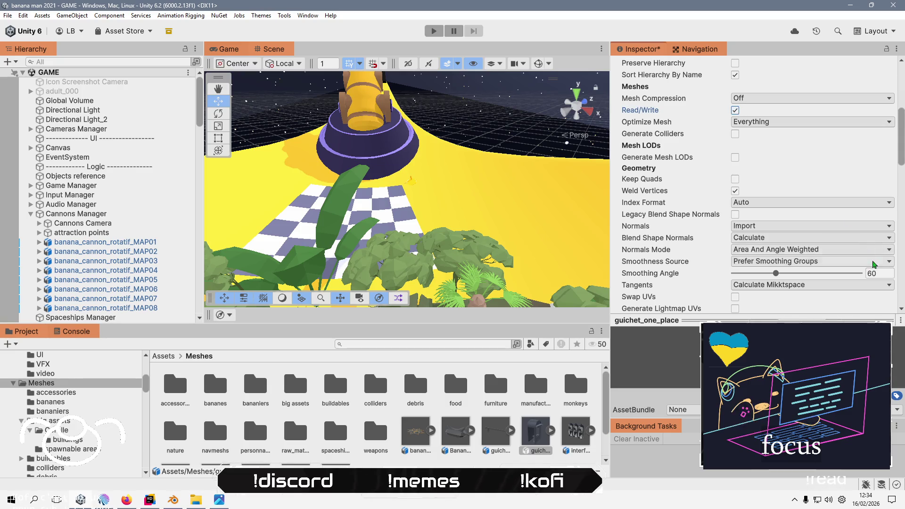
pyautogui.scroll(-5, 738, 113)
pyautogui.click(881, 242)
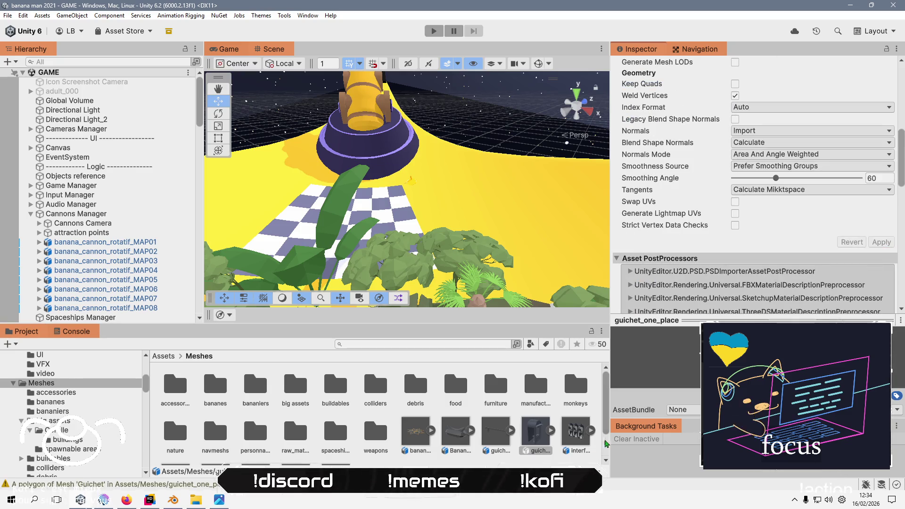
# - Check import settings of the simia_planet, projectile, square and water meshes
pyautogui.click(575, 430)
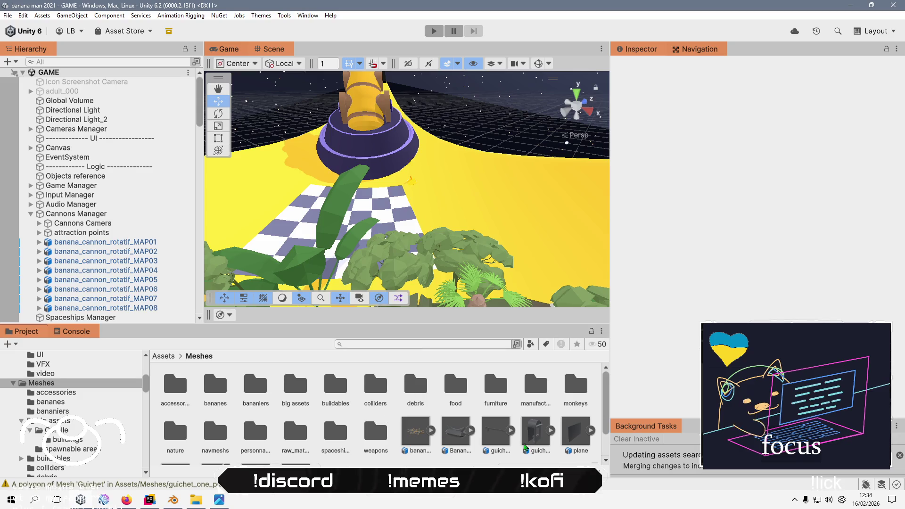
pyautogui.scroll(-1, 347, 411)
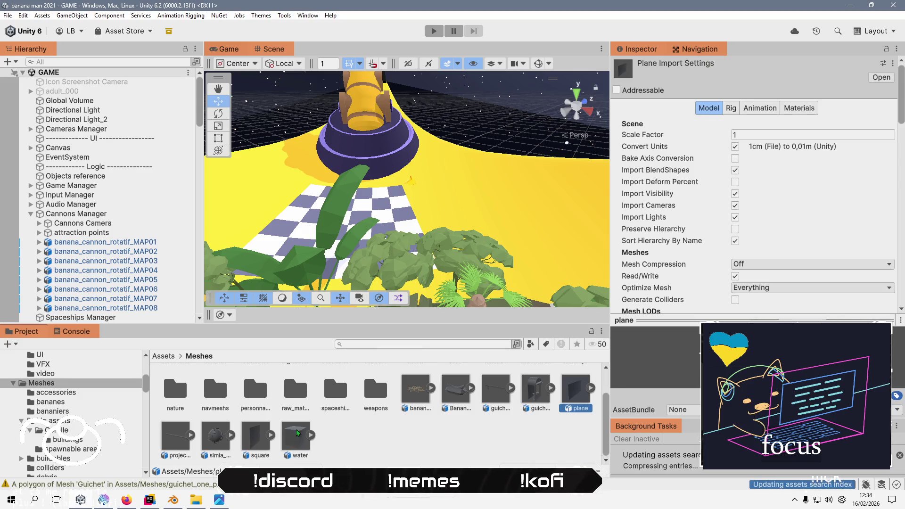
pyautogui.click(217, 434)
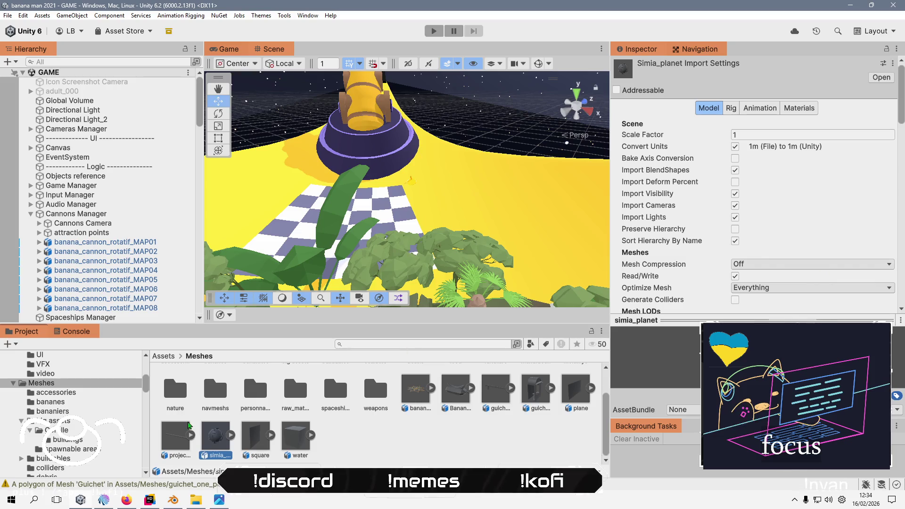
pyautogui.click(174, 443)
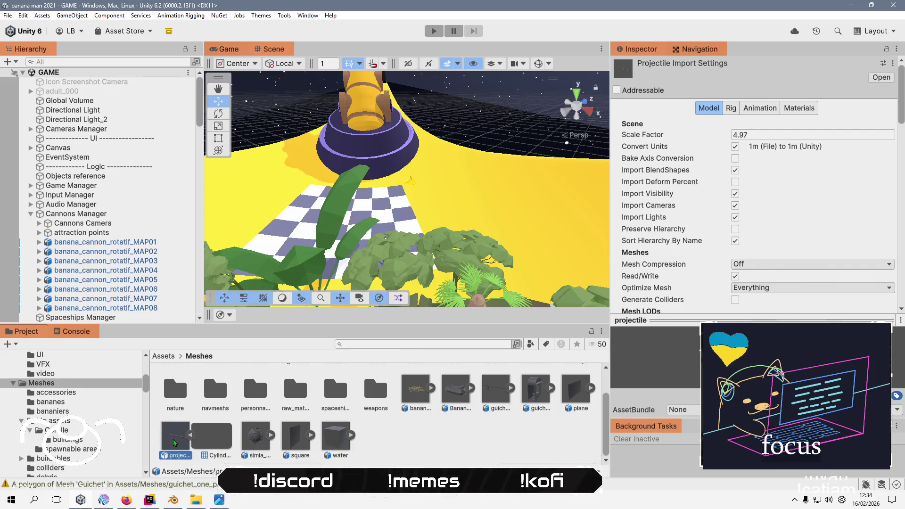
pyautogui.click(289, 438)
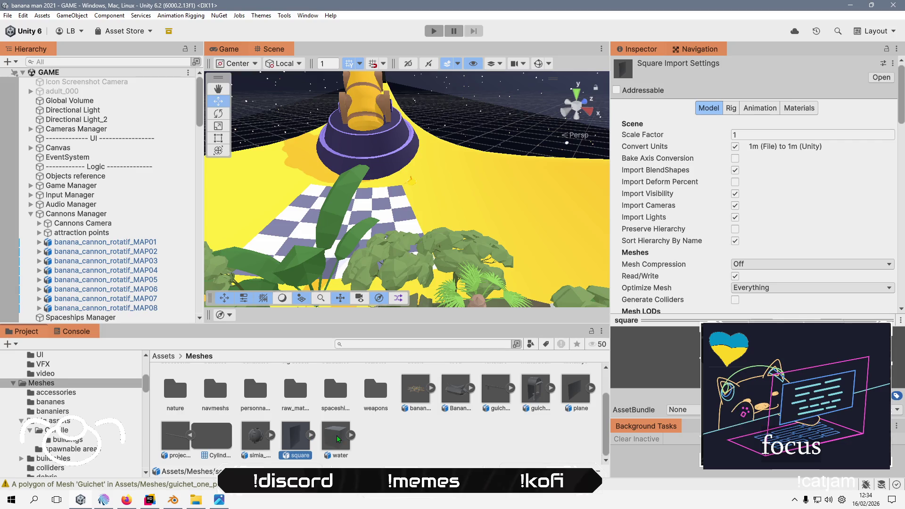
pyautogui.click(325, 435)
pyautogui.click(198, 391)
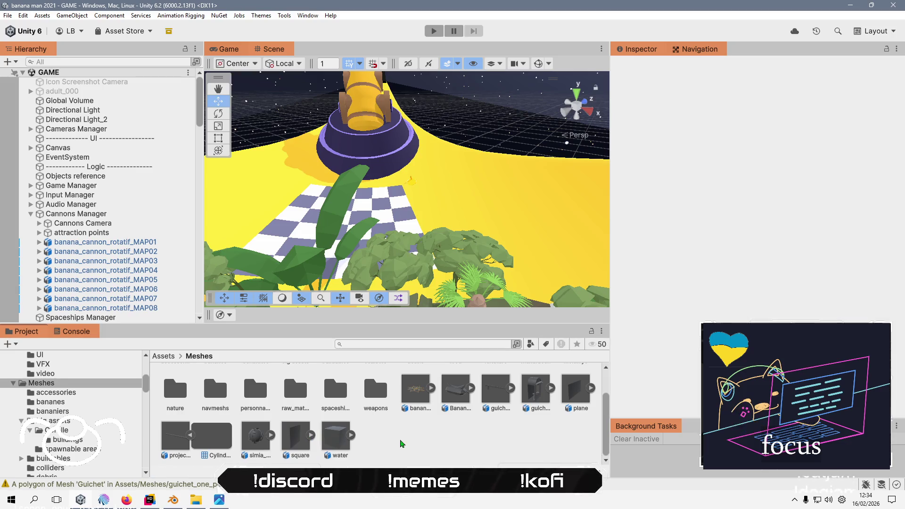
# - Browse to nature > Poly Jungle Models > Vegetation > TreeTrunk and inspect Tree Trunk 02
pyautogui.doubleClick(175, 389)
pyautogui.click(211, 385)
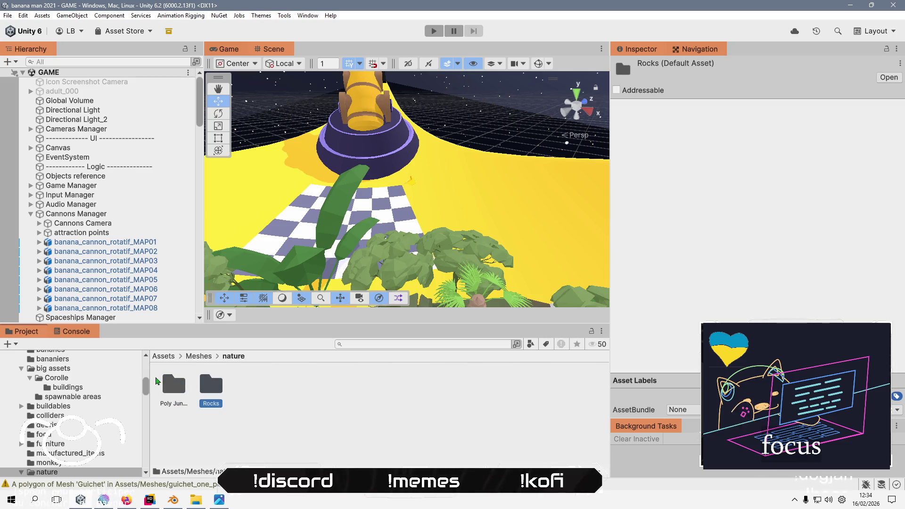
pyautogui.doubleClick(173, 385)
pyautogui.click(172, 384)
pyautogui.doubleClick(172, 384)
pyautogui.doubleClick(244, 383)
pyautogui.click(211, 384)
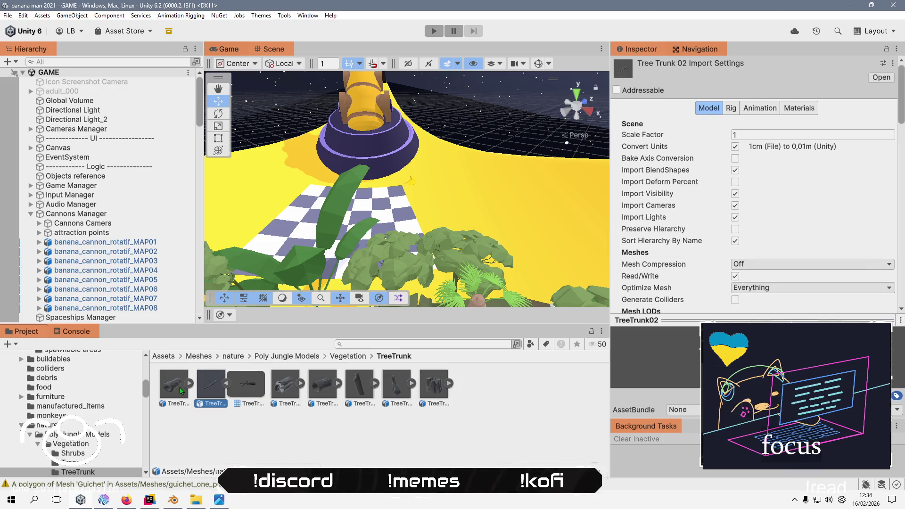
pyautogui.click(250, 440)
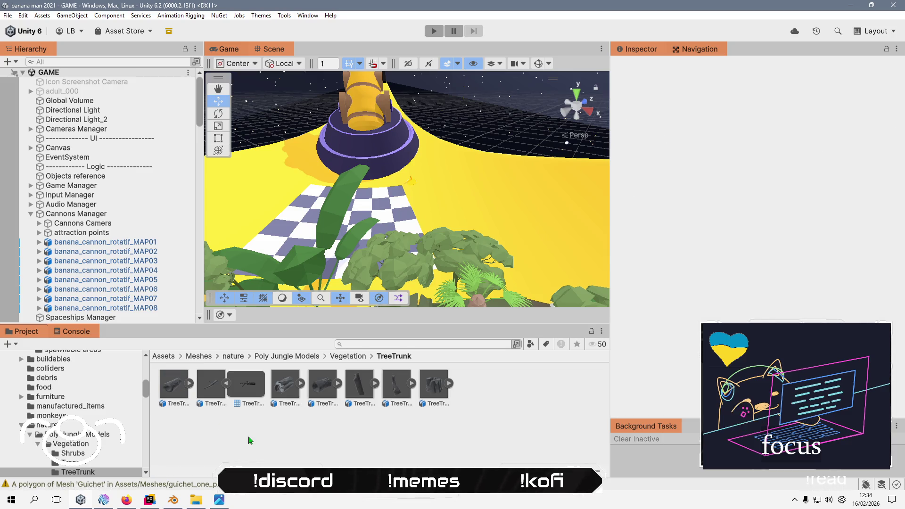
# - Open and dismiss Unity's main menu, then show the hidden taskbar icons
pyautogui.click(7, 15)
pyautogui.moveTo(23, 15)
pyautogui.click(271, 453)
pyautogui.click(795, 501)
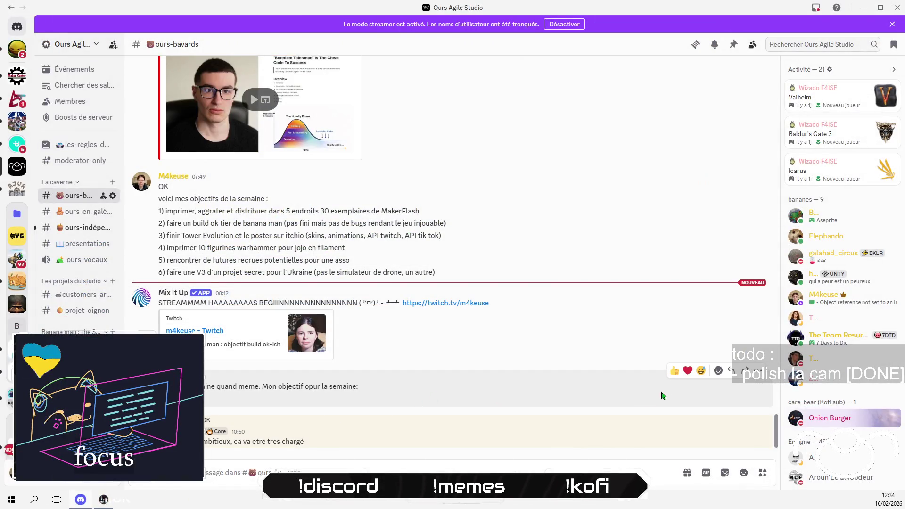
# - In a Discord direct message, draft 'je fais un export bana' and select it
pyautogui.scroll(-1, 372, 339)
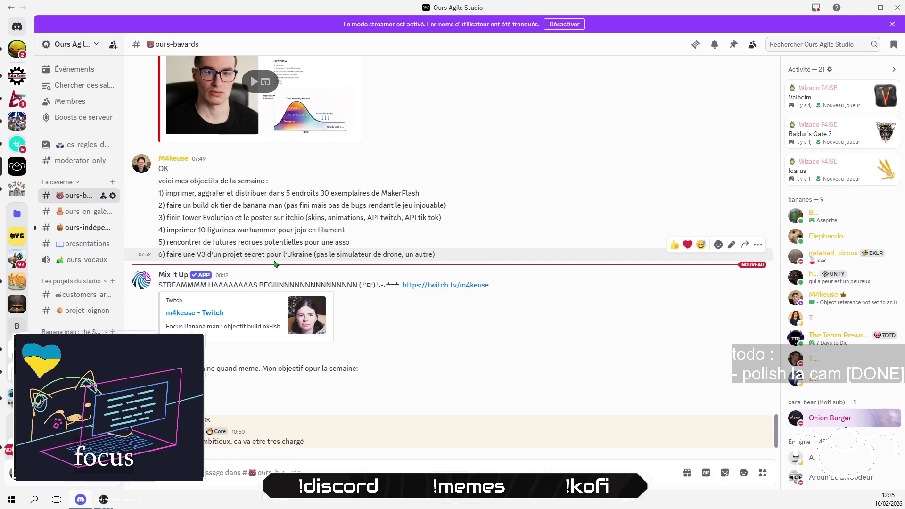
pyautogui.click(18, 28)
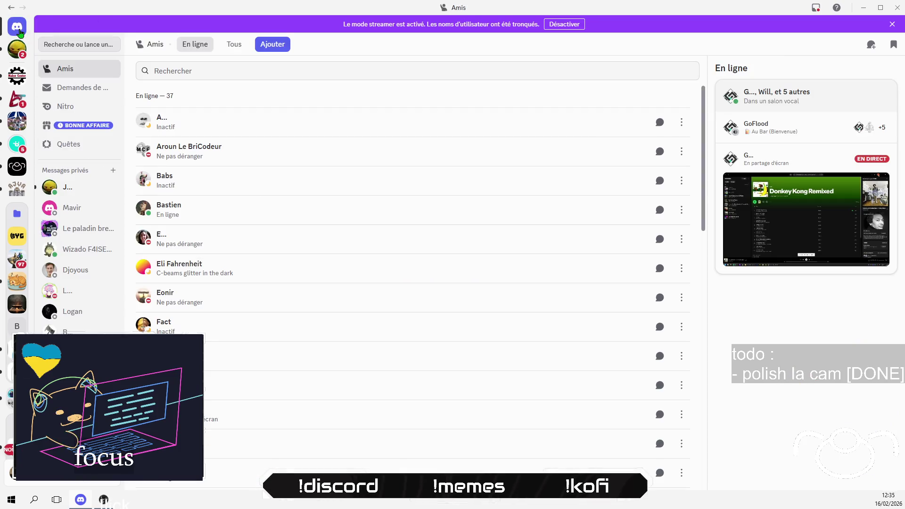
pyautogui.click(72, 231)
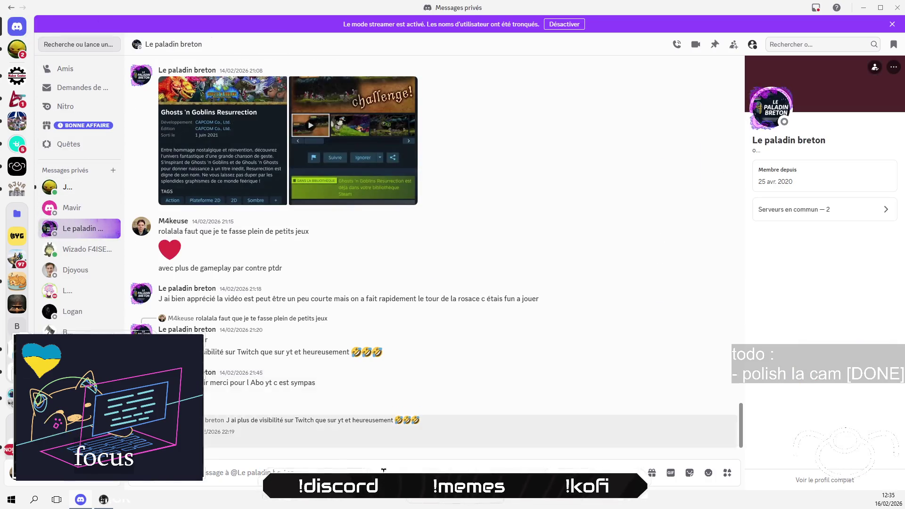
pyautogui.write('j')
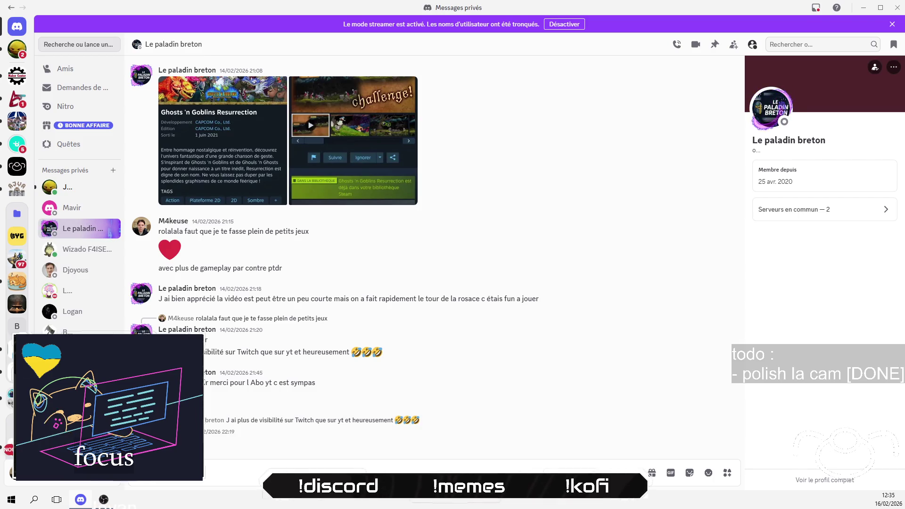
pyautogui.write('e fais un export banane en vrai')
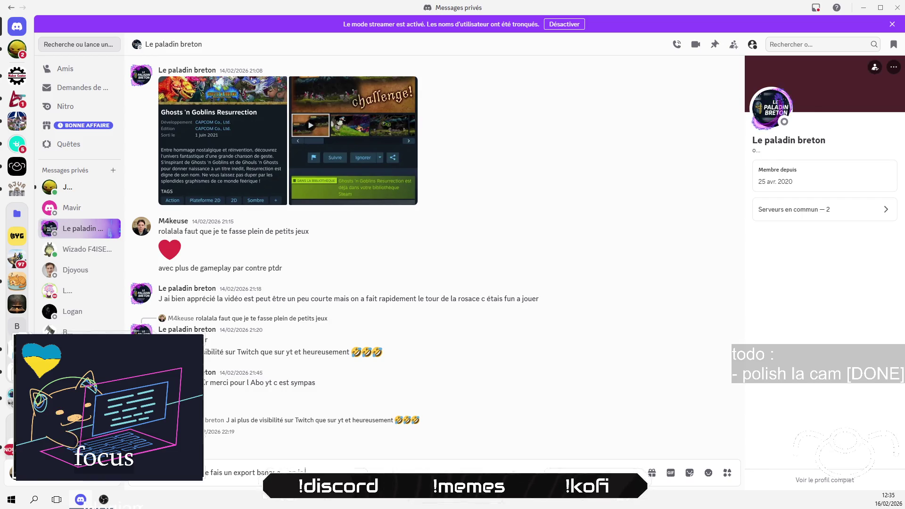
pyautogui.hotkey('ctrl', 'a')
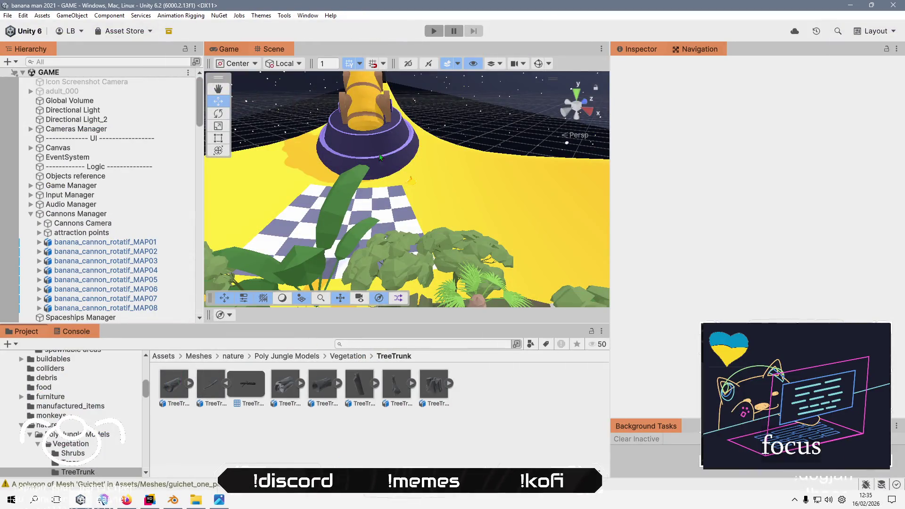
# - Open Build Profiles from the File menu, then start a reply in the Mix It Up chat
pyautogui.click(7, 15)
pyautogui.click(33, 132)
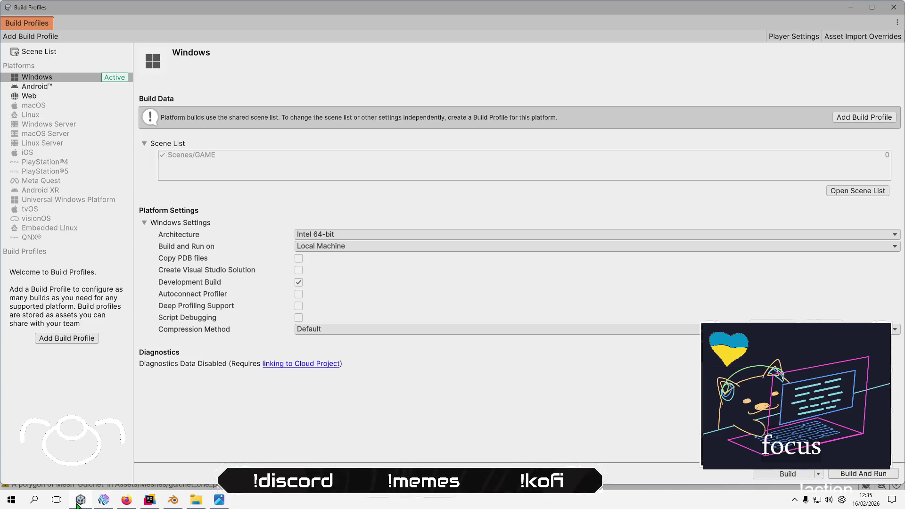
pyautogui.click(102, 501)
pyautogui.write('putain ej fais')
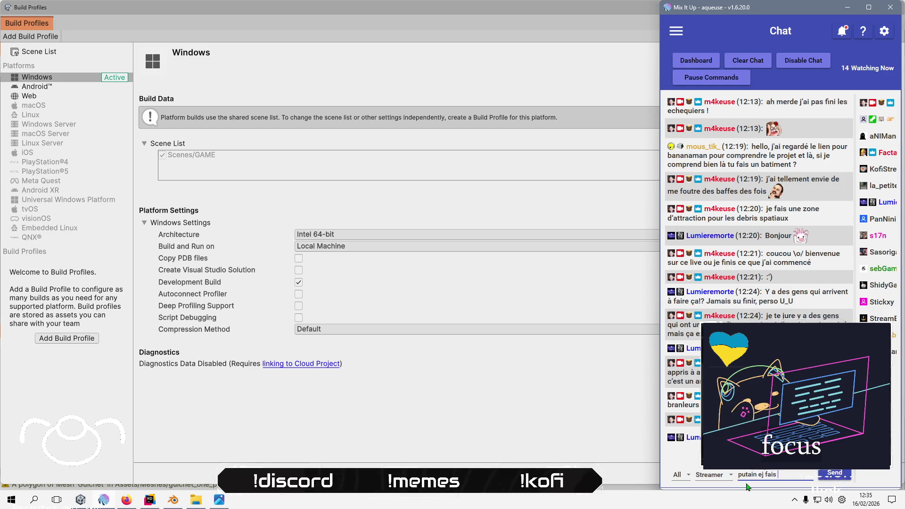
# - Correct the typo and send the chat question asking whether to build for Intel or ARM
pyautogui.press('BackSpace')
pyautogui.press('BackSpace')
pyautogui.write('je')
pyautogui.press('End')
pyautogui.write('i co')
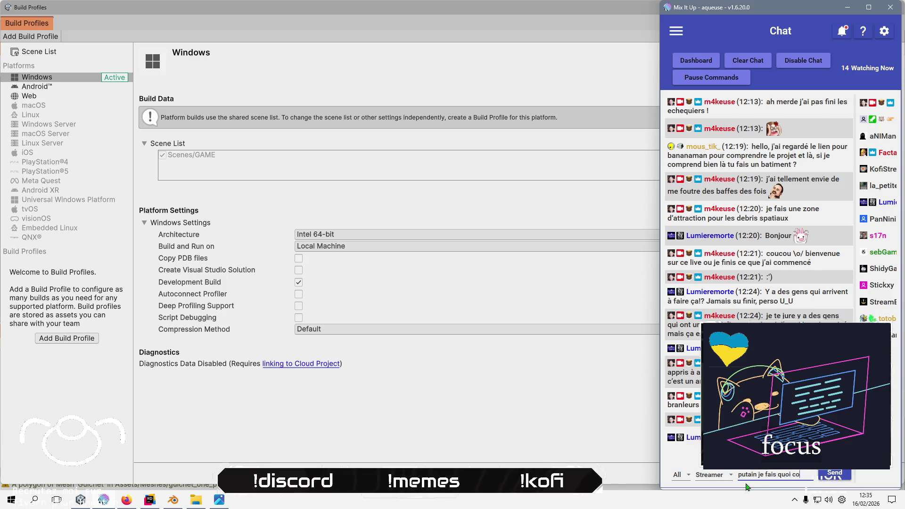
pyautogui.write('mme build pour')
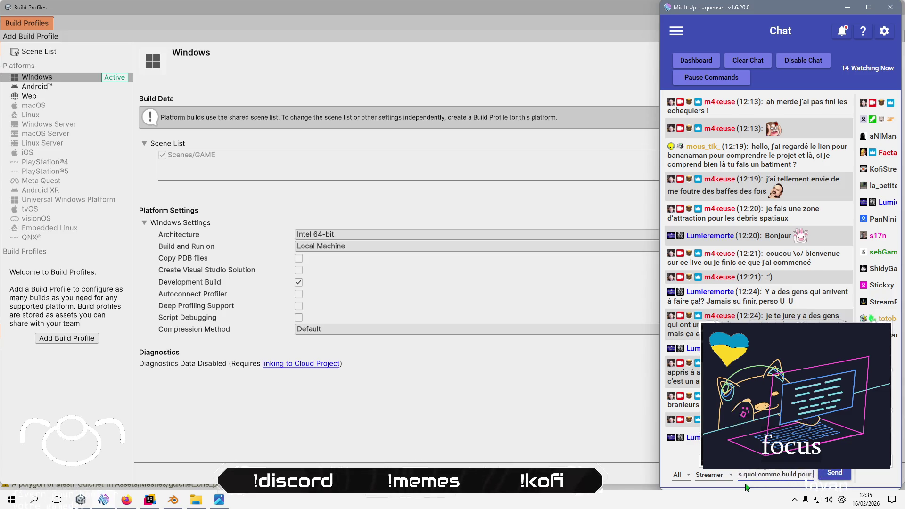
pyautogui.write('ter sur mo')
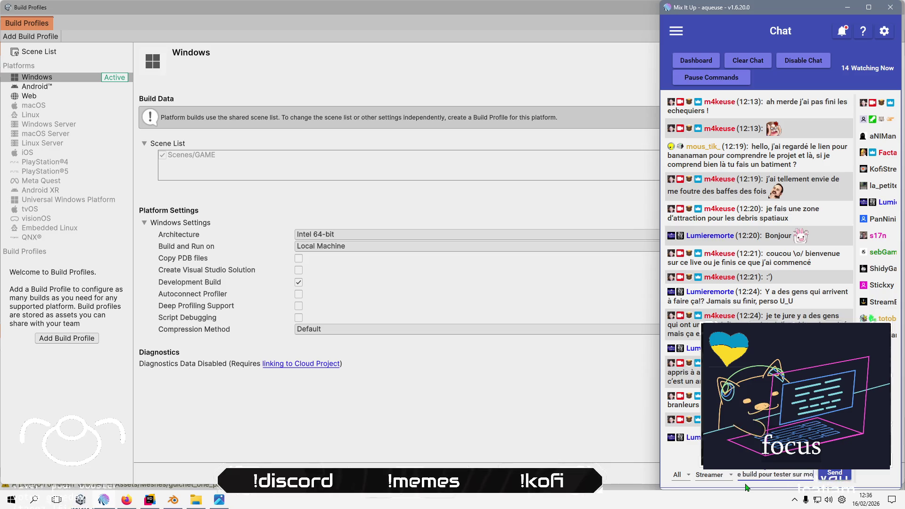
pyautogui.write('n pc ? intel ou ARM')
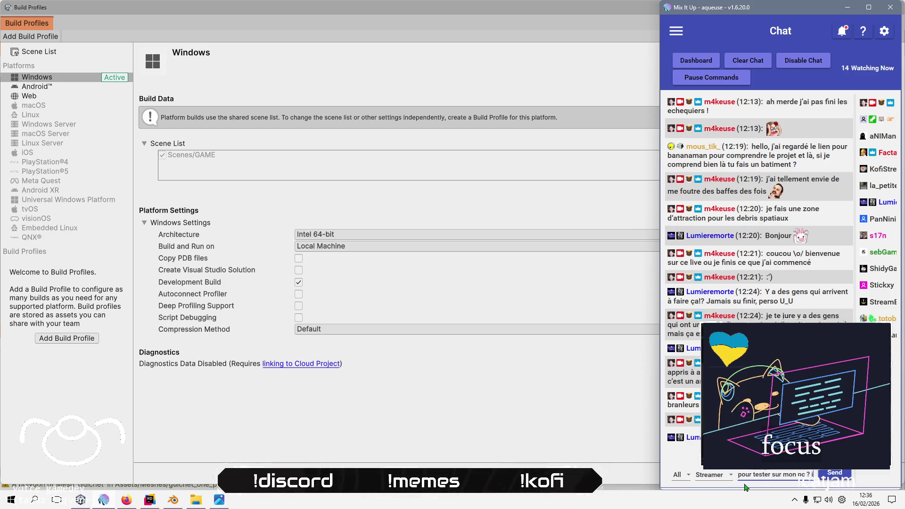
pyautogui.write(' ?')
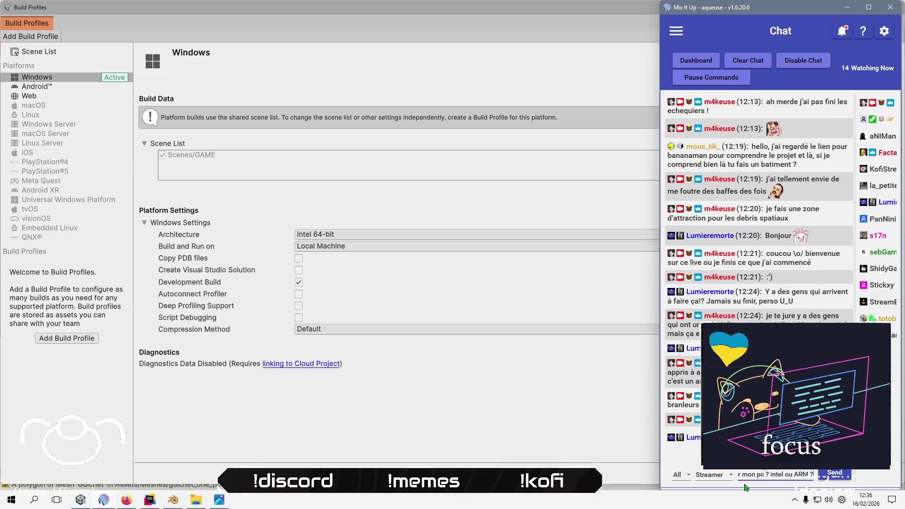
pyautogui.press('Return')
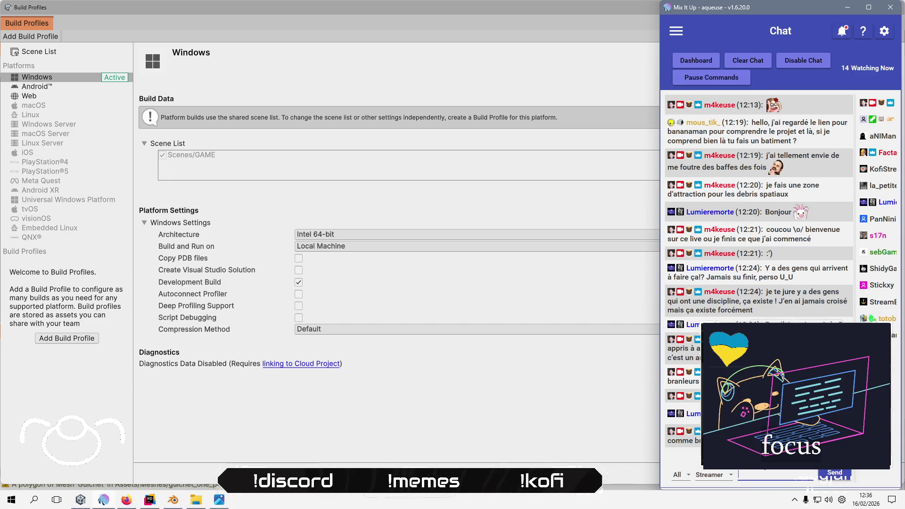
# - Open Windows Settings > Système > Informations système and select the AMD Ryzen 5 4600G processor name
pyautogui.click(124, 501)
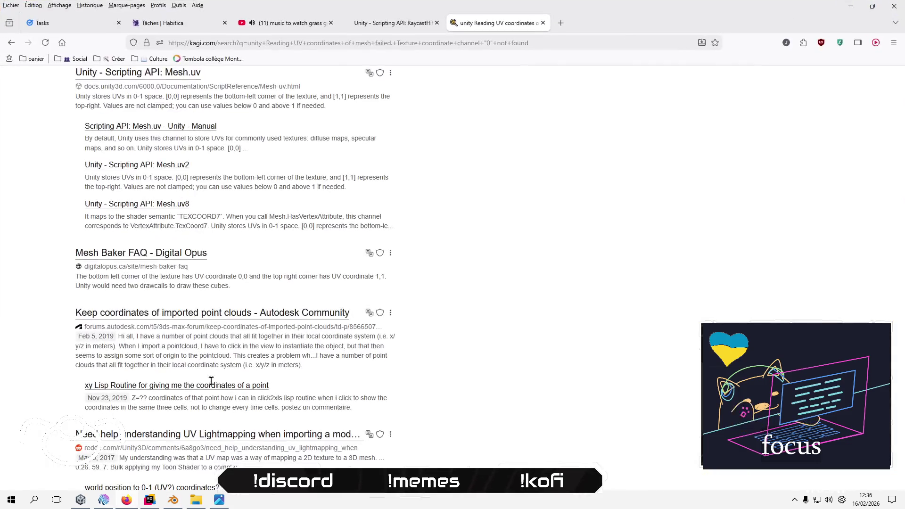
pyautogui.click(350, 40)
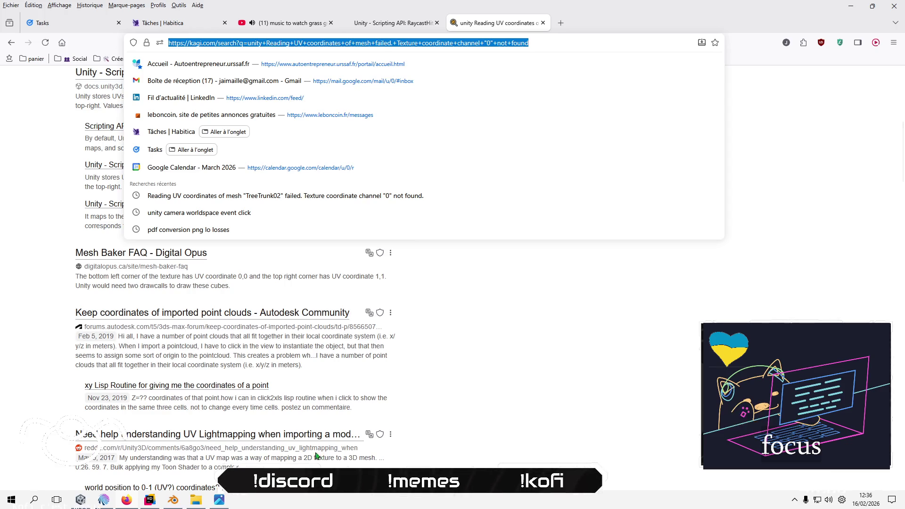
pyautogui.click(11, 499)
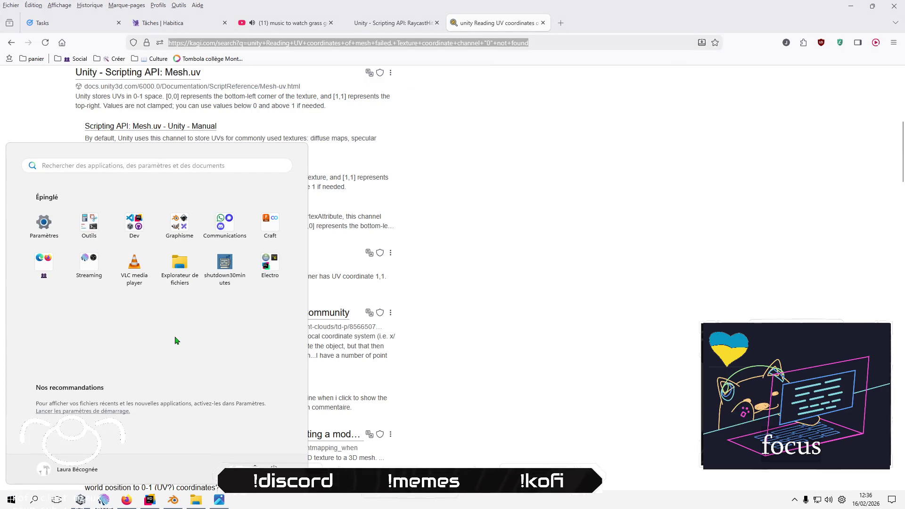
pyautogui.click(59, 244)
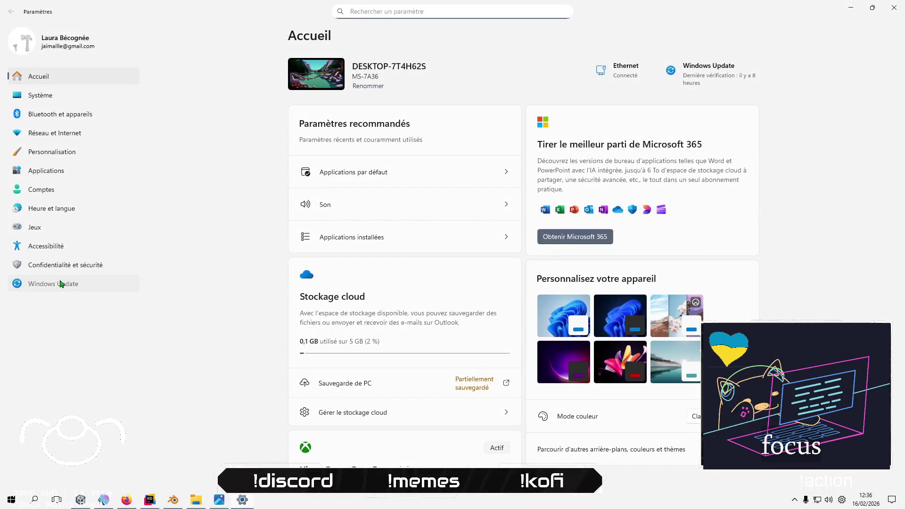
pyautogui.click(60, 283)
pyautogui.click(99, 98)
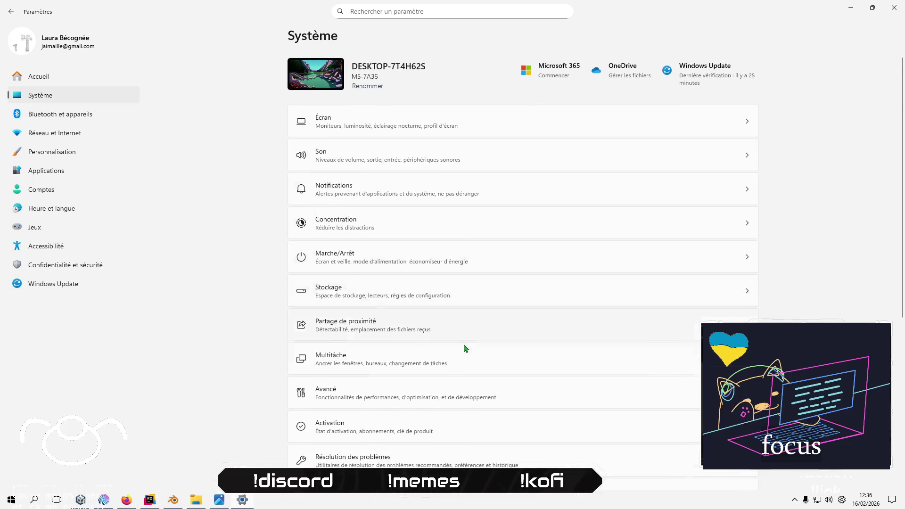
pyautogui.scroll(-6, 466, 339)
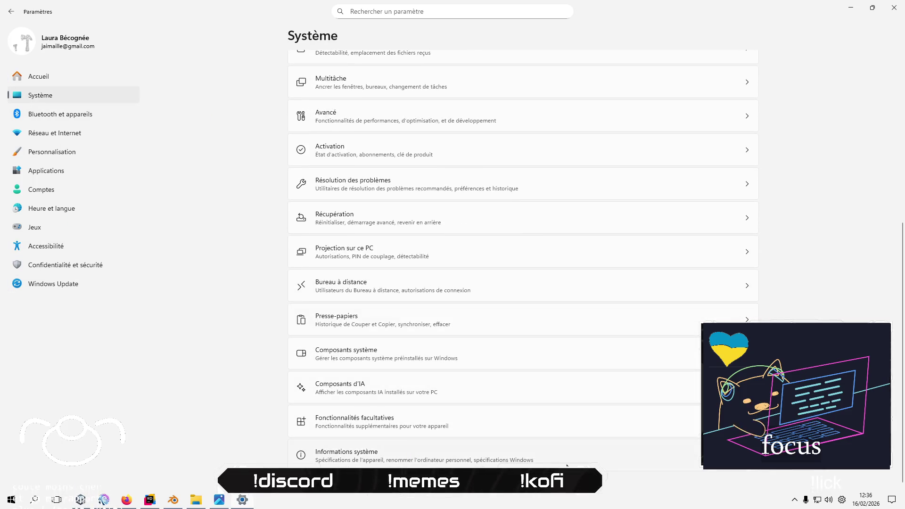
pyautogui.click(567, 465)
pyautogui.moveTo(419, 232); pyautogui.dragTo(577, 232)
# - Send a chat message asking whether AMD counts as Intel or ARM
pyautogui.hotkey('alt', 'Tab')
pyautogui.hotkey('alt', 'Tab')
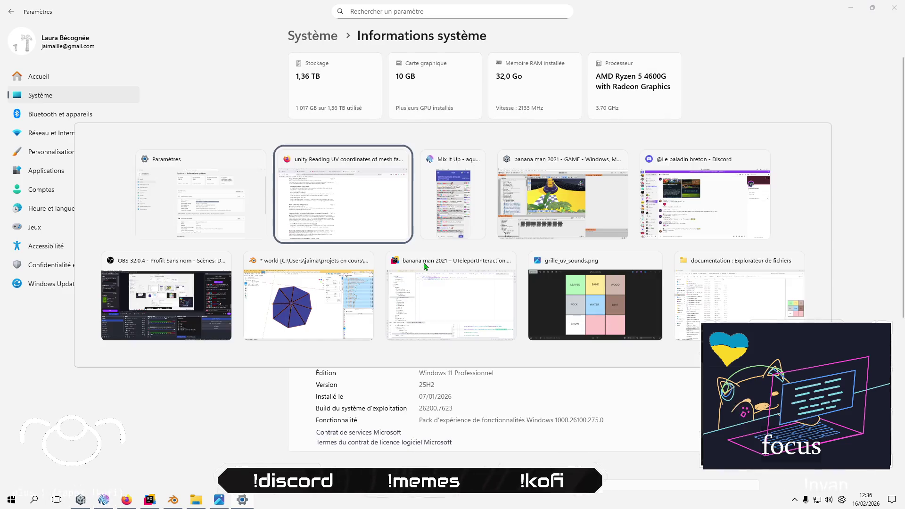
pyautogui.write("amd c'est intel ou arm")
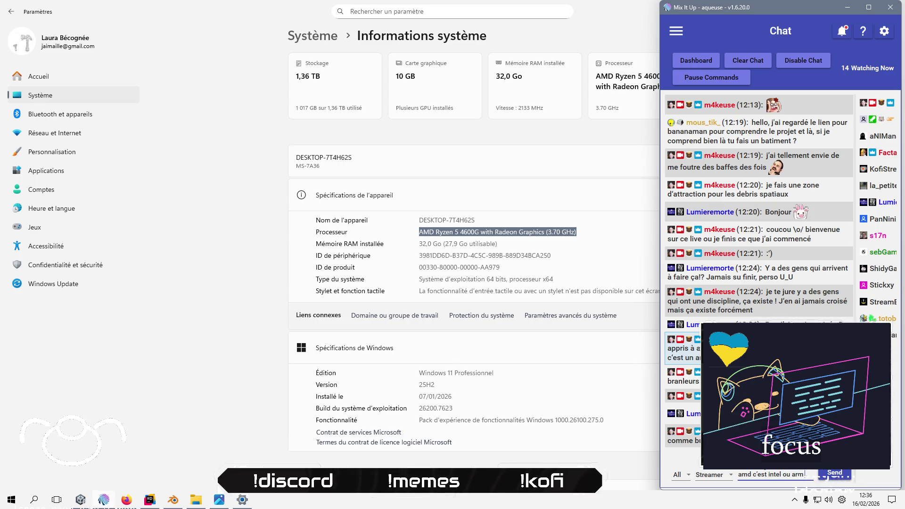
pyautogui.write('hzi')
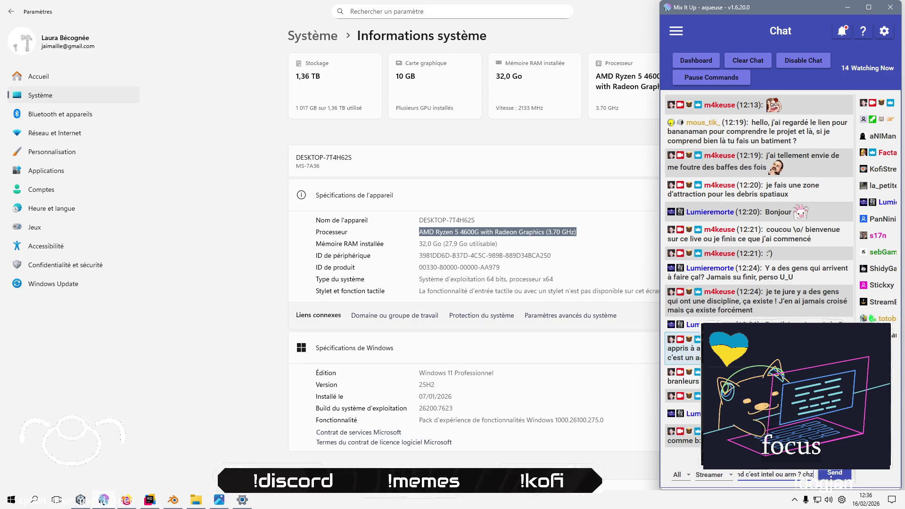
pyautogui.press('BackSpace')
pyautogui.press('BackSpace')
pyautogui.write('ai plus')
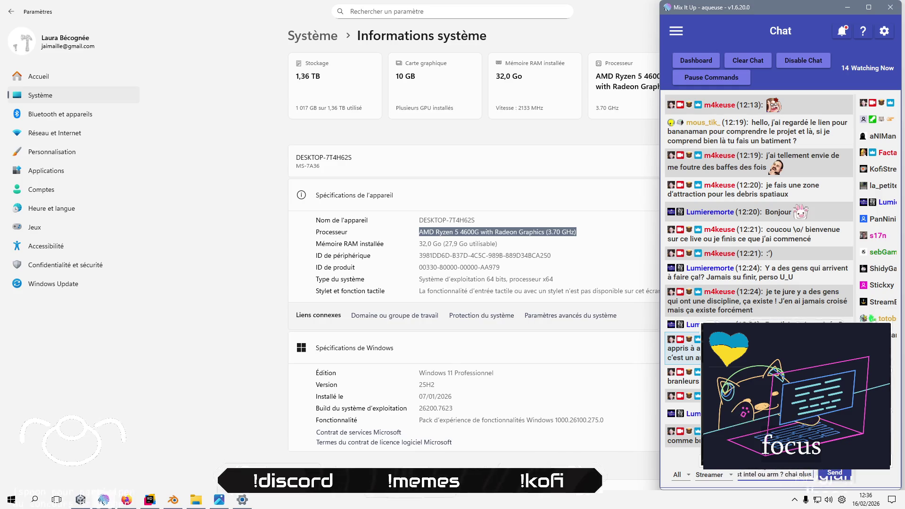
pyautogui.press('Return')
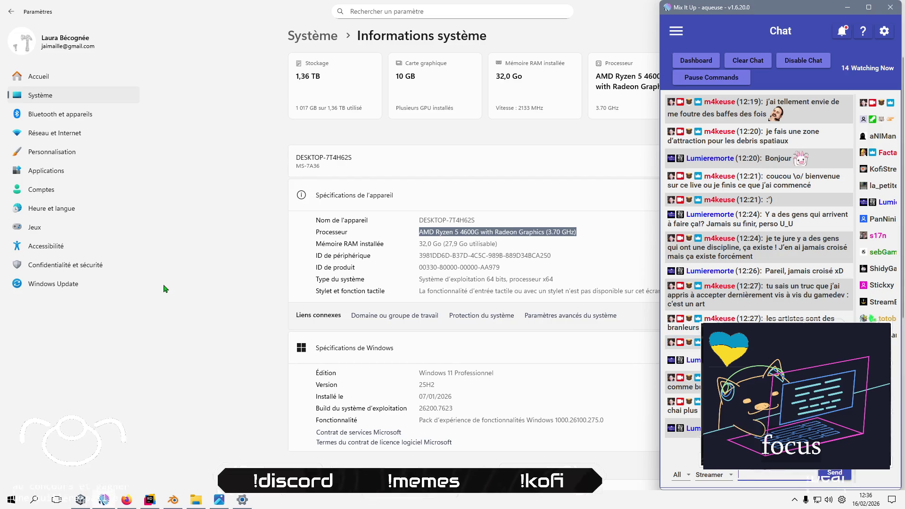
pyautogui.click(127, 500)
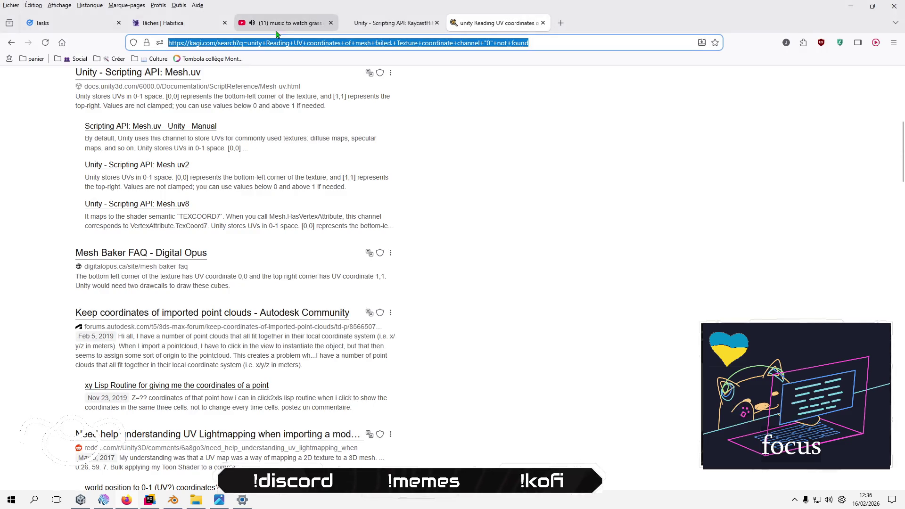
# - Search Kagi for 'amd intel ARM'
pyautogui.scroll(7, 521, 277)
pyautogui.click(358, 86)
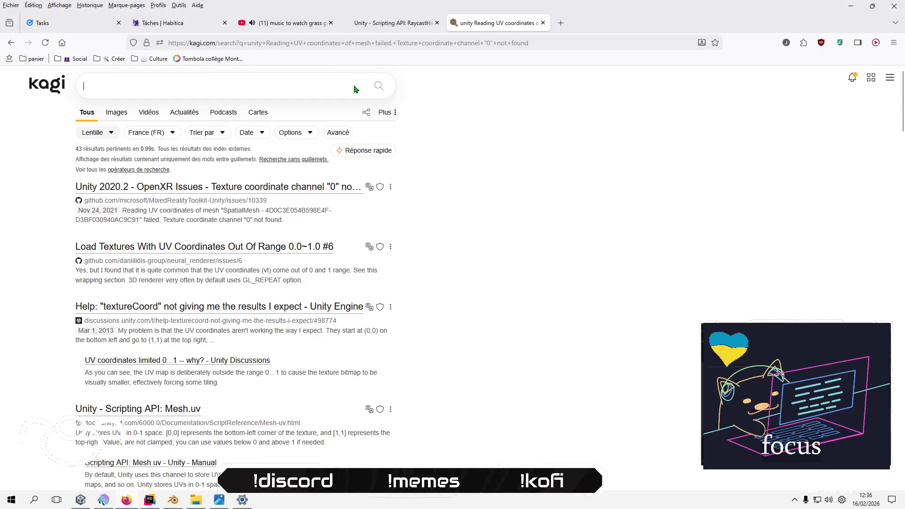
pyautogui.write('intel ARM')
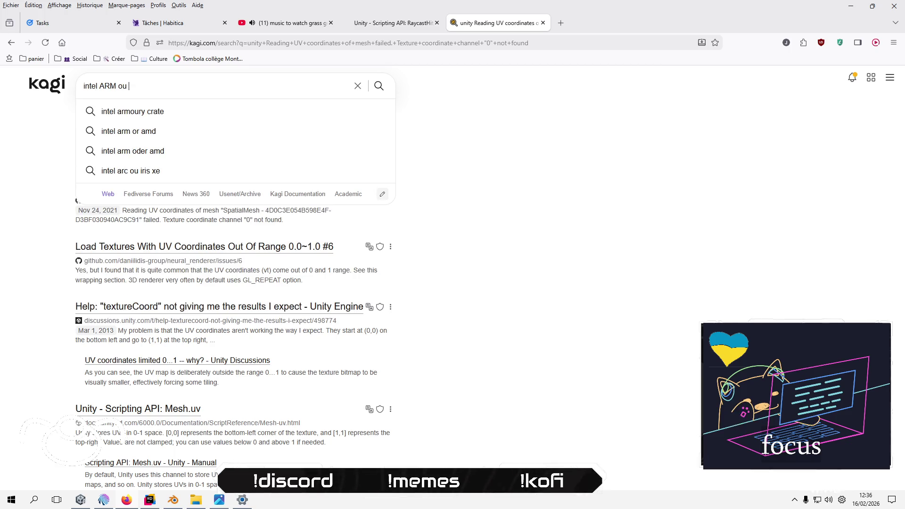
pyautogui.press('BackSpace')
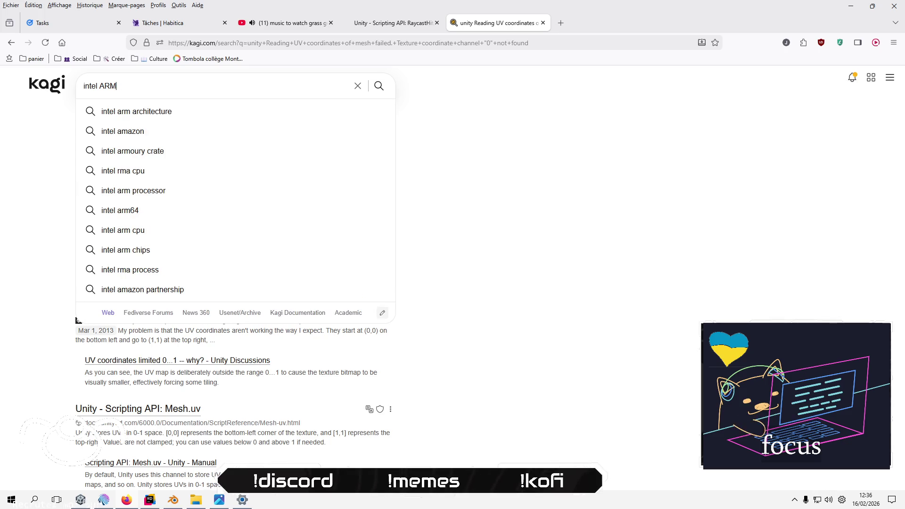
pyautogui.press('Home')
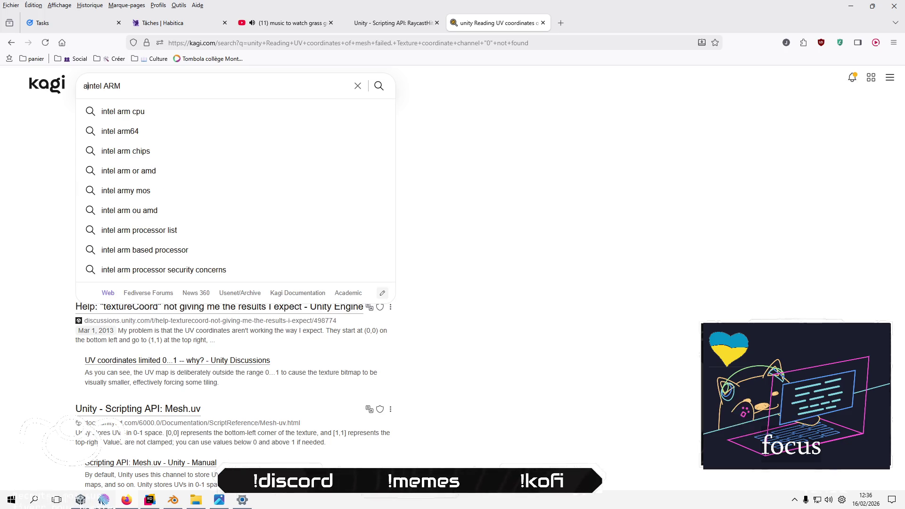
pyautogui.write('ad')
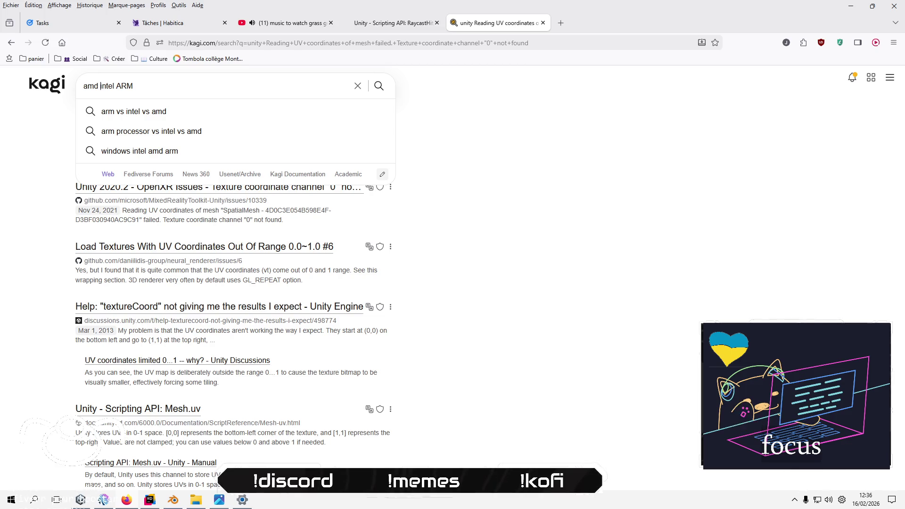
pyautogui.click(114, 86)
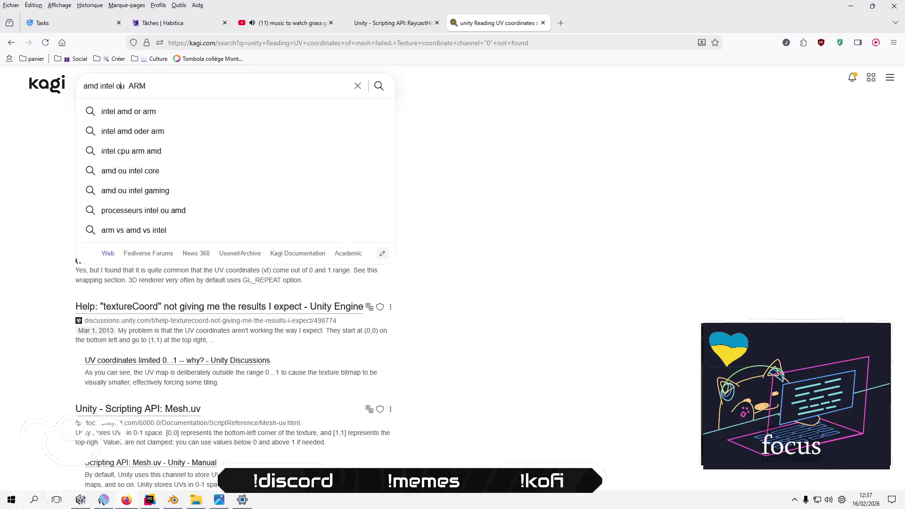
pyautogui.press('Return')
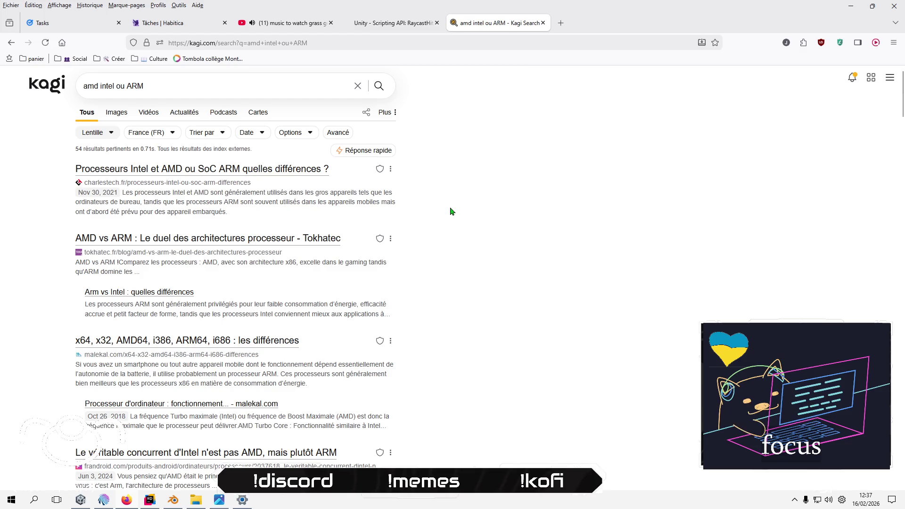
# - Search 'comment savoir si mon pc est intel ou arm ?' and scroll through the results
pyautogui.moveTo(204, 89); pyautogui.dragTo(81, 86)
pyautogui.write('co')
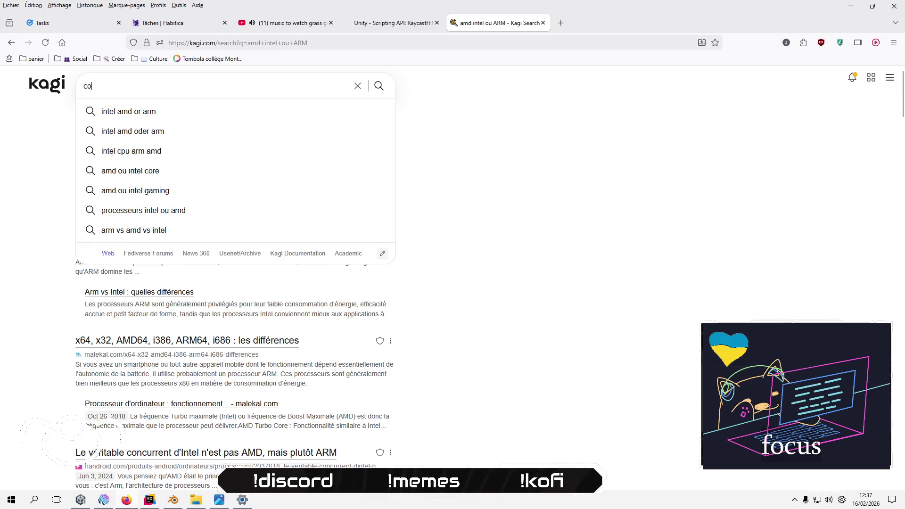
pyautogui.write('mment savoir s')
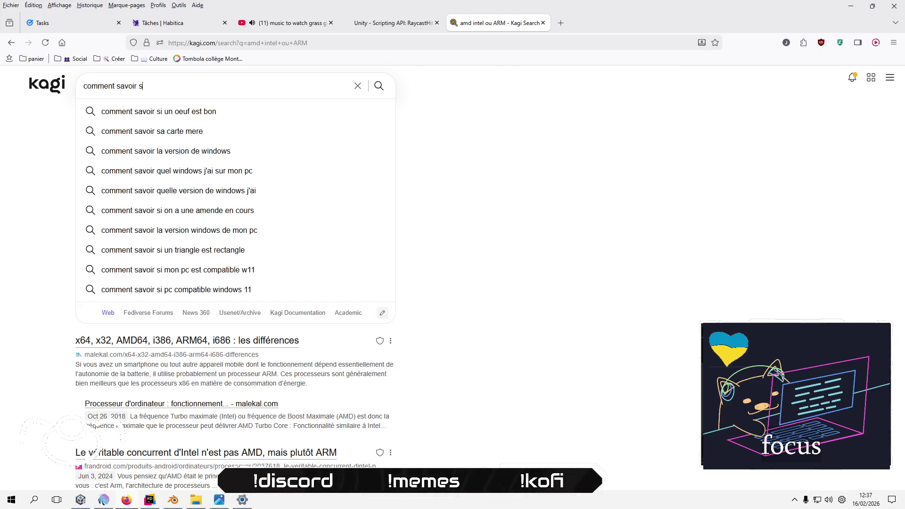
pyautogui.write('i mon pc e')
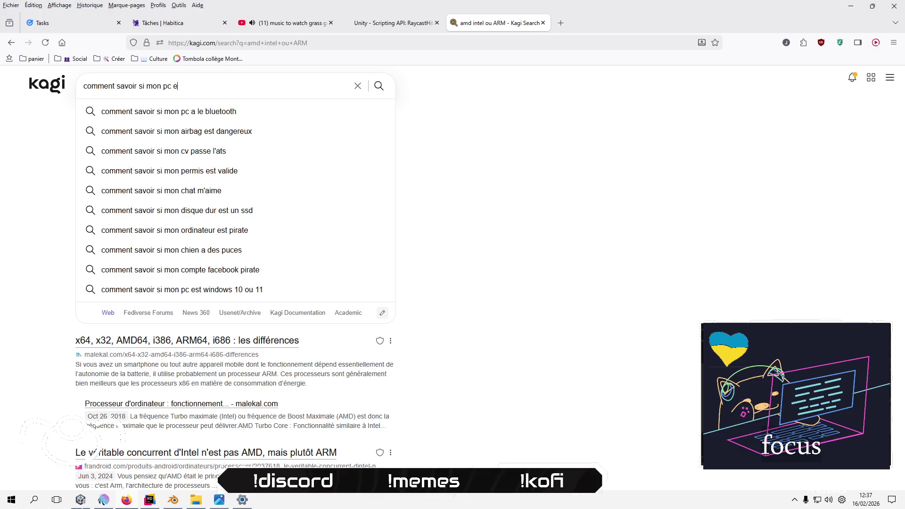
pyautogui.write('st intel ou arm ?')
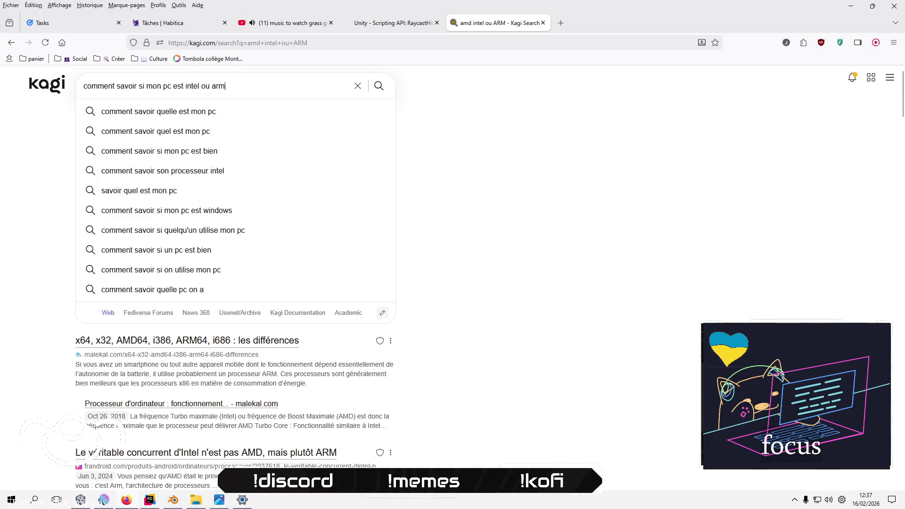
pyautogui.press('Return')
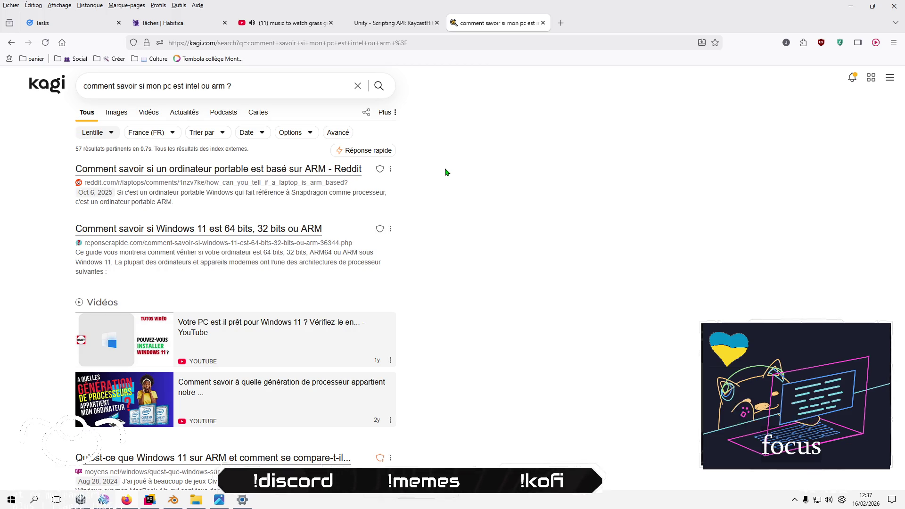
pyautogui.scroll(-2, 447, 173)
pyautogui.scroll(-7, 446, 172)
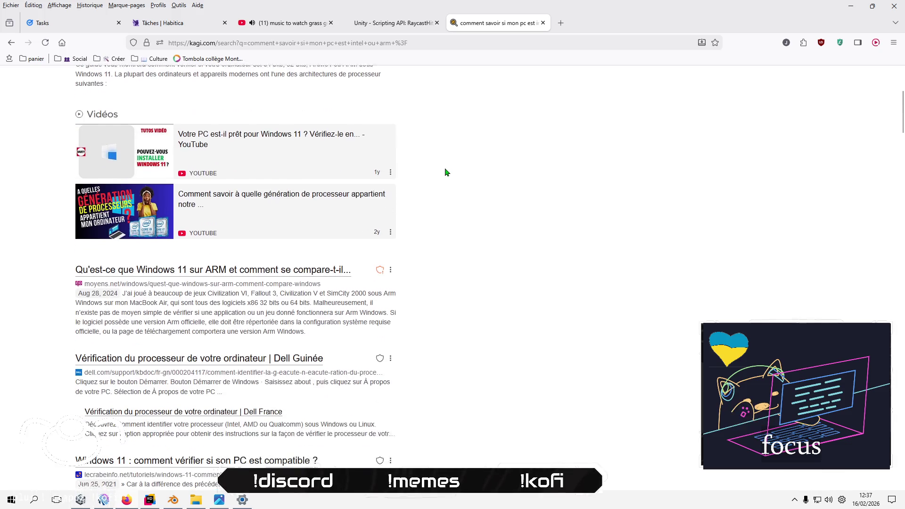
pyautogui.scroll(-5, 446, 172)
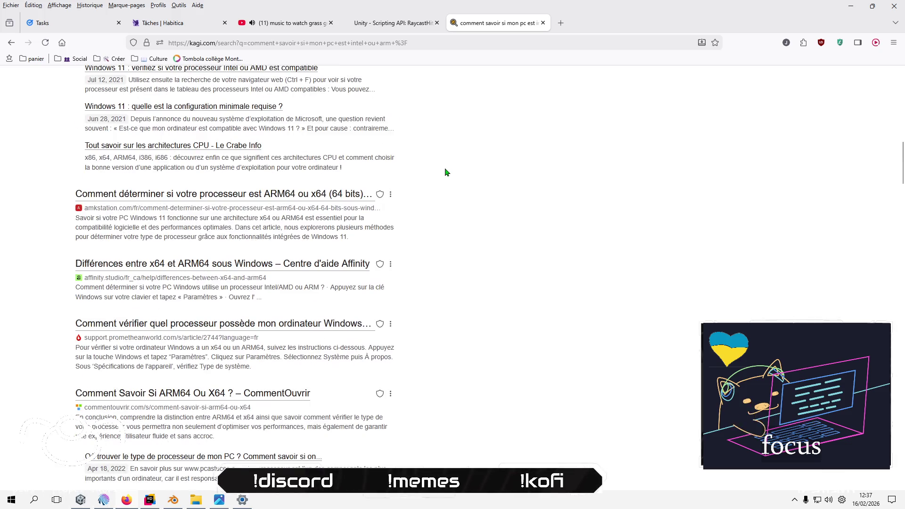
# - Ask Le Chat whether a Ryzen 5 PC is Intel or ARM and highlight the AMD64 (x86-64) answer
pyautogui.click(857, 42)
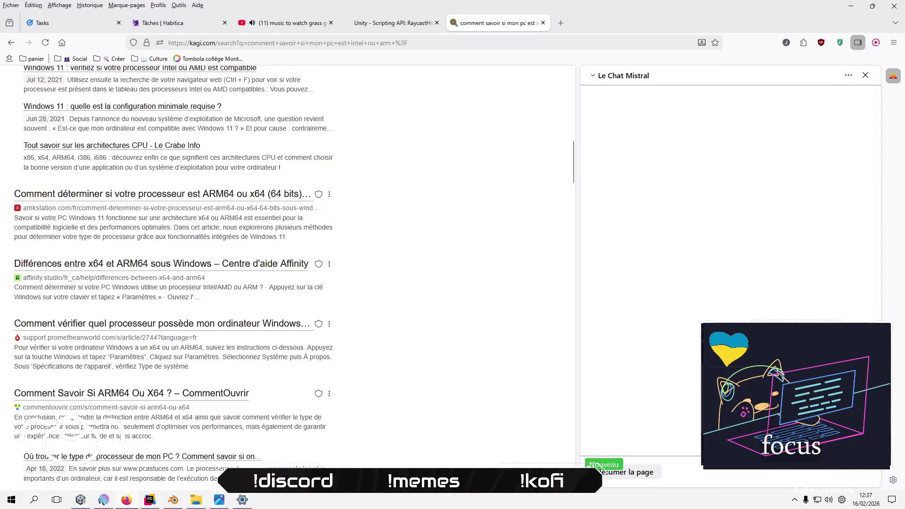
pyautogui.write('comment')
pyautogui.write('eux d')
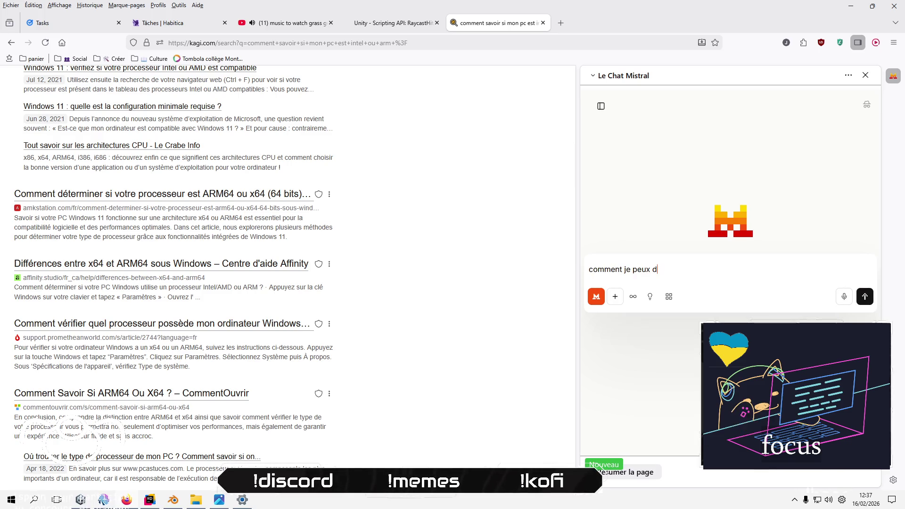
pyautogui.press('BackSpace')
pyautogui.write('savoir si ')
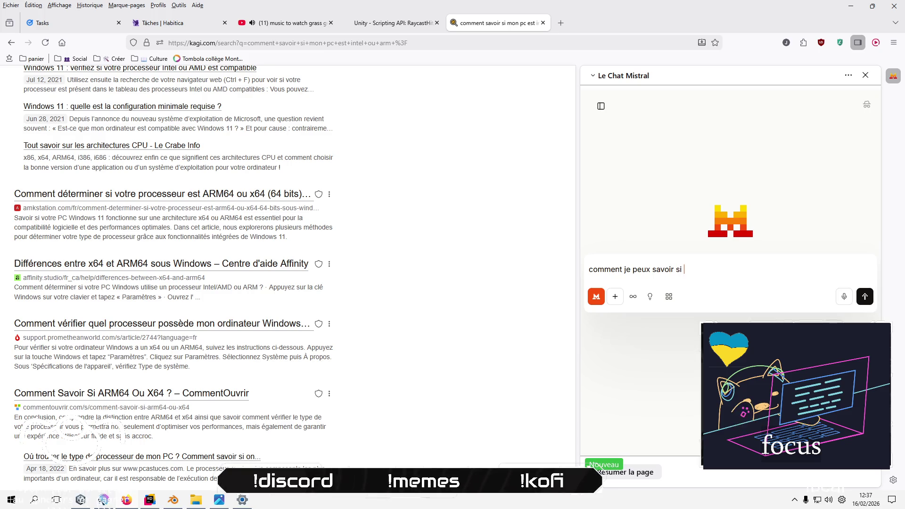
pyautogui.write('mon pc e')
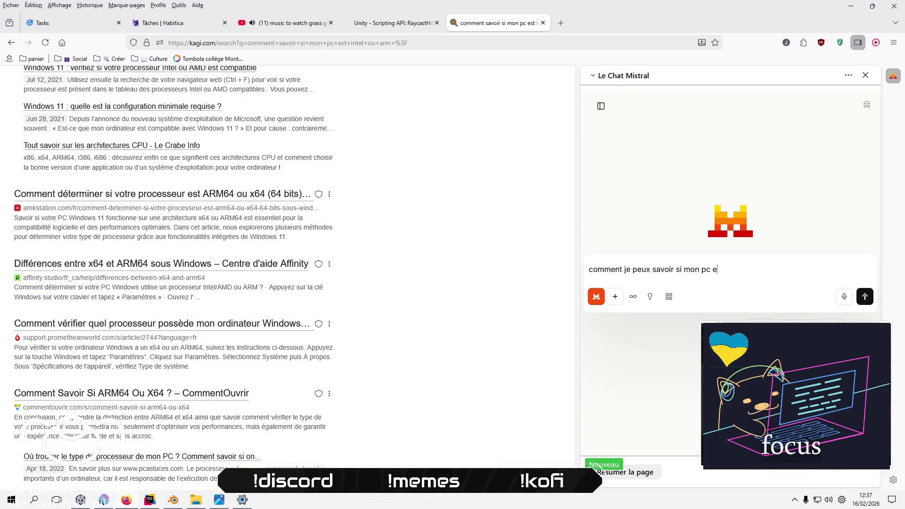
pyautogui.write('stinte')
pyautogui.write('l ou arm ?')
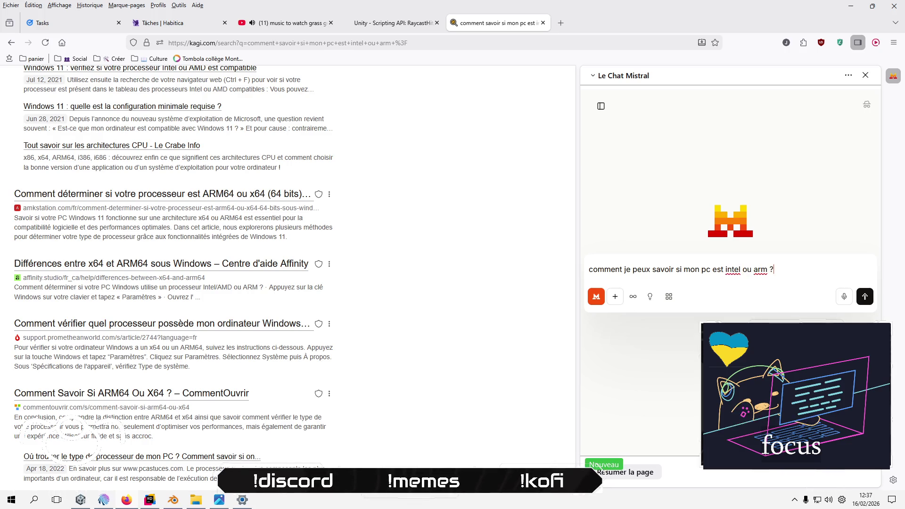
pyautogui.write("'est u")
pyautogui.write('n ryzen')
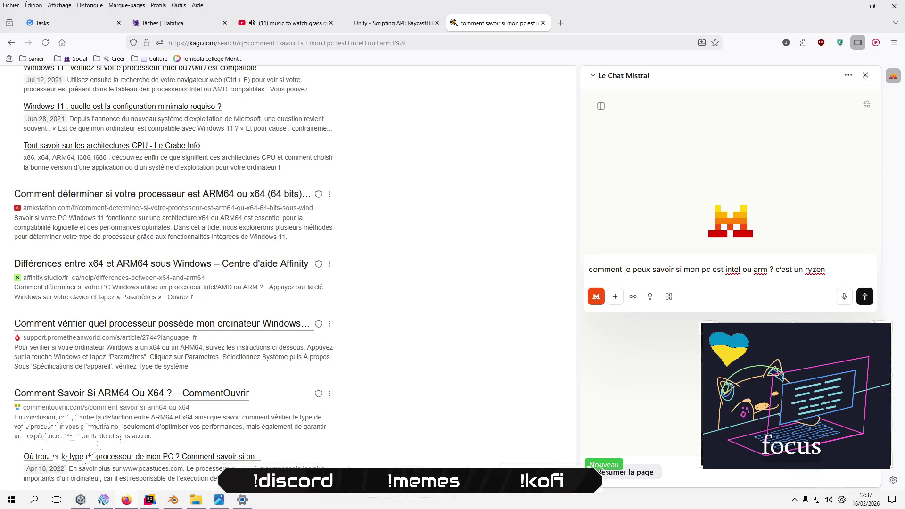
pyautogui.write('5')
pyautogui.press('Return')
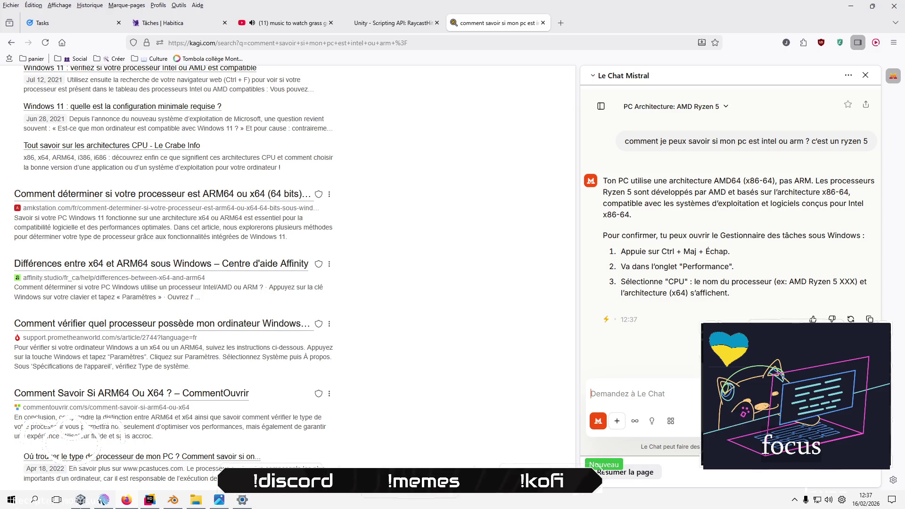
pyautogui.moveTo(773, 181); pyautogui.dragTo(706, 180)
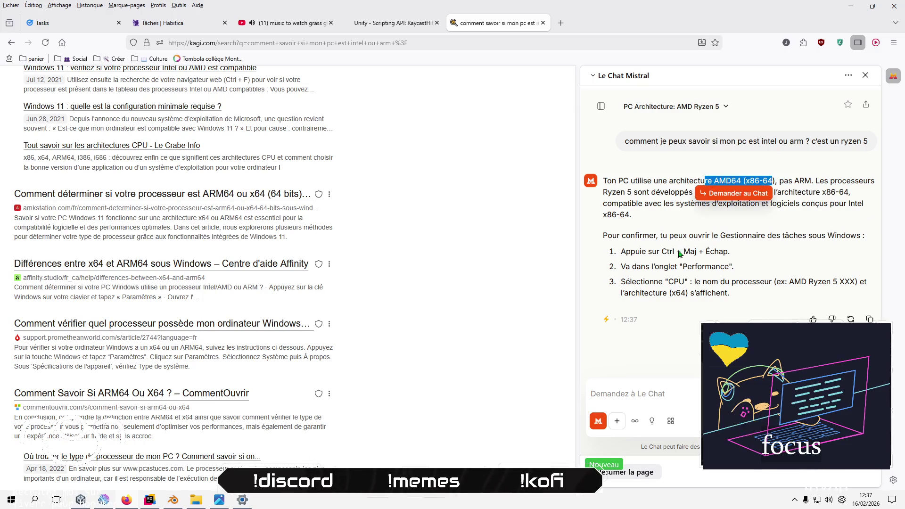
pyautogui.click(673, 265)
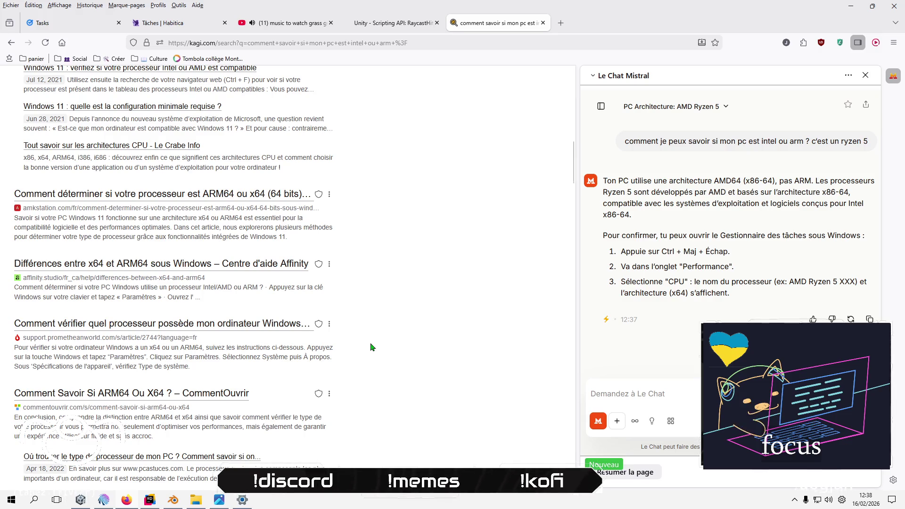
# - Check the processor in Task Manager's Performance page: AMD Ryzen 5 4600G
pyautogui.hotkey('ctrl', 'shift', 'Escape')
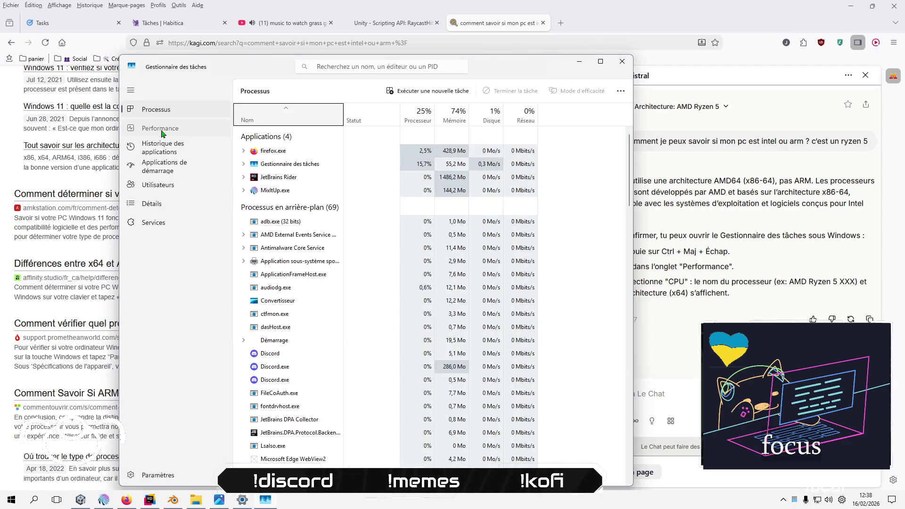
pyautogui.click(161, 132)
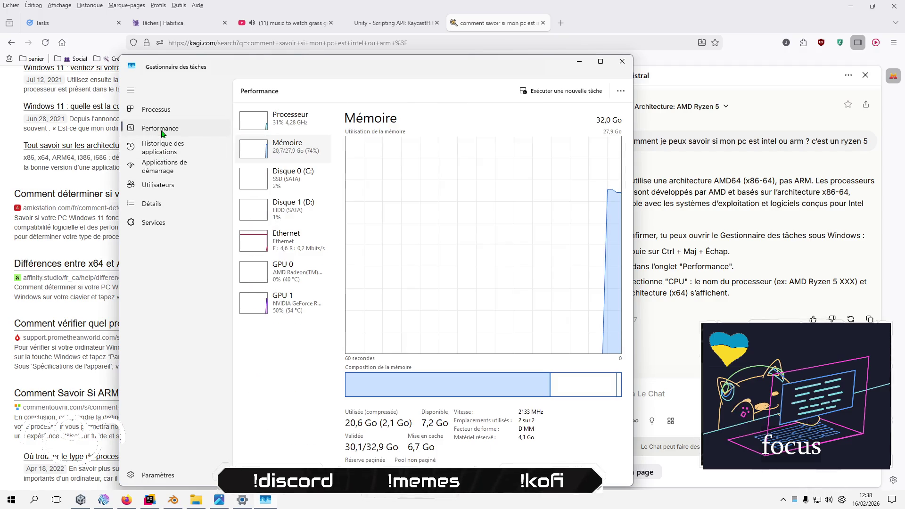
pyautogui.click(293, 126)
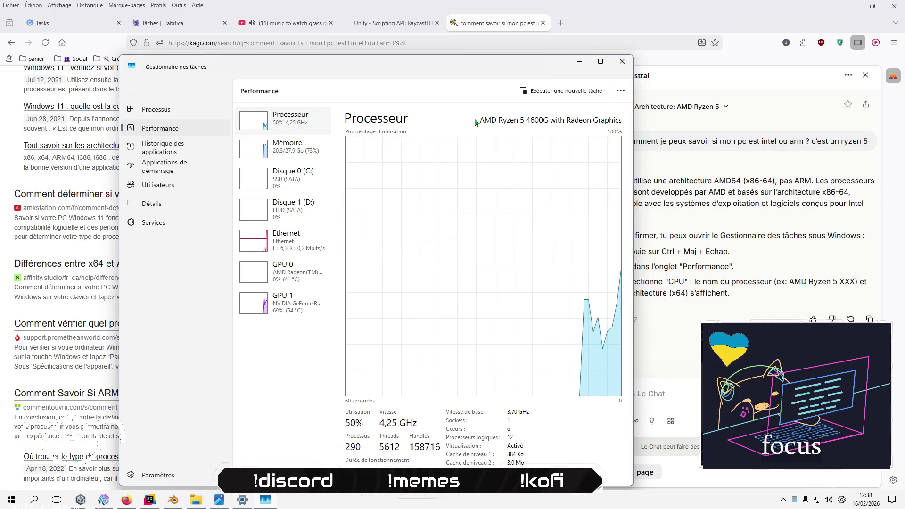
# - Reply 'AMD' in the stream chat and close Task Manager
pyautogui.hotkey('alt', 'Tab')
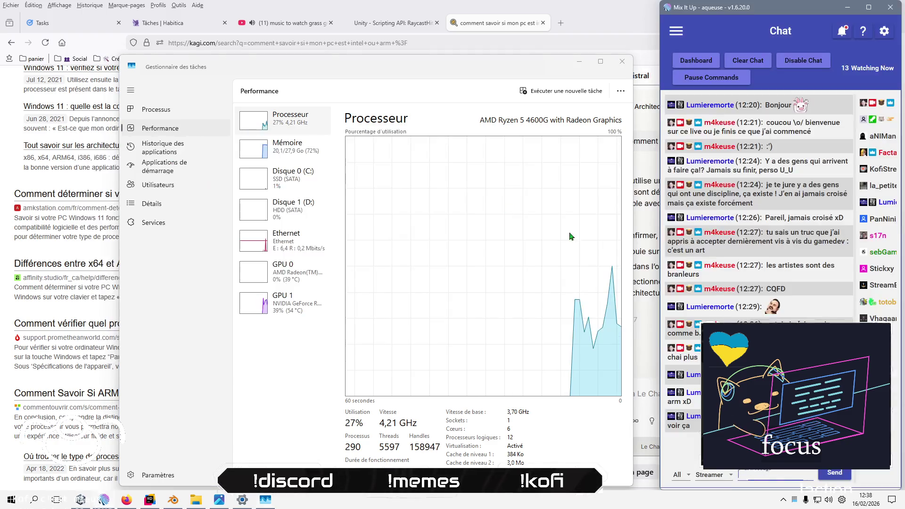
pyautogui.write('oufff')
pyautogui.press('Return')
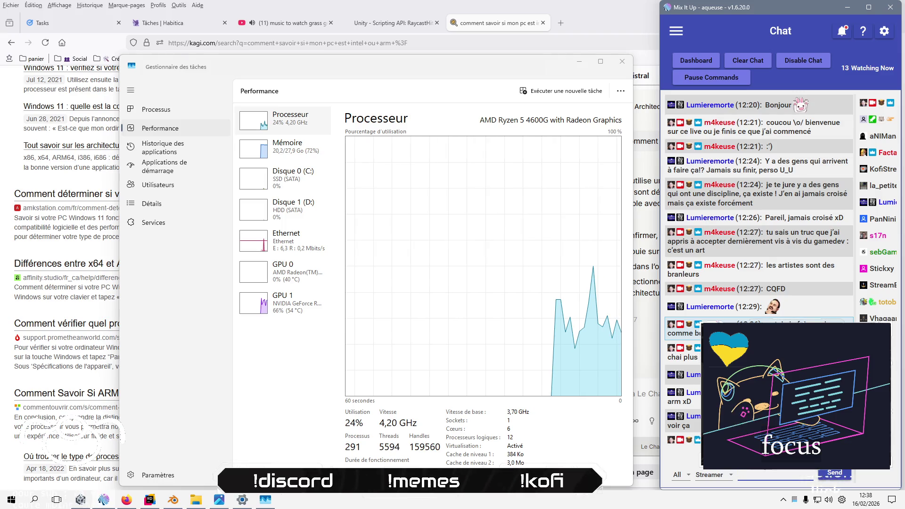
pyautogui.write('AMD')
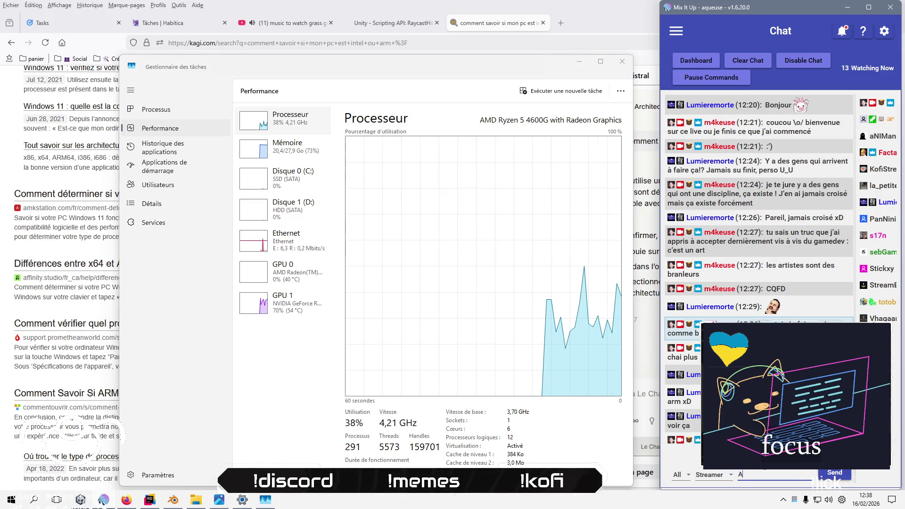
pyautogui.press('Return')
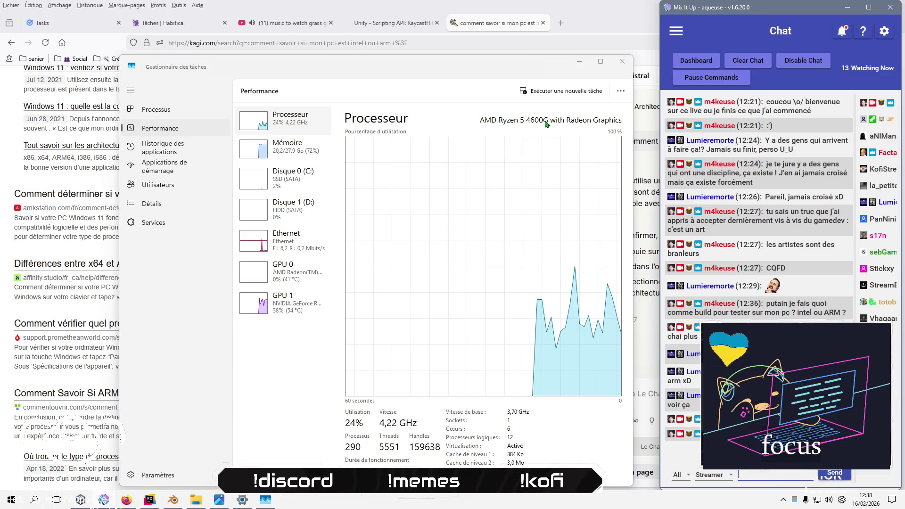
pyautogui.click(625, 65)
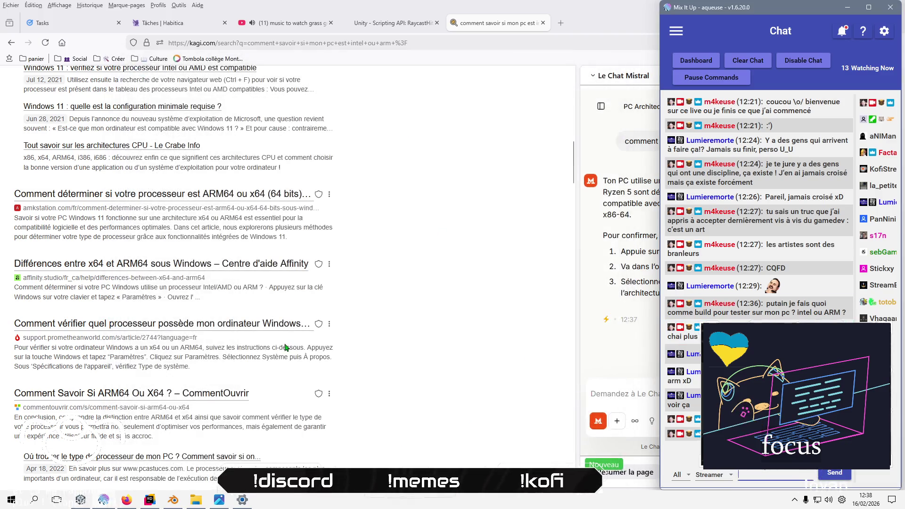
pyautogui.click(80, 500)
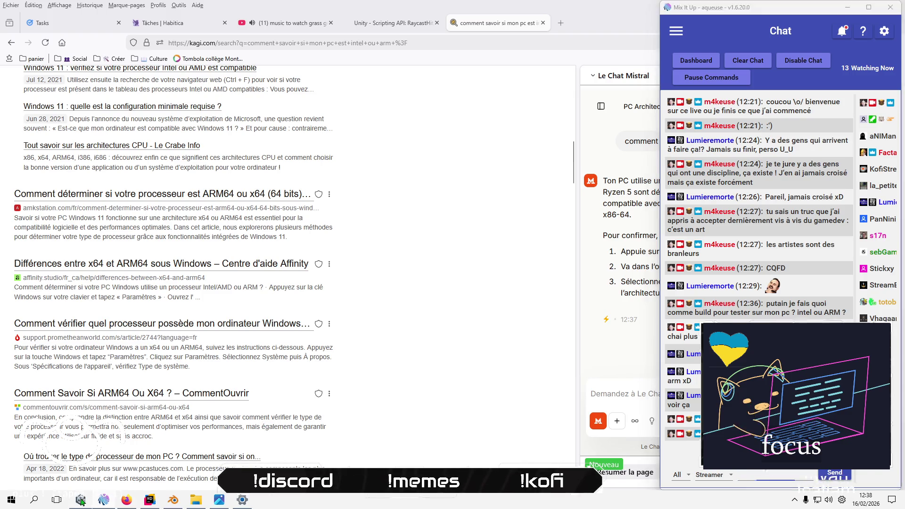
# - Build the Intel 64-bit Windows player into the Builds folder and accept the Addressables debug build layout
pyautogui.click(328, 234)
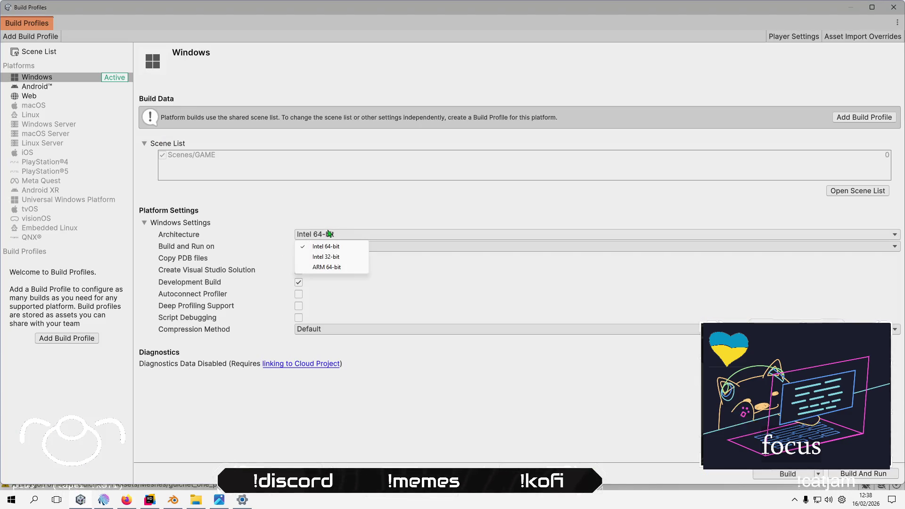
pyautogui.click(335, 244)
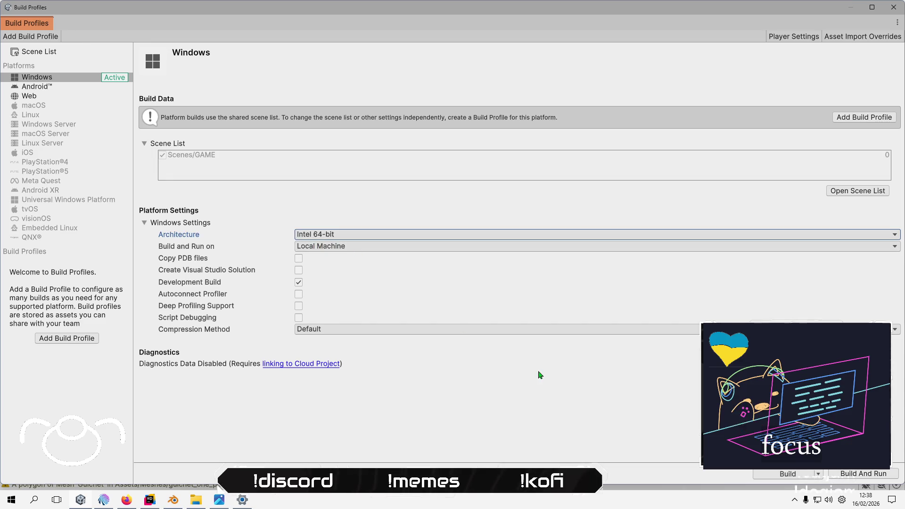
pyautogui.click(801, 474)
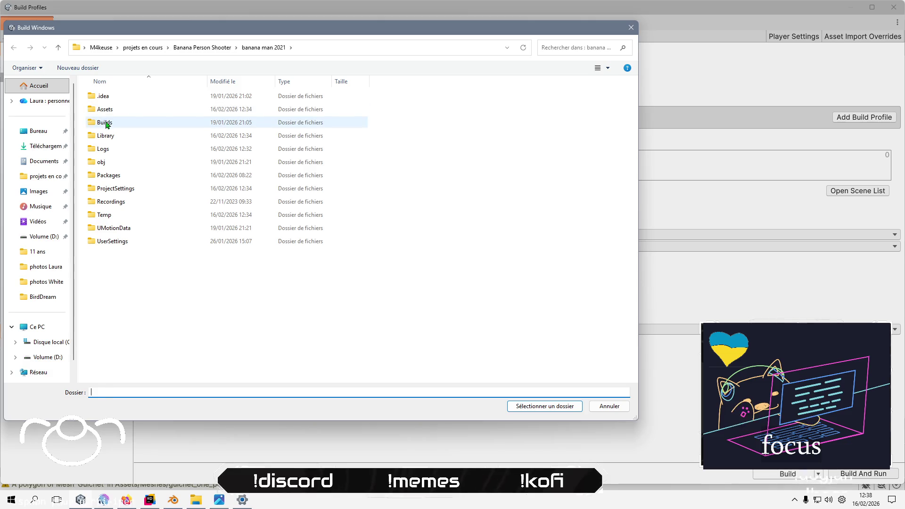
pyautogui.click(106, 123)
pyautogui.doubleClick(106, 123)
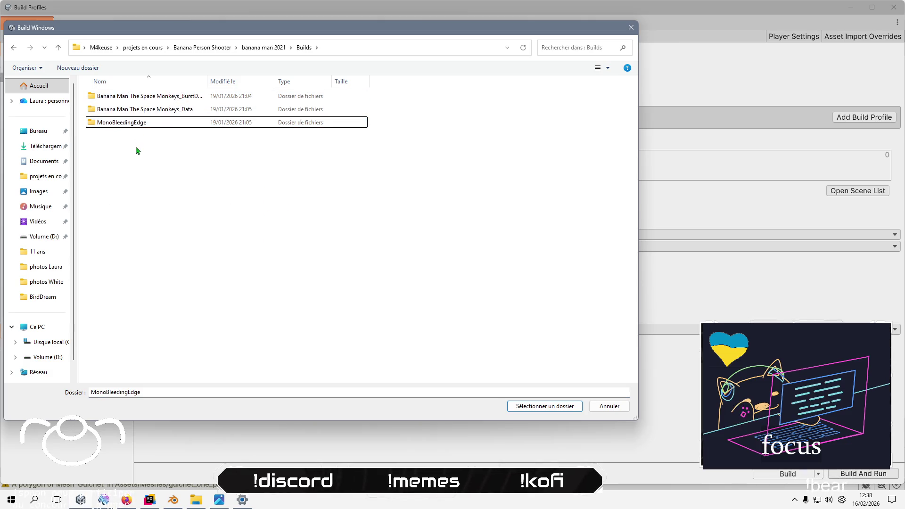
pyautogui.click(278, 50)
pyautogui.doubleClick(117, 122)
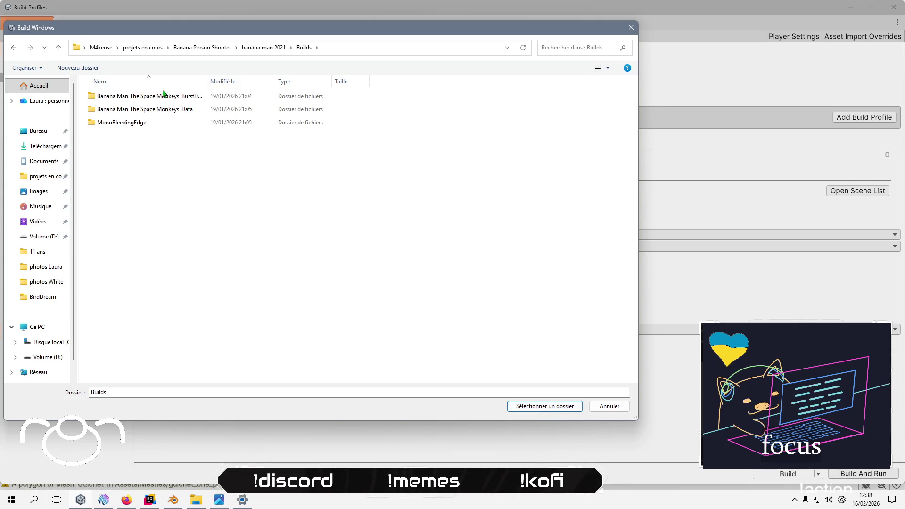
pyautogui.click(543, 407)
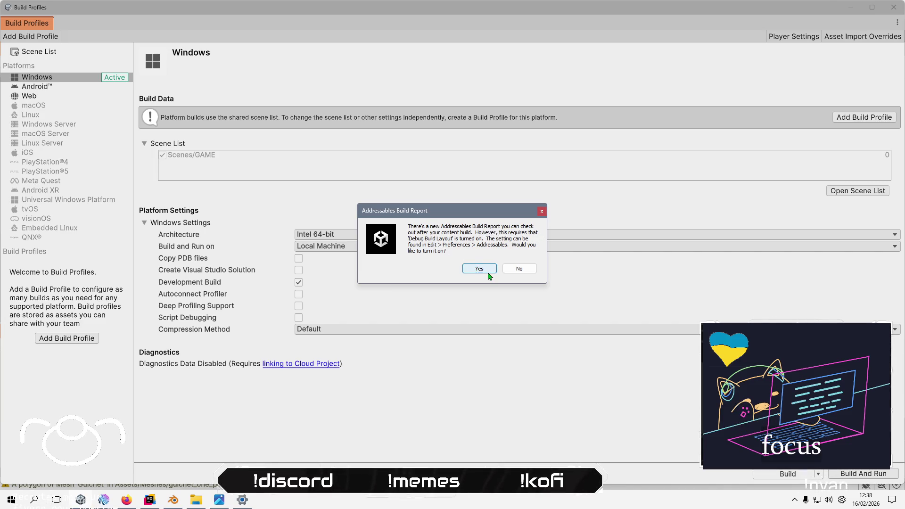
pyautogui.click(485, 269)
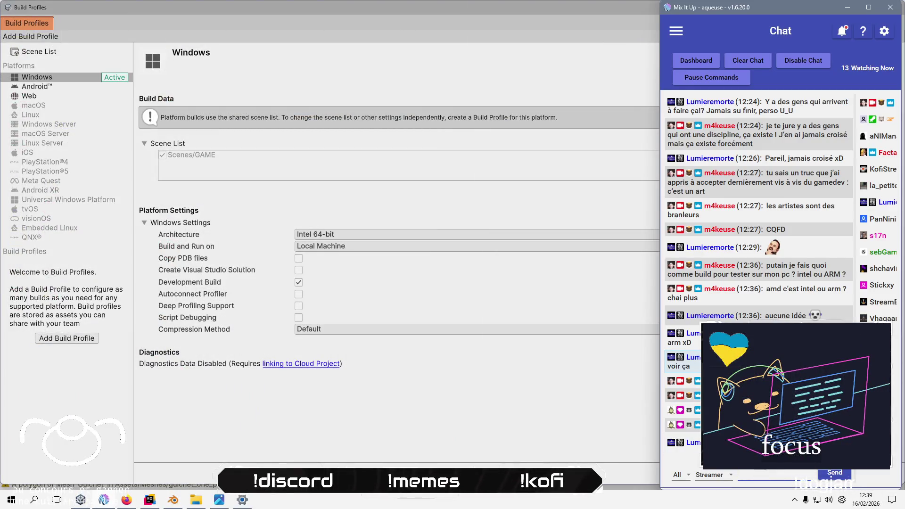
# - Greet a viewer, say the week's first work block is done, and ask how they are
pyautogui.write('coucou Wizado ')
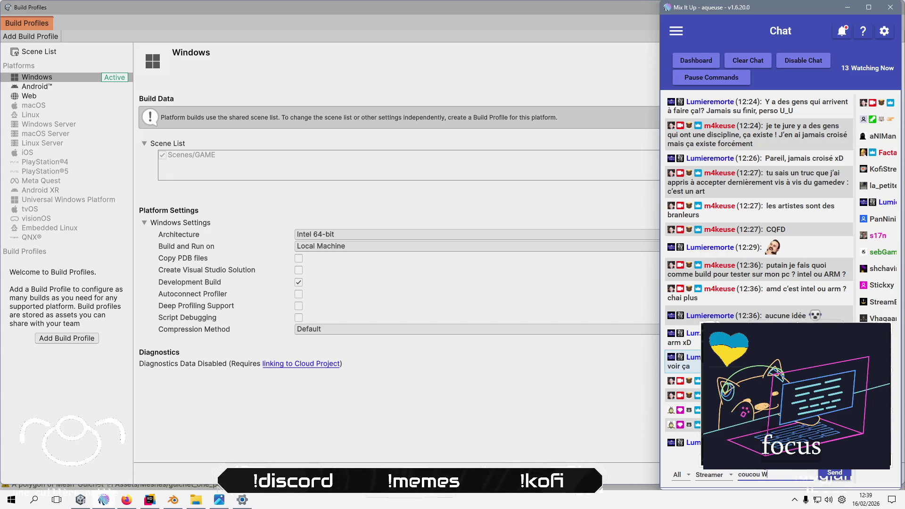
pyautogui.write(':)')
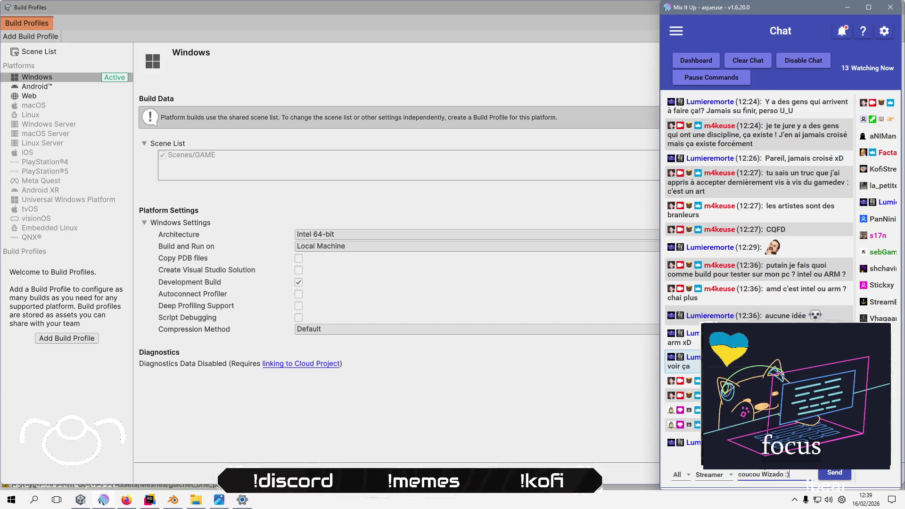
pyautogui.press('Return')
pyautogui.write('va, je')
pyautogui.write('i le')
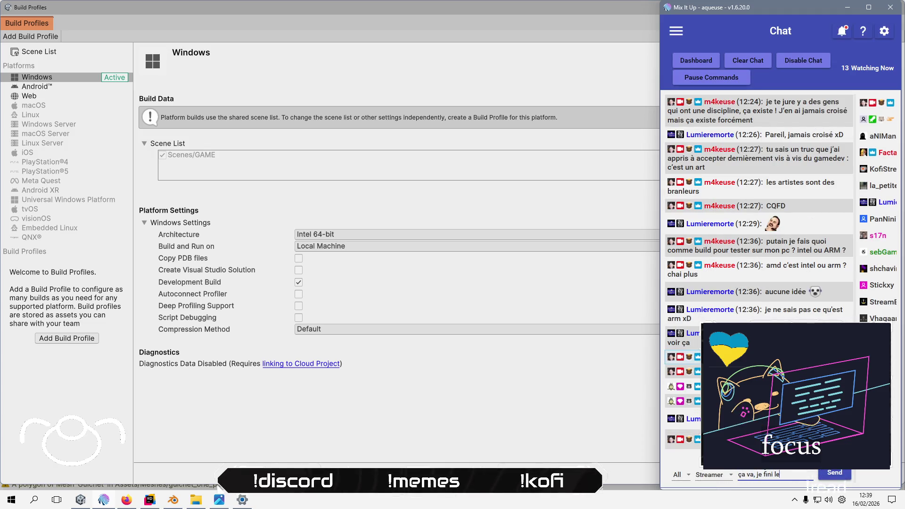
pyautogui.write(' prer bl')
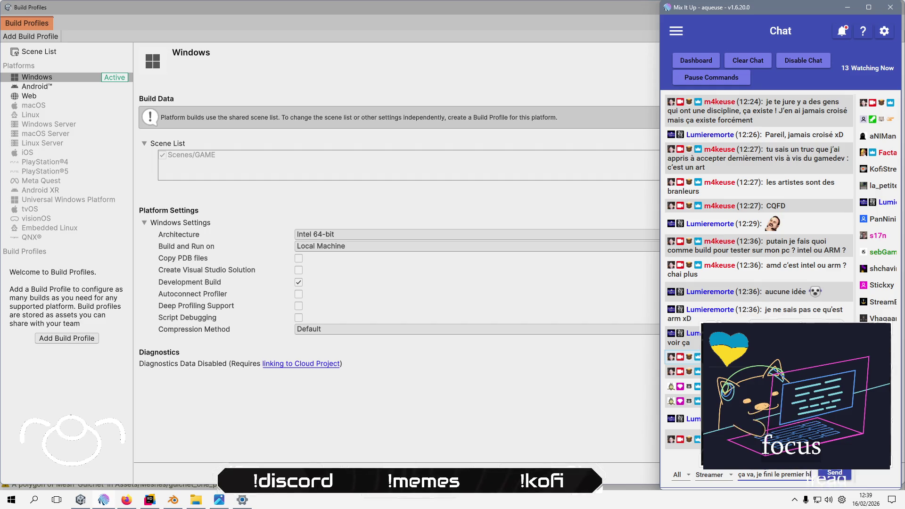
pyautogui.write('e taf d')
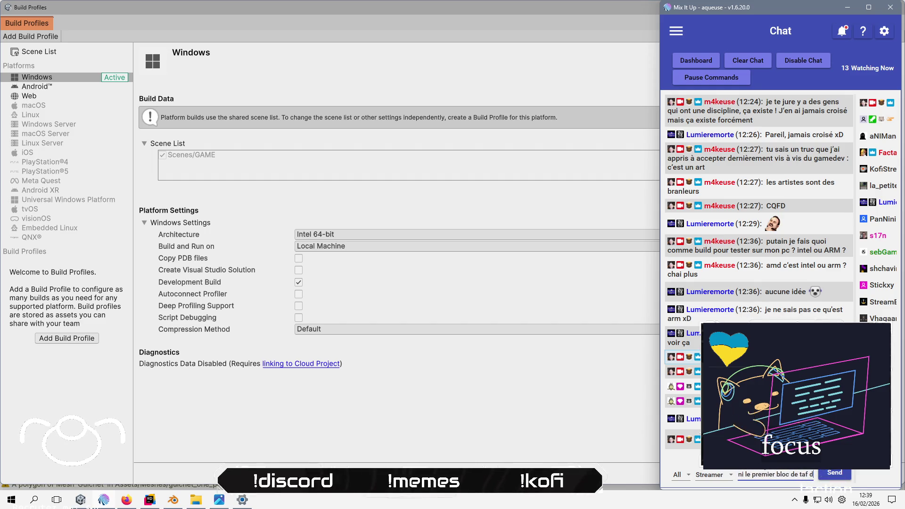
pyautogui.write(' semaine')
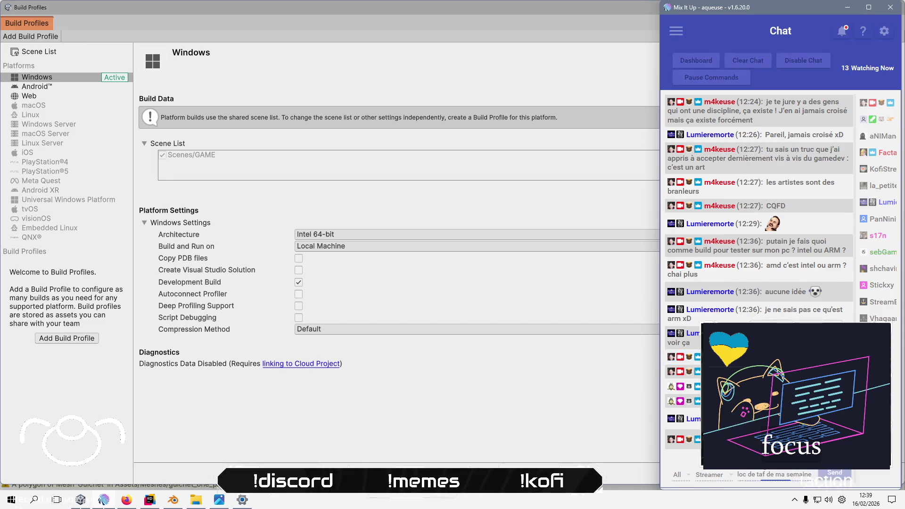
pyautogui.press('Return')
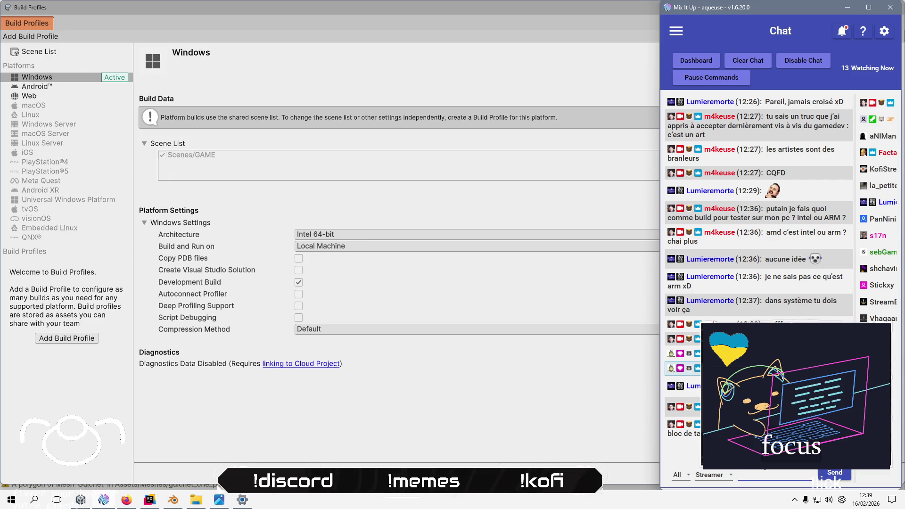
pyautogui.write('çava ti')
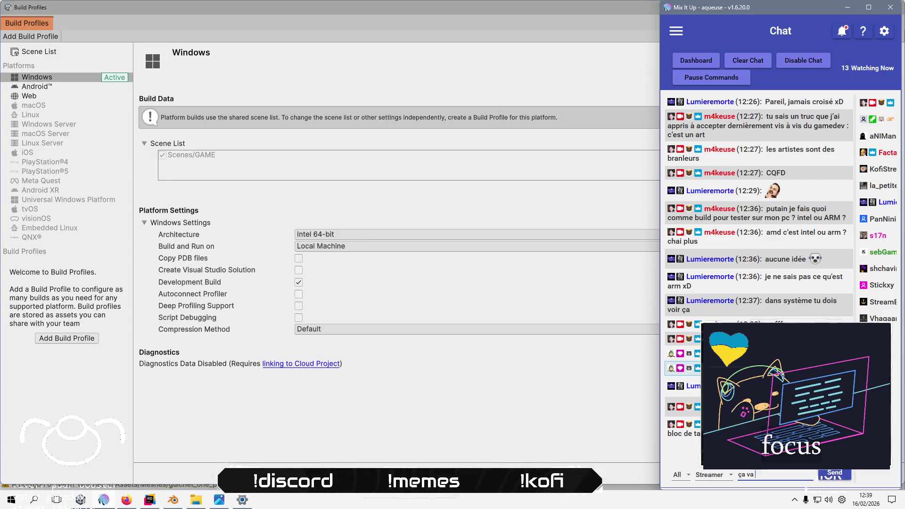
pyautogui.write('i ?')
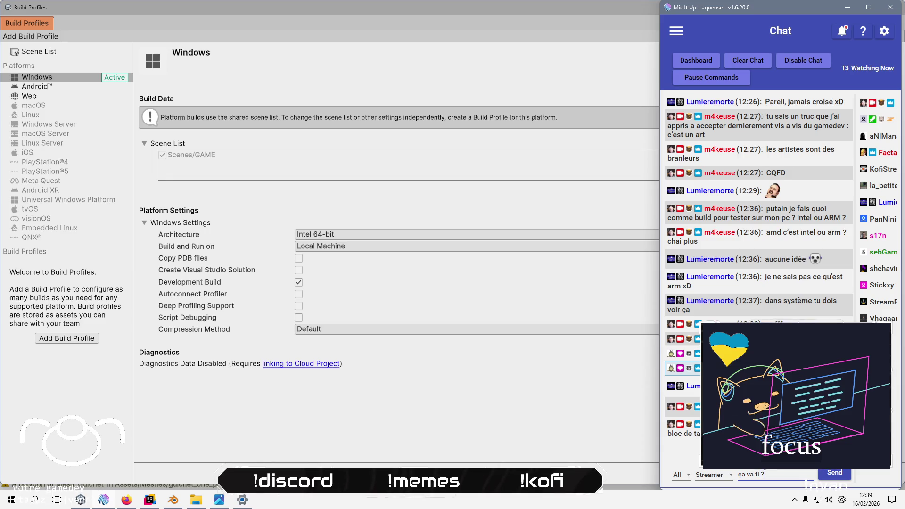
pyautogui.press('Return')
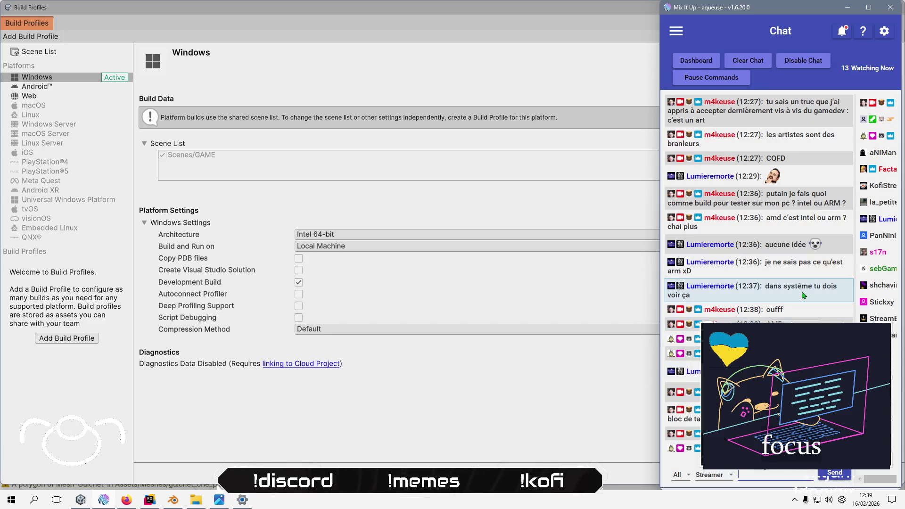
# - Post an update about the fixes spotted and the build attempt, then start a reply about being super motivated
pyautogui.write("yes j'ai repéré p")
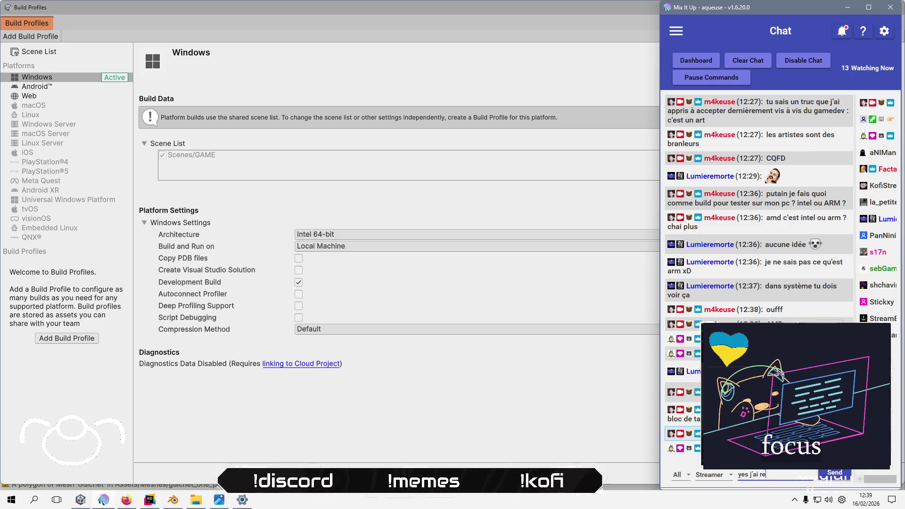
pyautogui.write('lein de pe')
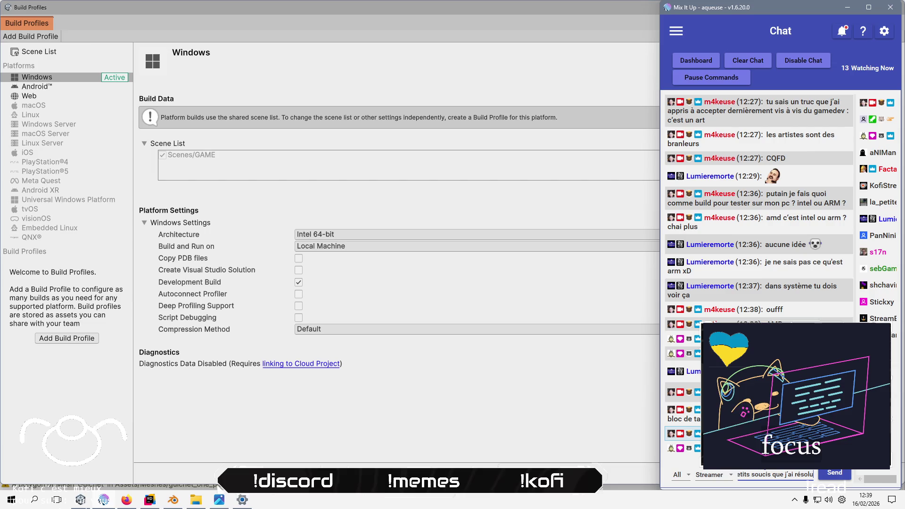
pyautogui.write("'")
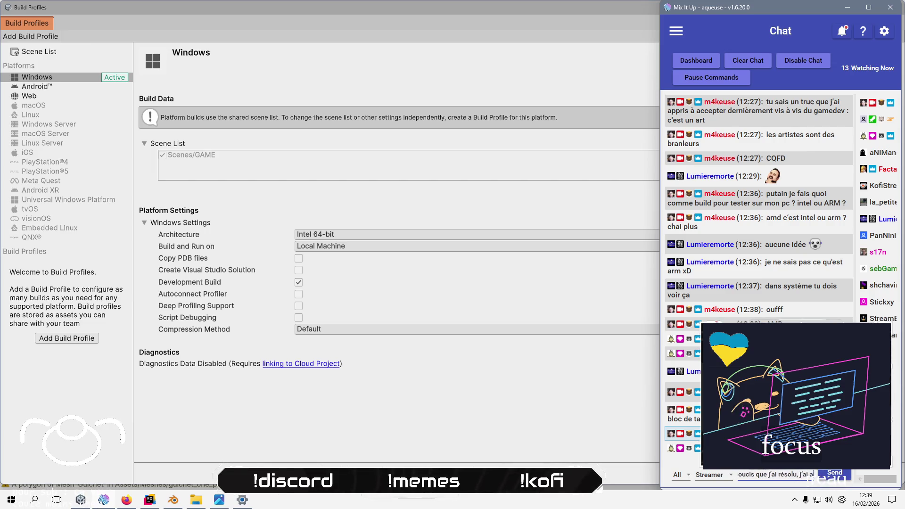
pyautogui.write('m')
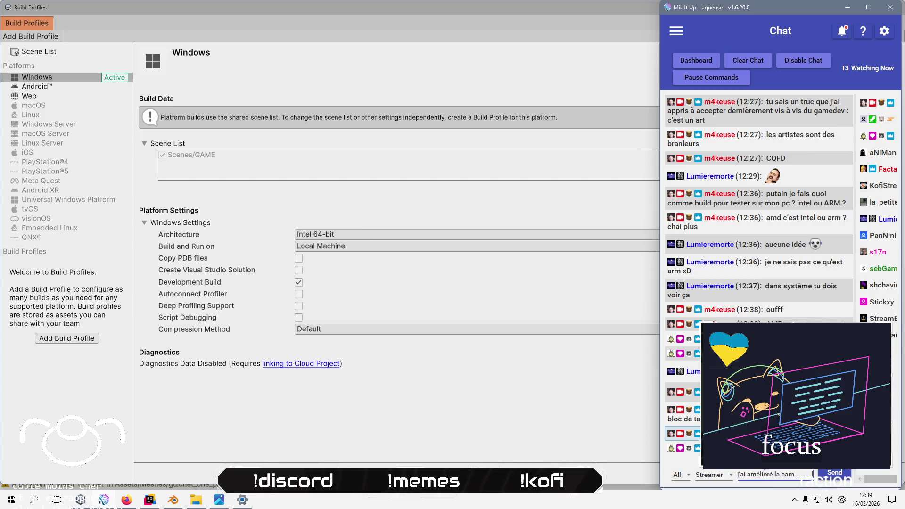
pyautogui.write(' je tent')
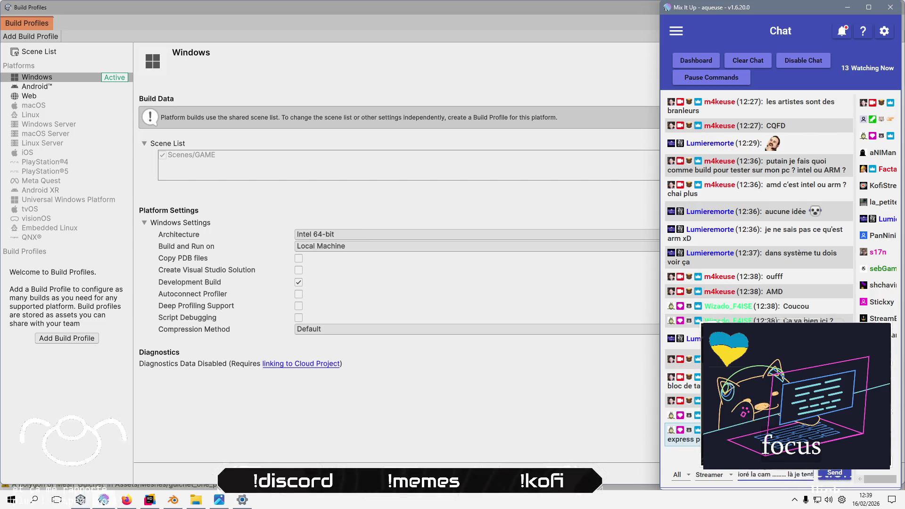
pyautogui.write('n vu')
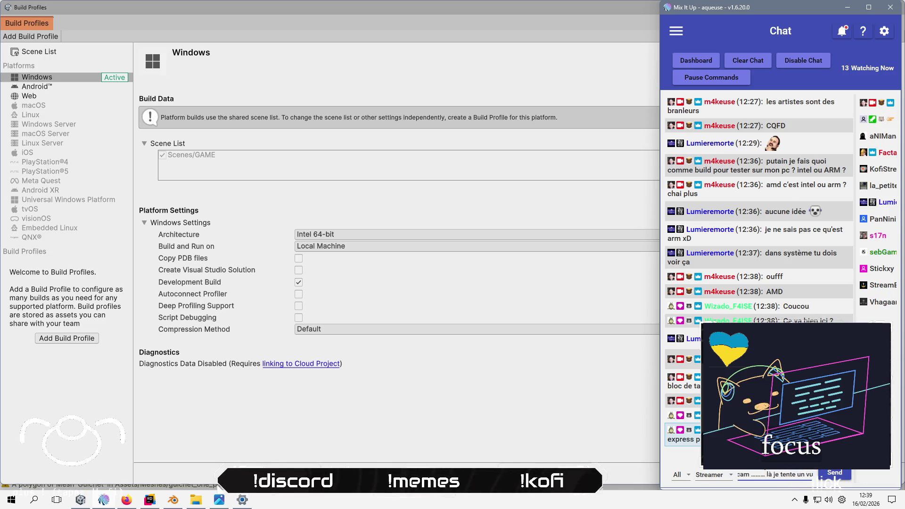
pyautogui.write('ildr')
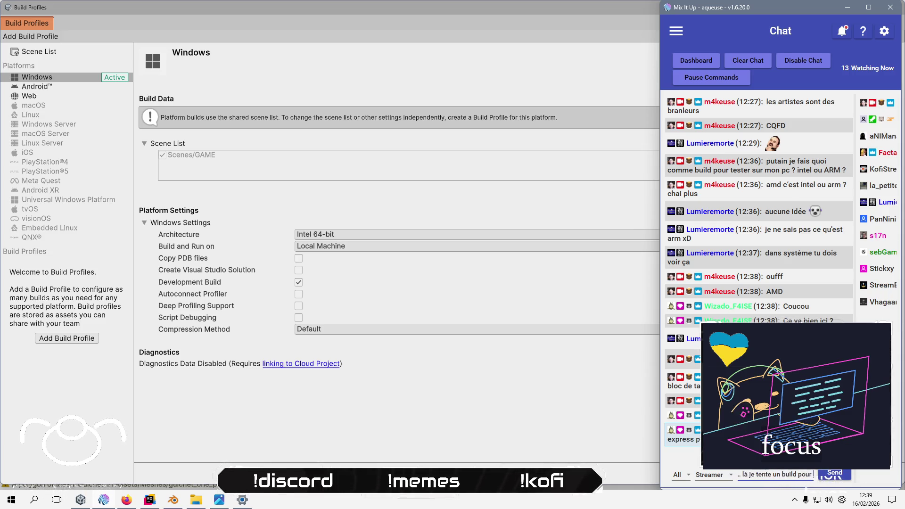
pyautogui.write('us puissez teste')
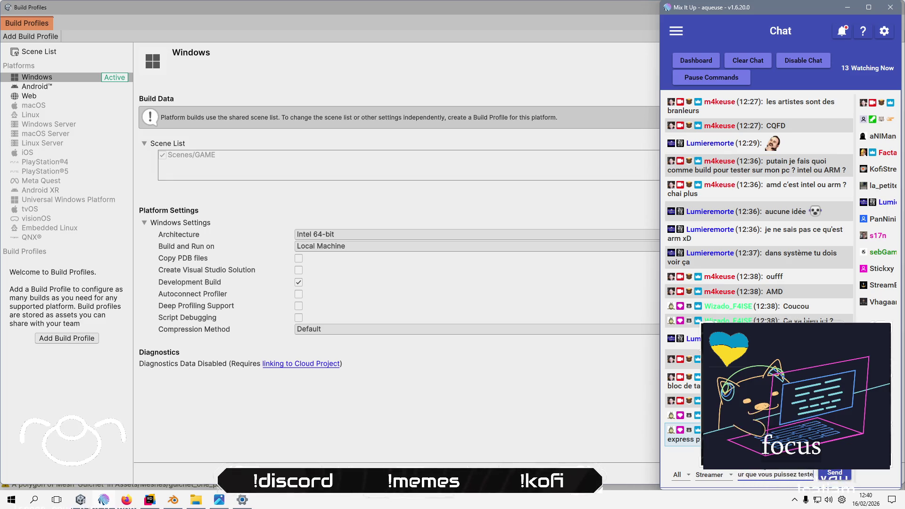
pyautogui.press('Return')
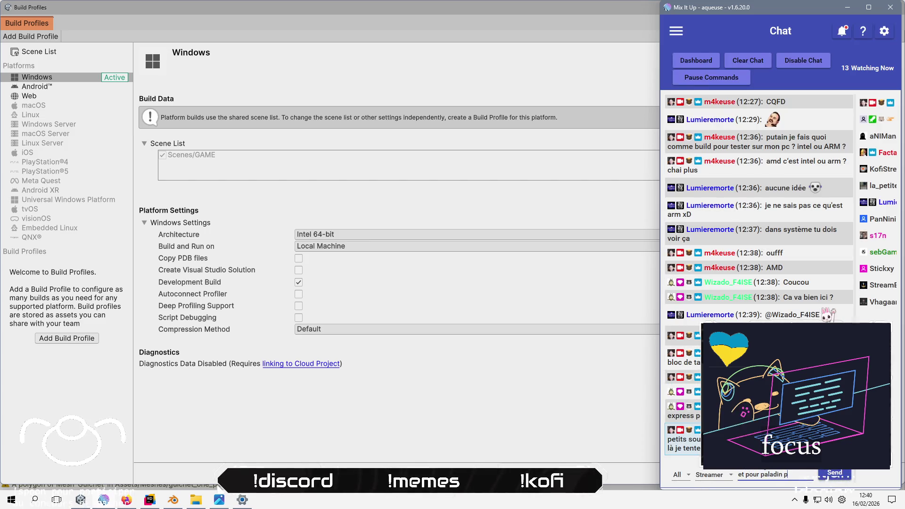
pyautogui.write('reton surt')
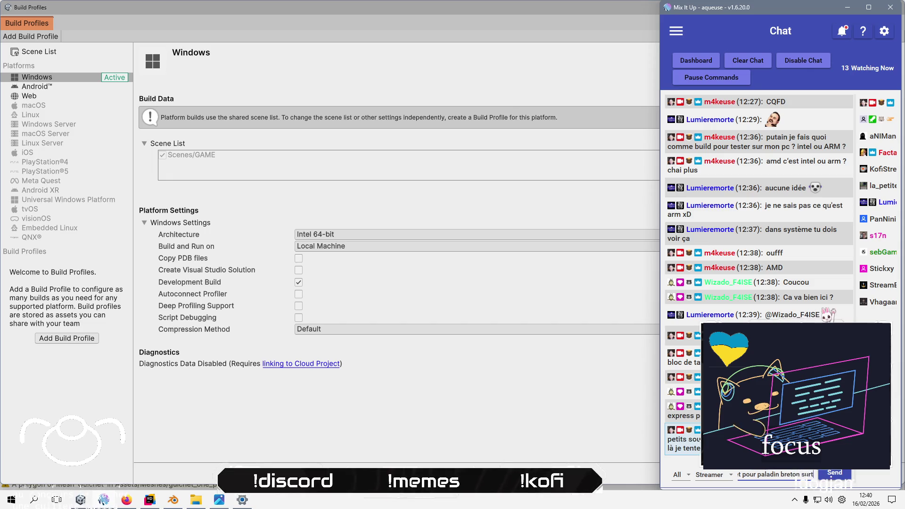
pyautogui.write(' pa')
pyautogui.write('e qu')
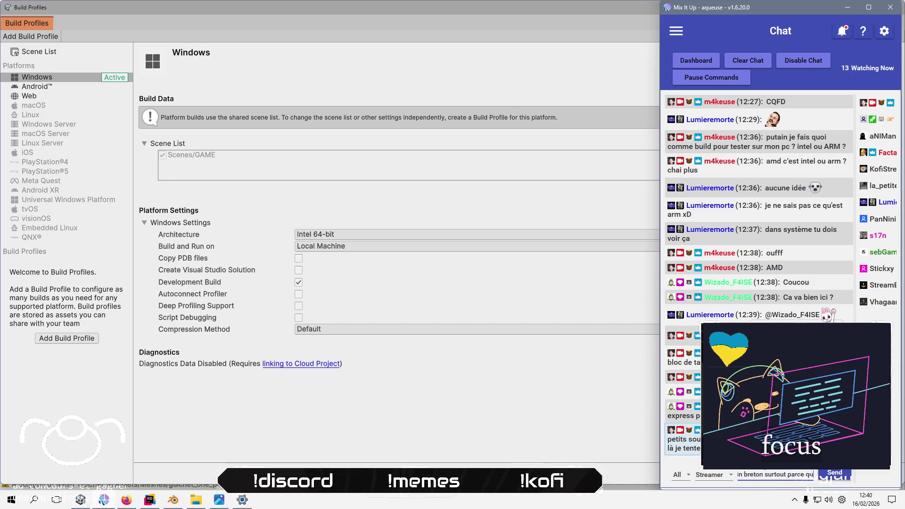
pyautogui.write(' supe')
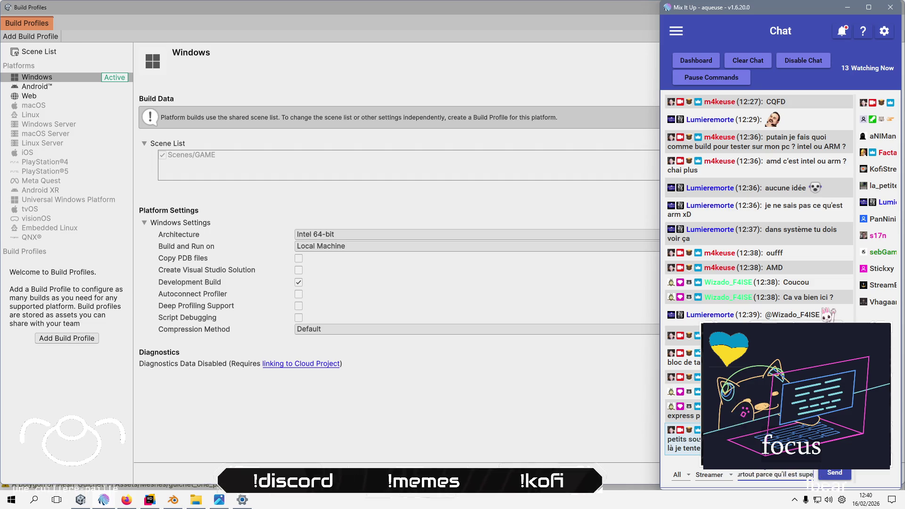
pyautogui.write('otv')
pyautogui.press('BackSpace')
pyautogui.press('BackSpace')
pyautogui.write('ivé')
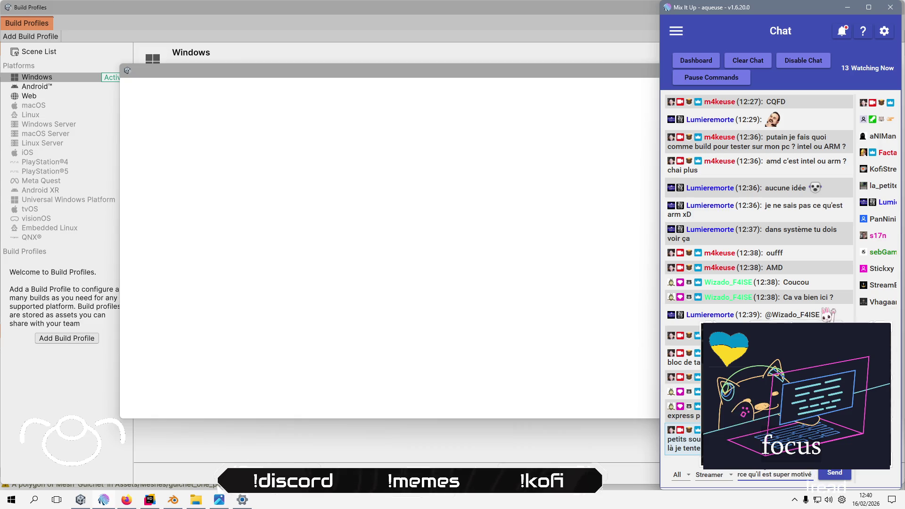
pyautogui.write("t c'est")
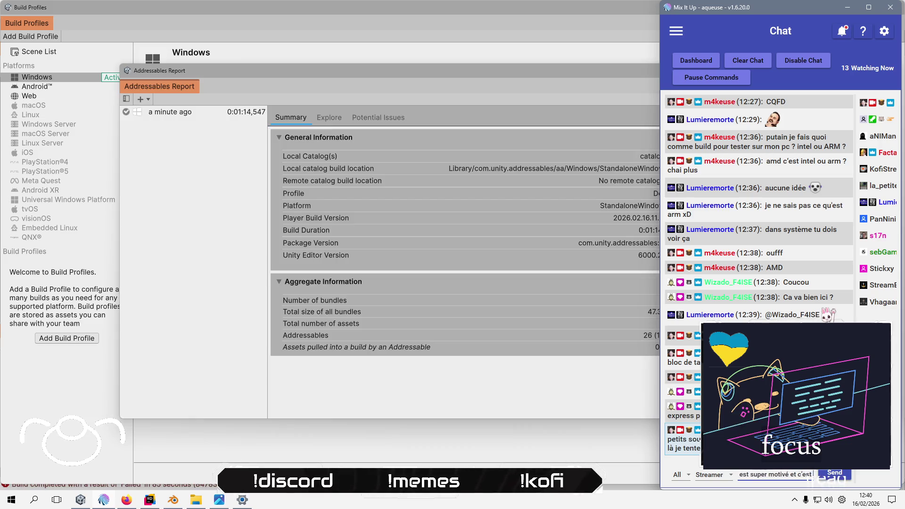
pyautogui.write(' mo')
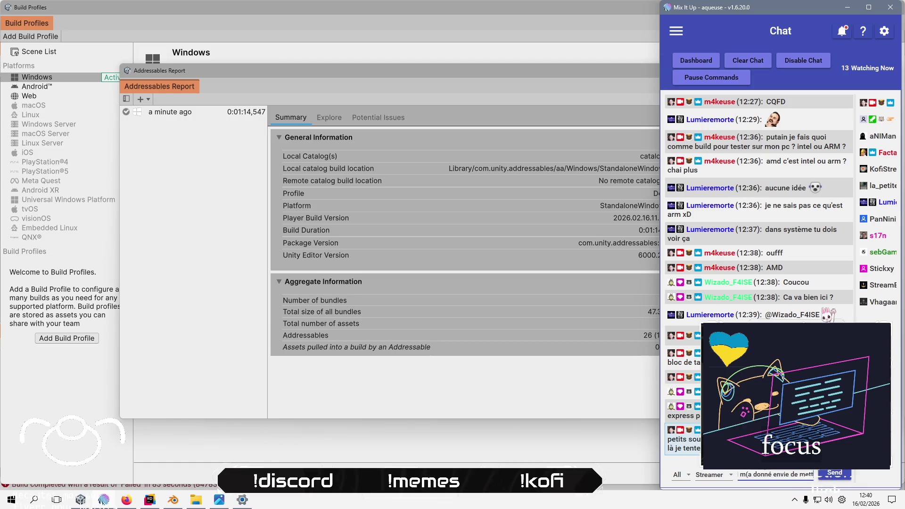
# - Send the motivation message, an enjoy-your-meal reply, and one more chat reply
pyautogui.write('uchées double')
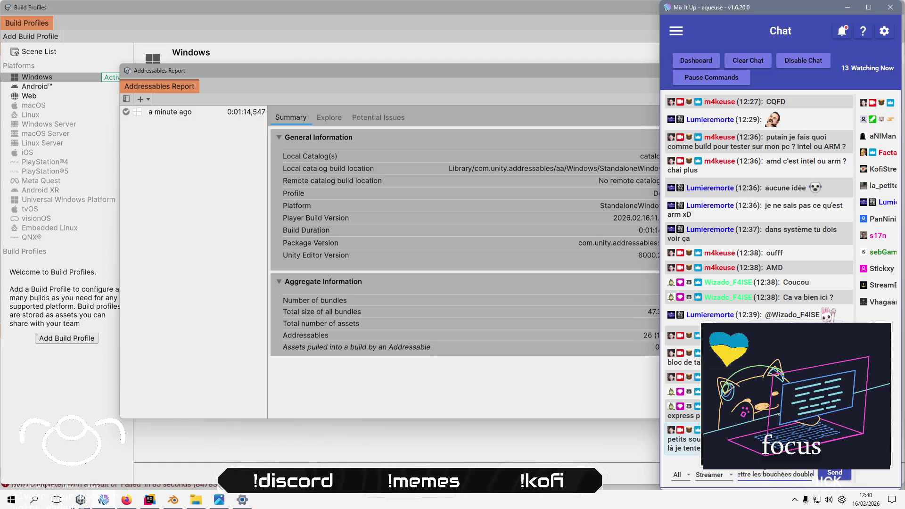
pyautogui.press('Return')
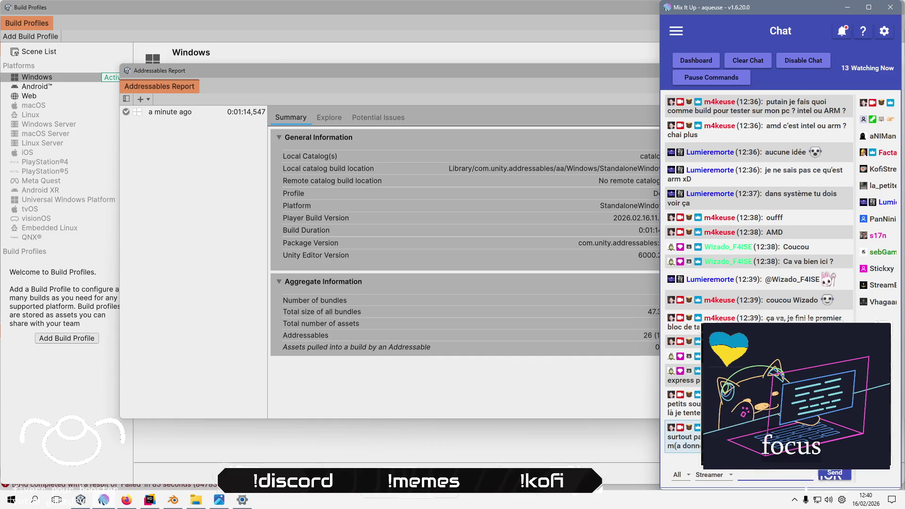
pyautogui.write('oki')
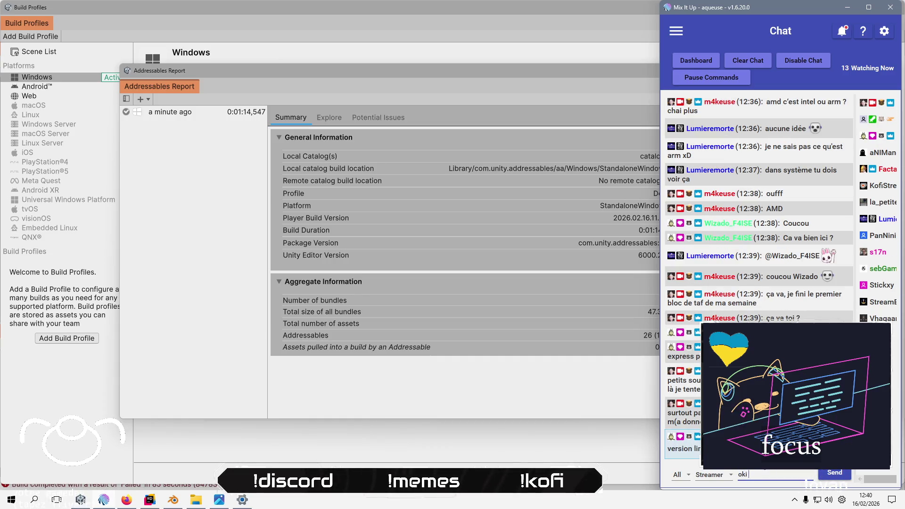
pyautogui.write(' oki bon appétit')
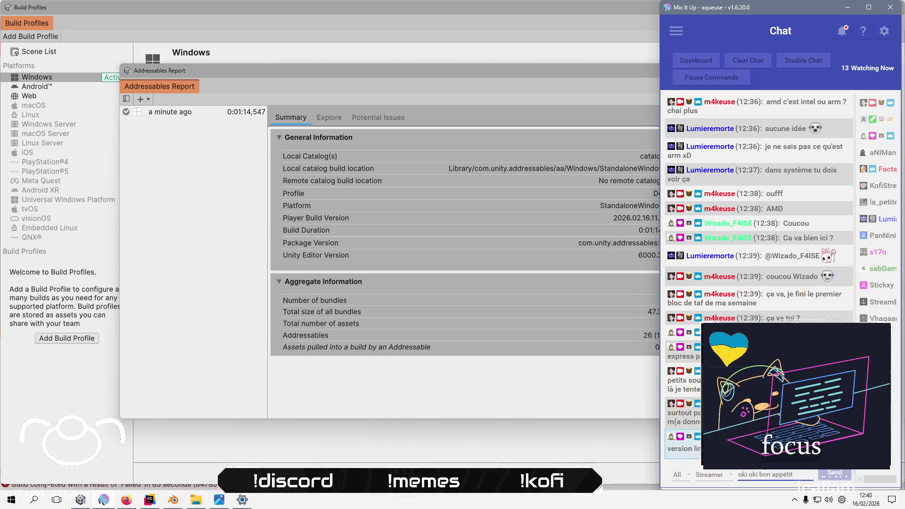
pyautogui.press('Return')
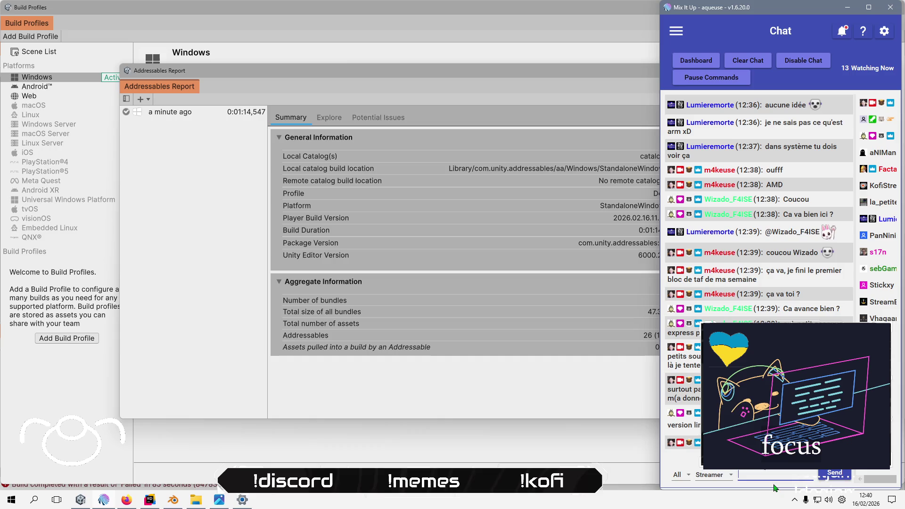
pyautogui.write('àvos ord')
pyautogui.write('aître')
pyautogui.press('Return')
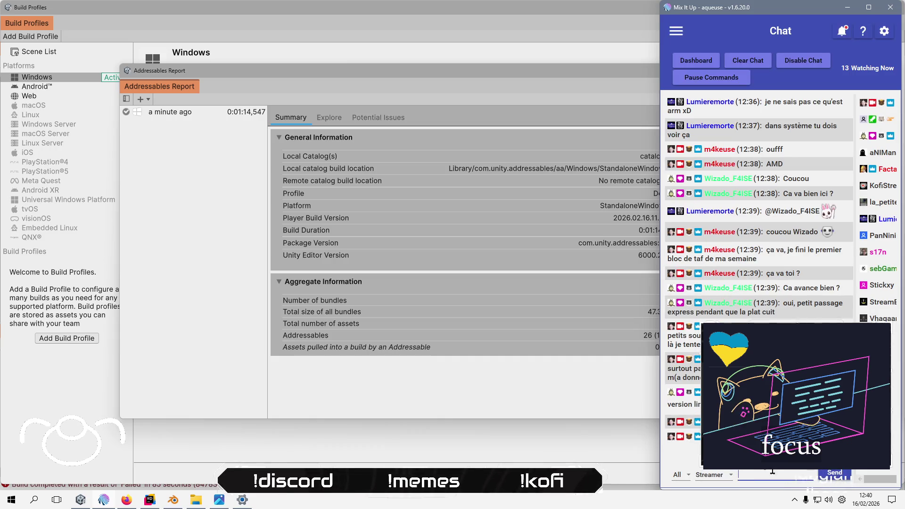
# - Back in Unity, close the Addressables report and switch to File Explorer
pyautogui.click(260, 343)
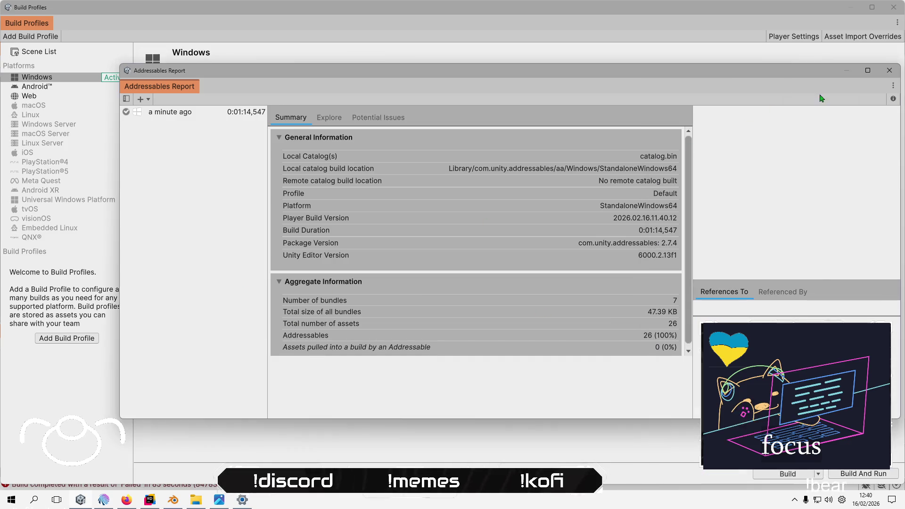
pyautogui.click(888, 70)
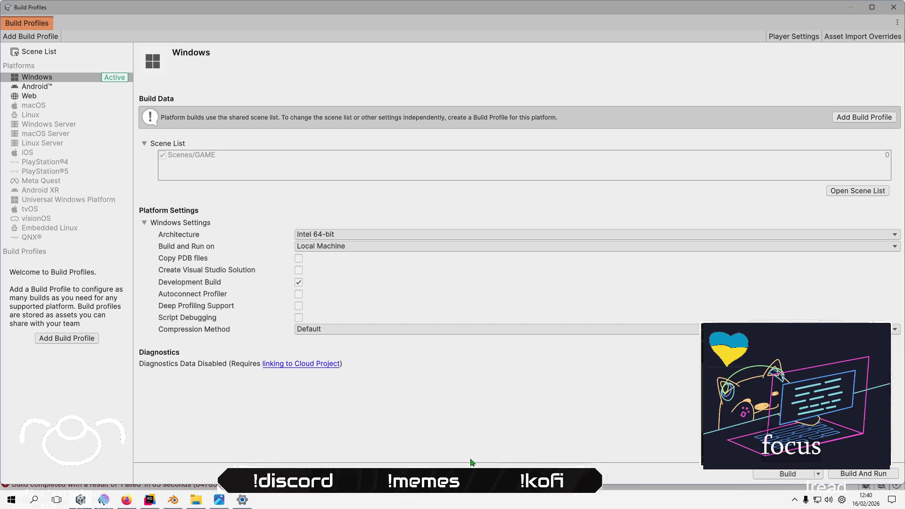
pyautogui.click(196, 499)
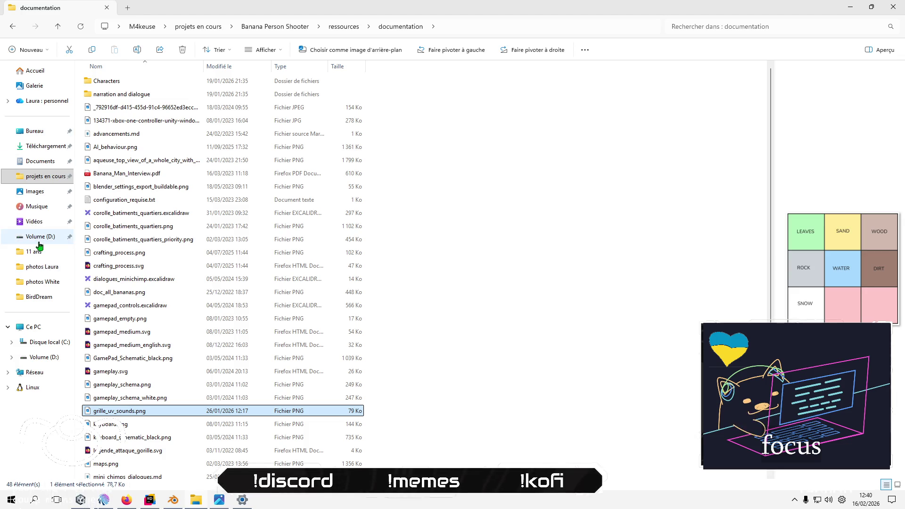
# - Browse to banana man 2021's Builds folder, launch Banana Man The Space Monkeys.exe and allow it through the firewall
pyautogui.click(41, 176)
pyautogui.doubleClick(149, 86)
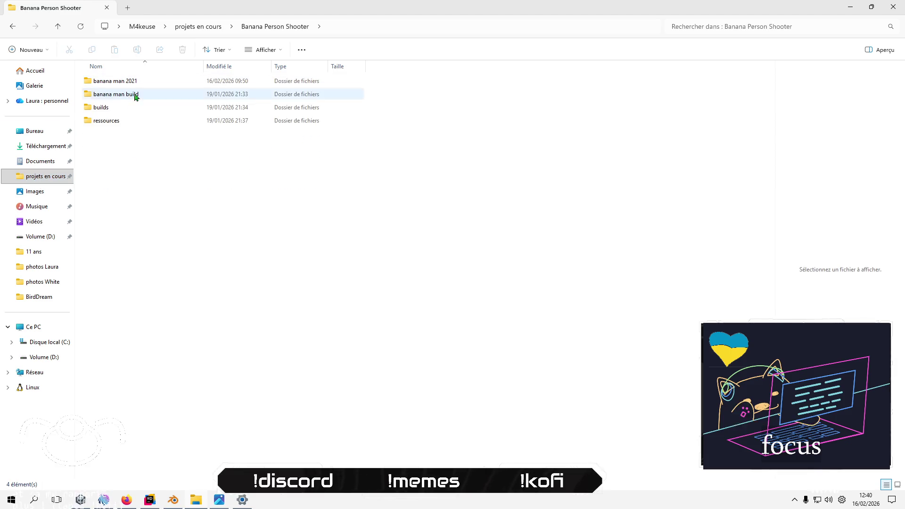
pyautogui.doubleClick(126, 93)
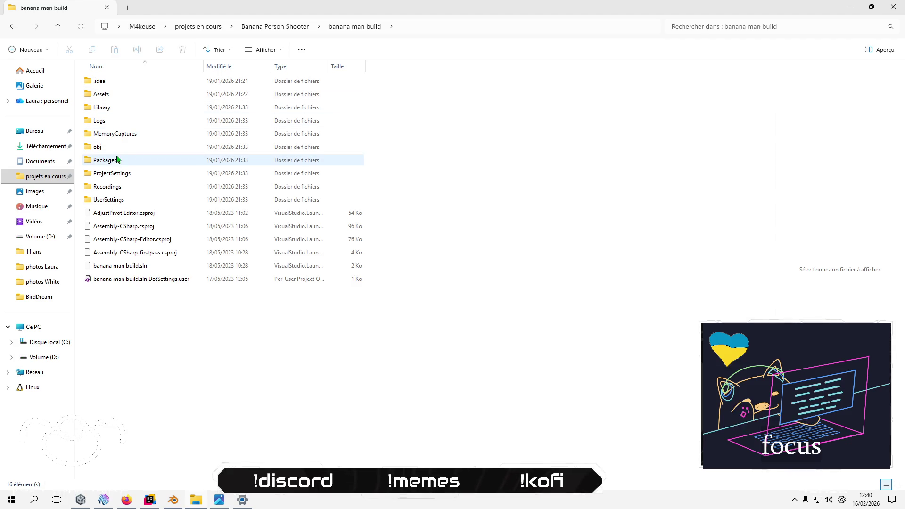
pyautogui.click(285, 33)
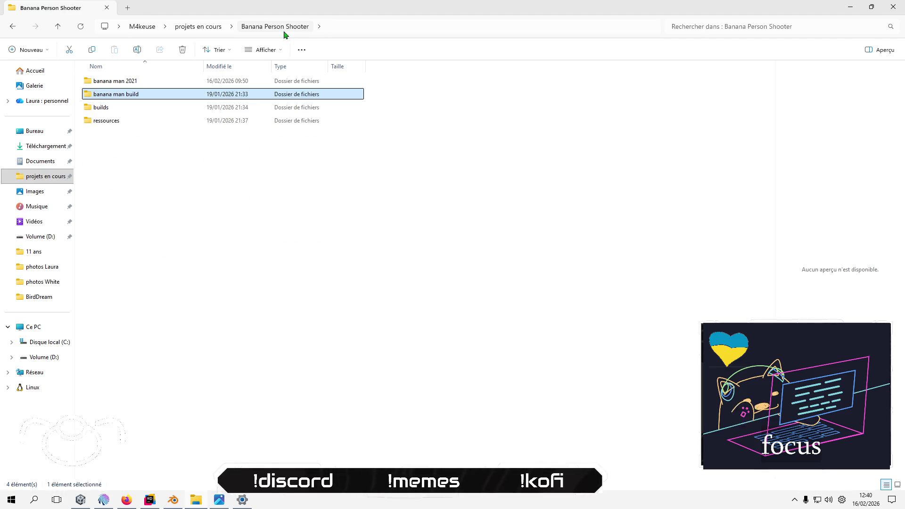
pyautogui.click(114, 113)
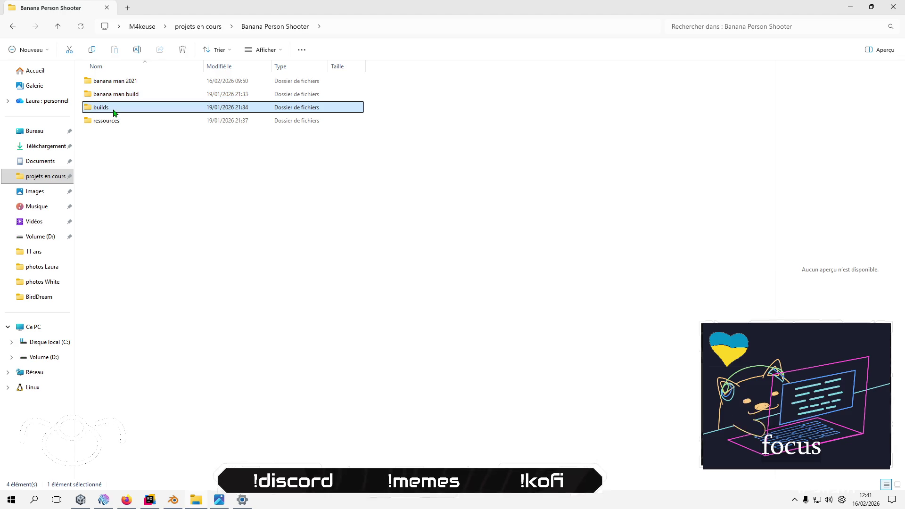
pyautogui.doubleClick(113, 113)
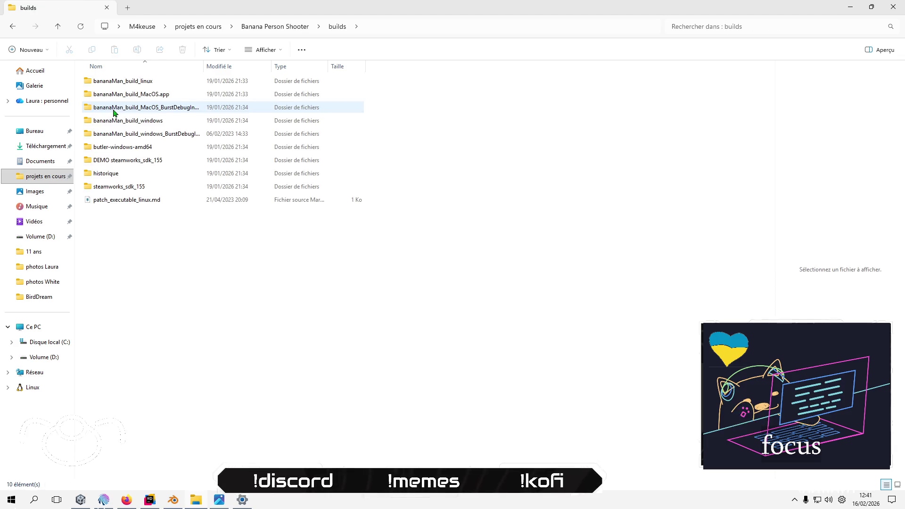
pyautogui.click(257, 30)
pyautogui.doubleClick(142, 83)
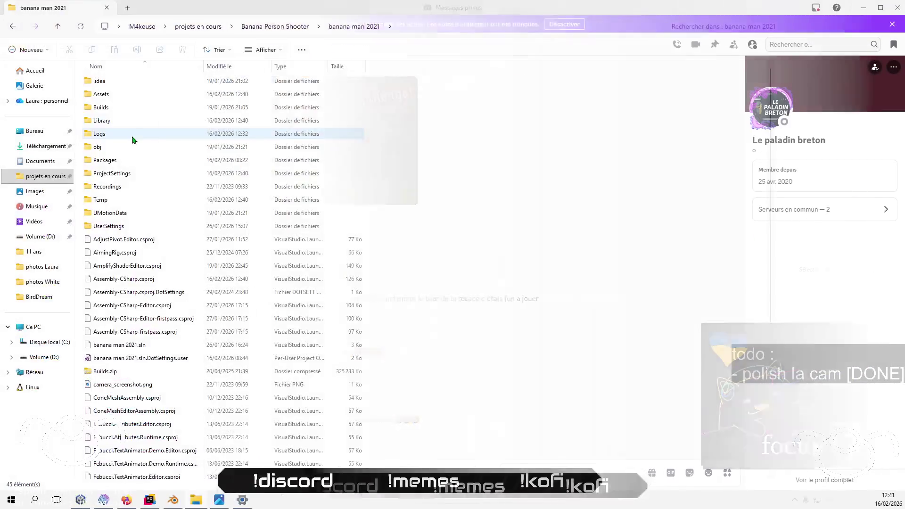
pyautogui.doubleClick(143, 111)
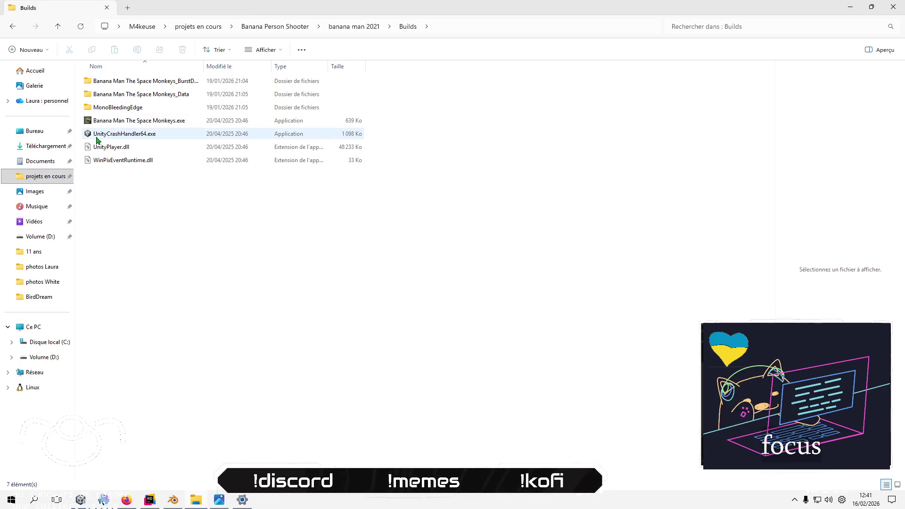
pyautogui.doubleClick(127, 123)
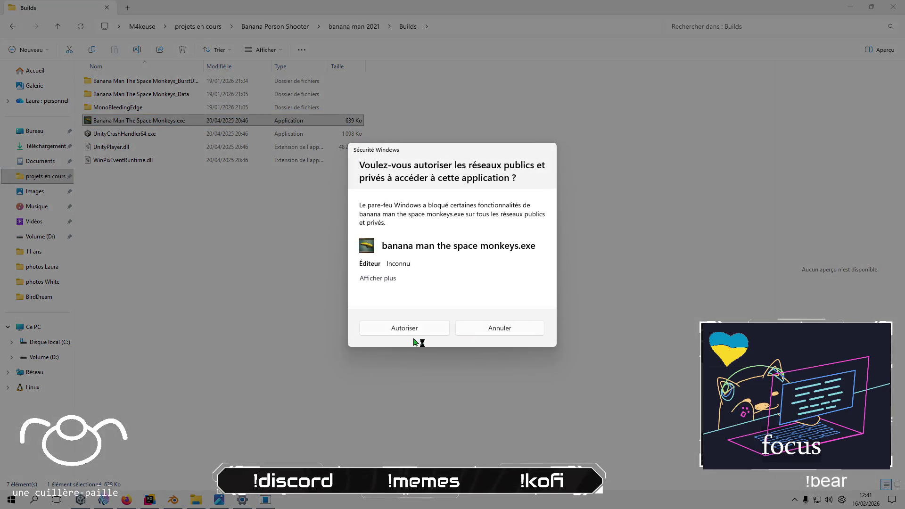
pyautogui.click(412, 333)
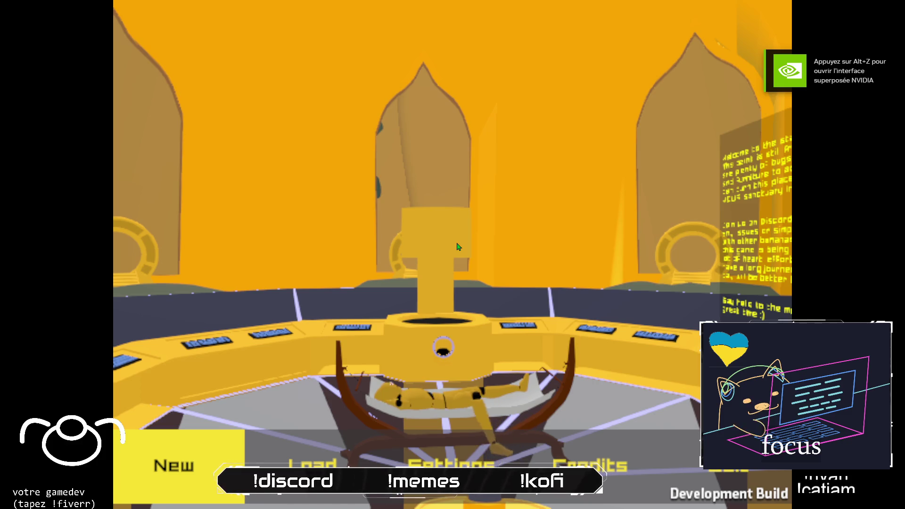
# - In the game's settings, drop effects volume to zero, view the video tab, then return to Unity
pyautogui.press('Right')
pyautogui.press('Right')
pyautogui.press('Return')
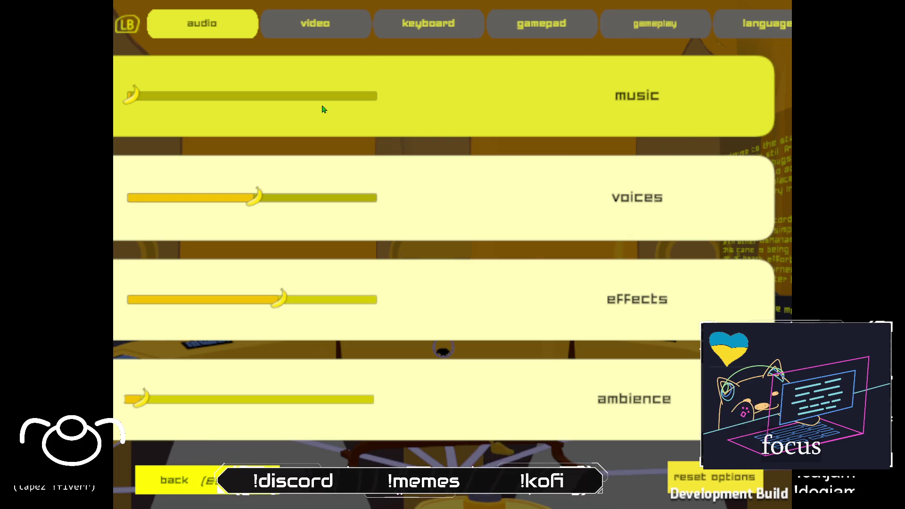
pyautogui.moveTo(278, 299); pyautogui.dragTo(112, 317)
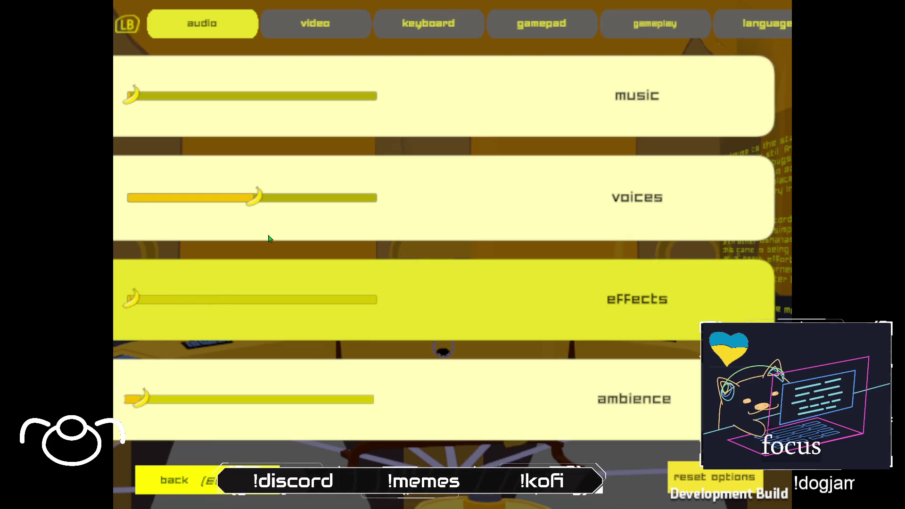
pyautogui.click(317, 22)
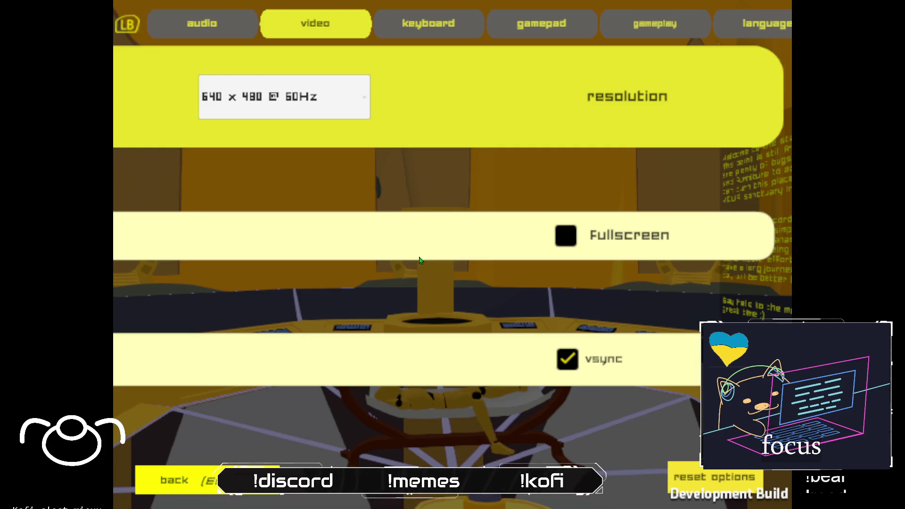
pyautogui.press('Escape')
pyautogui.hotkey('alt', 'Tab')
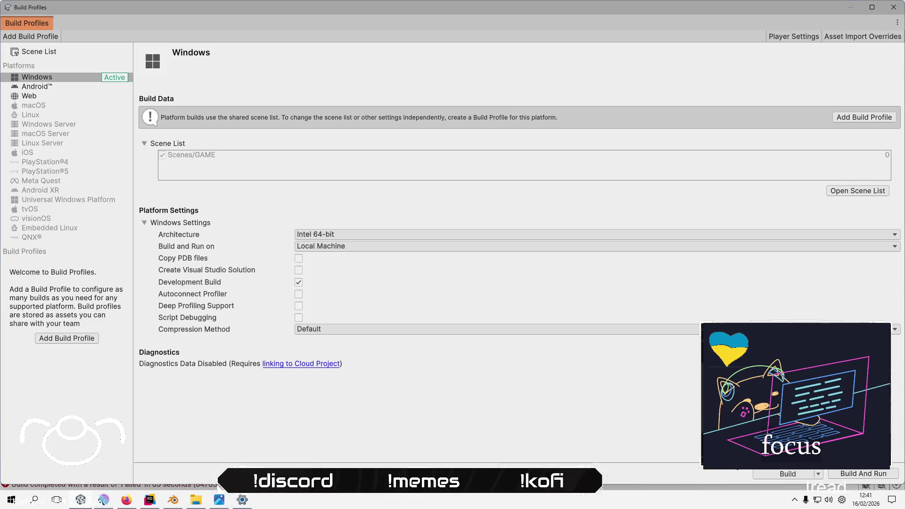
# - Switch to the stream chat and send two replies about going from memory and doing the max
pyautogui.hotkey('alt', 'Tab')
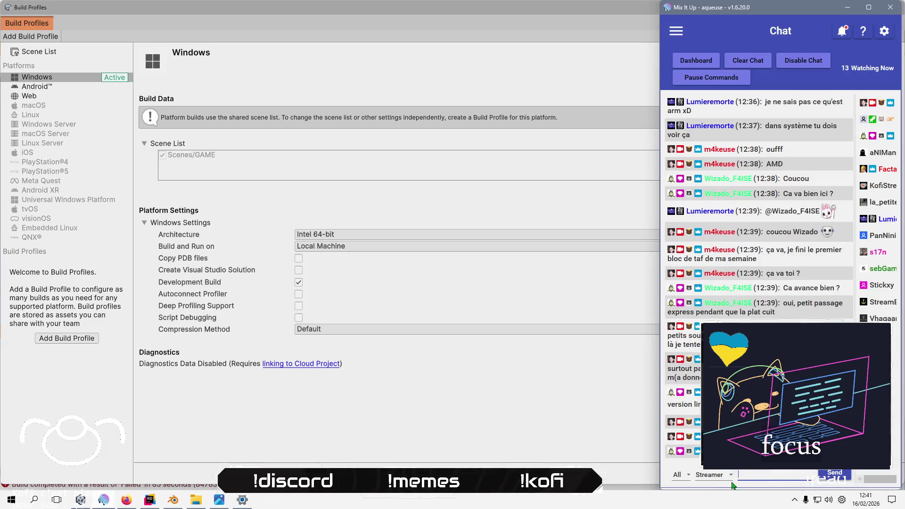
pyautogui.write('ok alors de mémoire')
pyautogui.press('Return')
pyautogui.write('je vais faire la max')
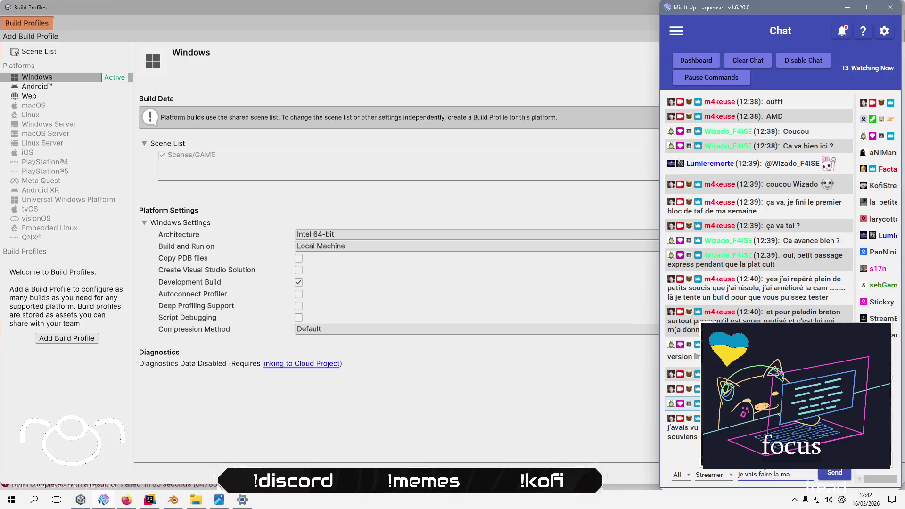
pyautogui.press('Return')
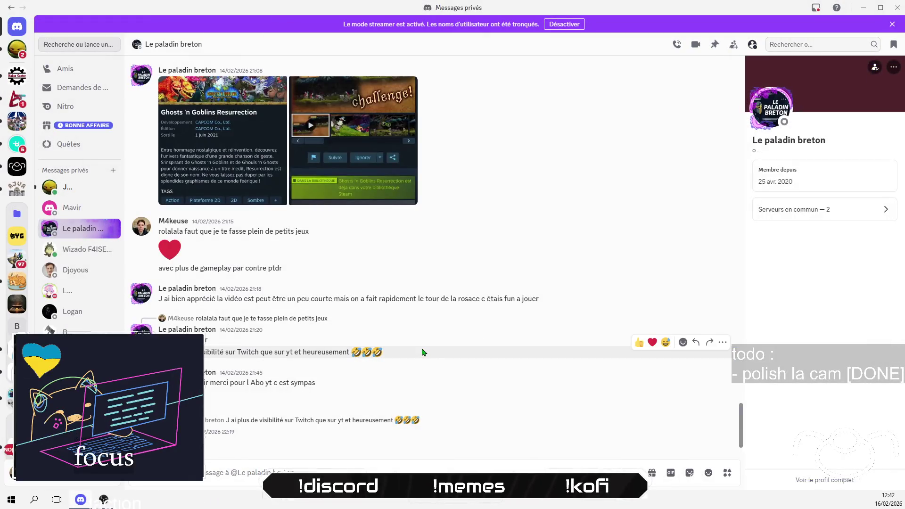
pyautogui.scroll(15, 489, 393)
pyautogui.scroll(20, 485, 405)
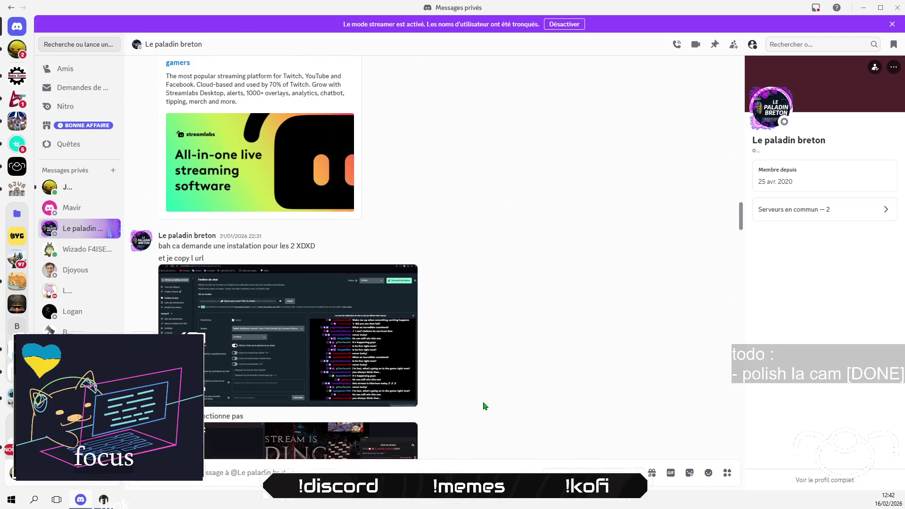
pyautogui.scroll(15, 485, 405)
pyautogui.scroll(15, 484, 405)
pyautogui.scroll(15, 485, 396)
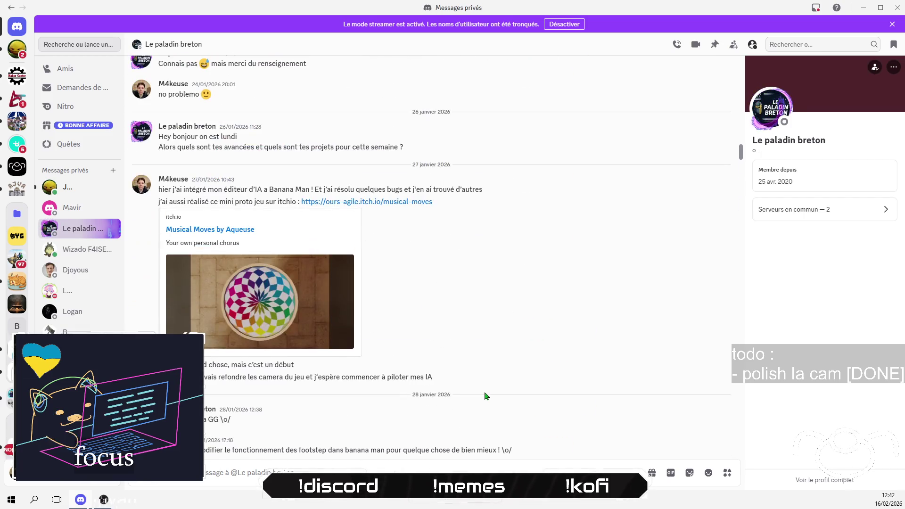
pyautogui.scroll(5, 485, 396)
pyautogui.scroll(15, 486, 395)
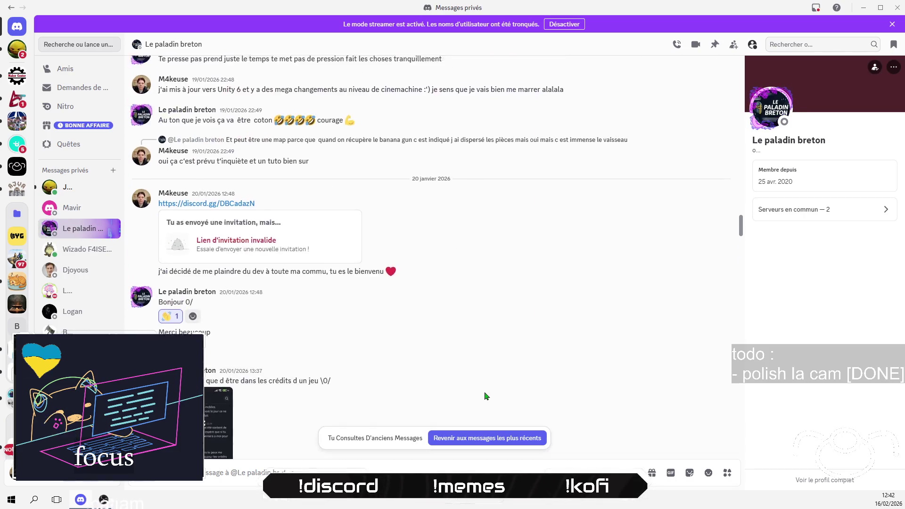
pyautogui.scroll(5, 486, 396)
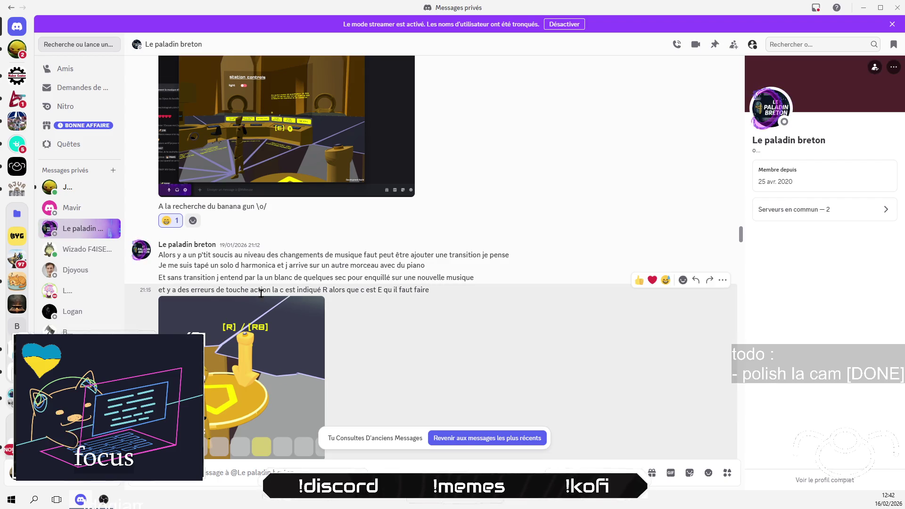
pyautogui.scroll(5, 394, 323)
pyautogui.scroll(15, 394, 323)
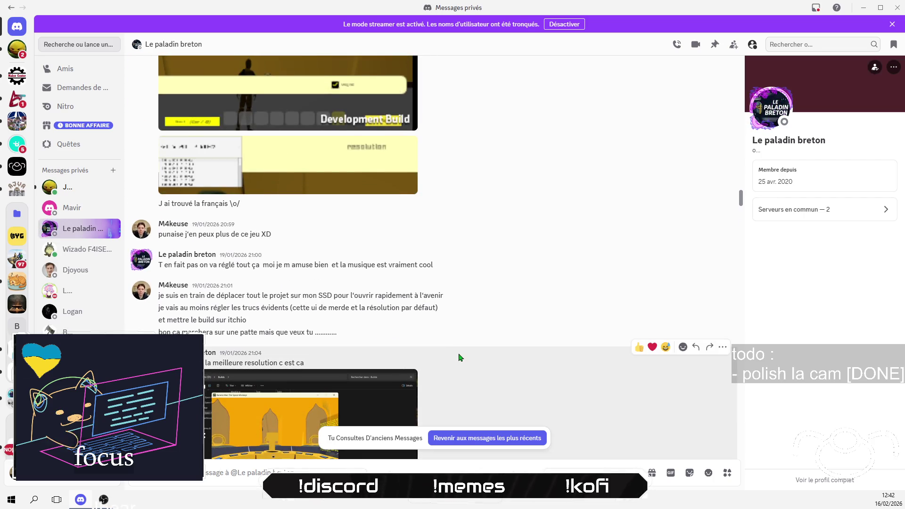
pyautogui.scroll(-1, 439, 368)
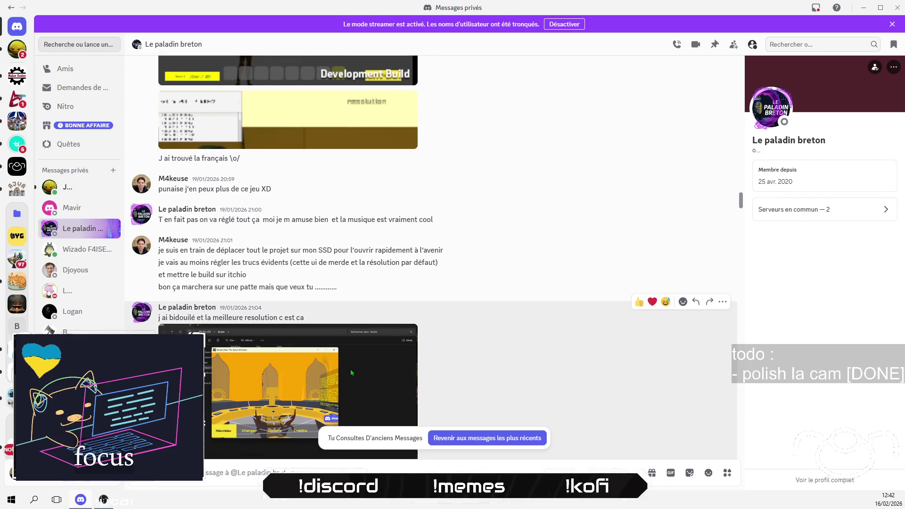
pyautogui.scroll(6, 351, 373)
pyautogui.scroll(15, 478, 332)
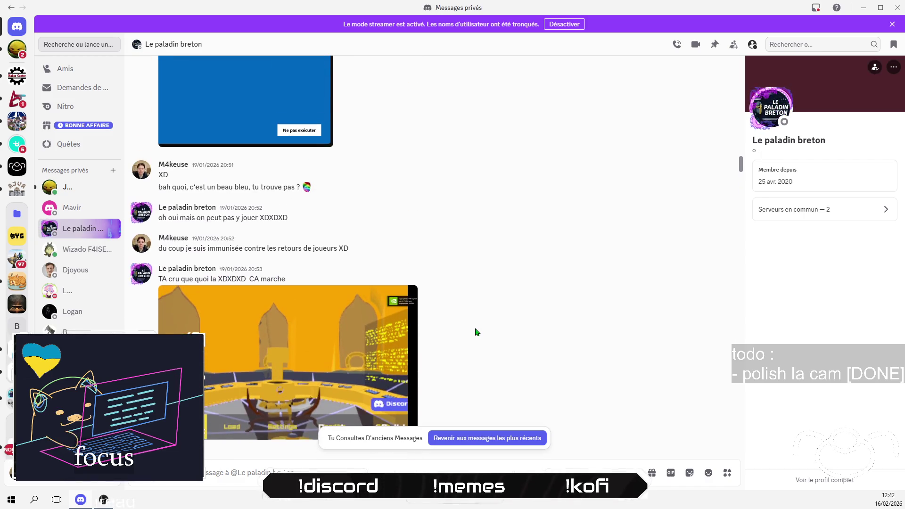
pyautogui.scroll(5, 476, 332)
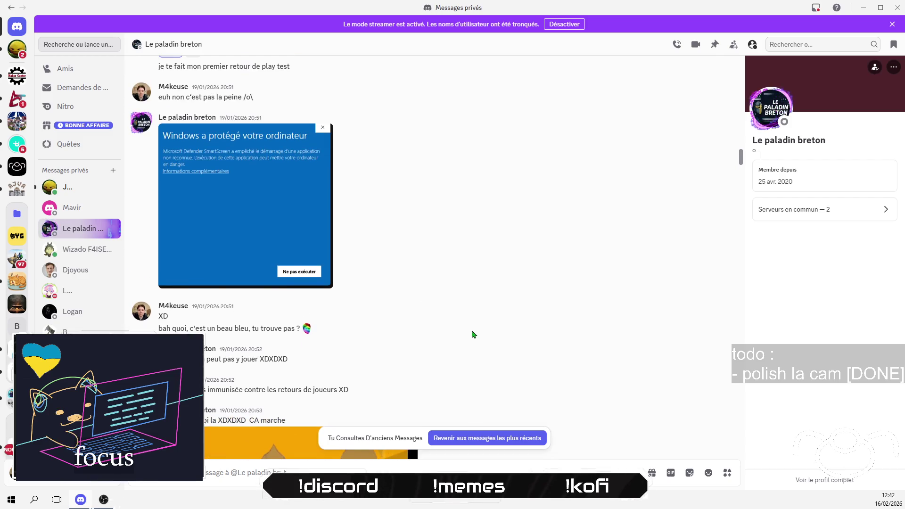
pyautogui.scroll(-2, 472, 335)
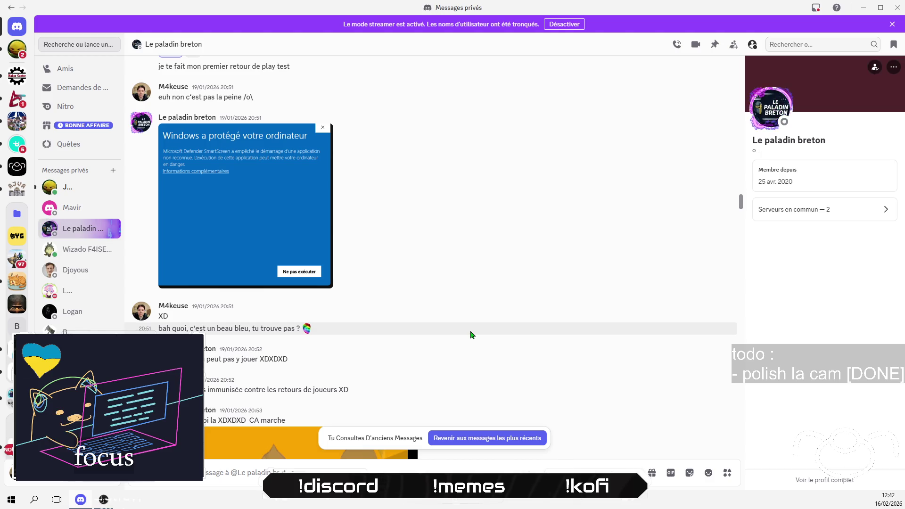
pyautogui.scroll(10, 472, 335)
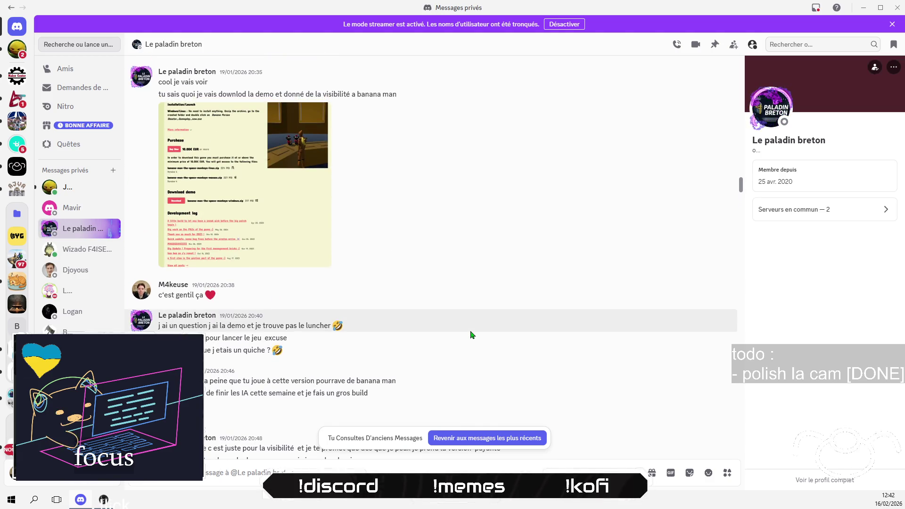
pyautogui.scroll(-5, 472, 335)
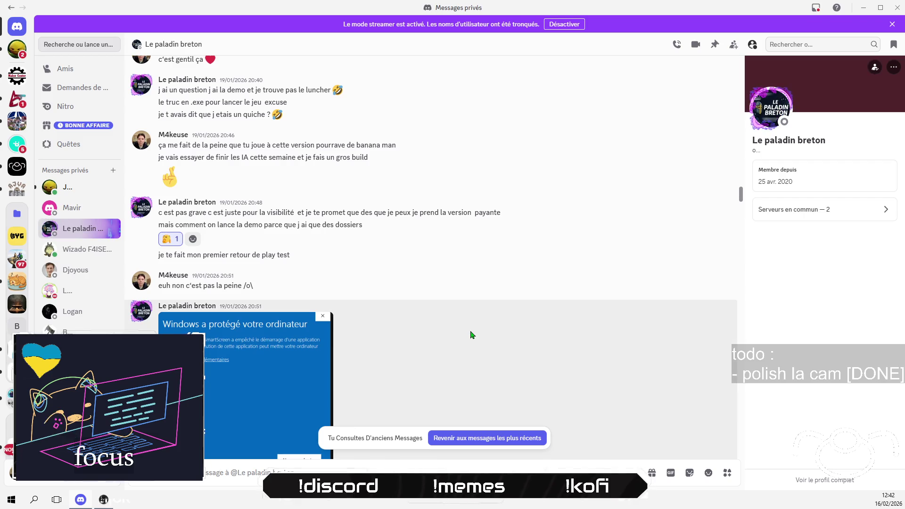
pyautogui.scroll(-2, 472, 335)
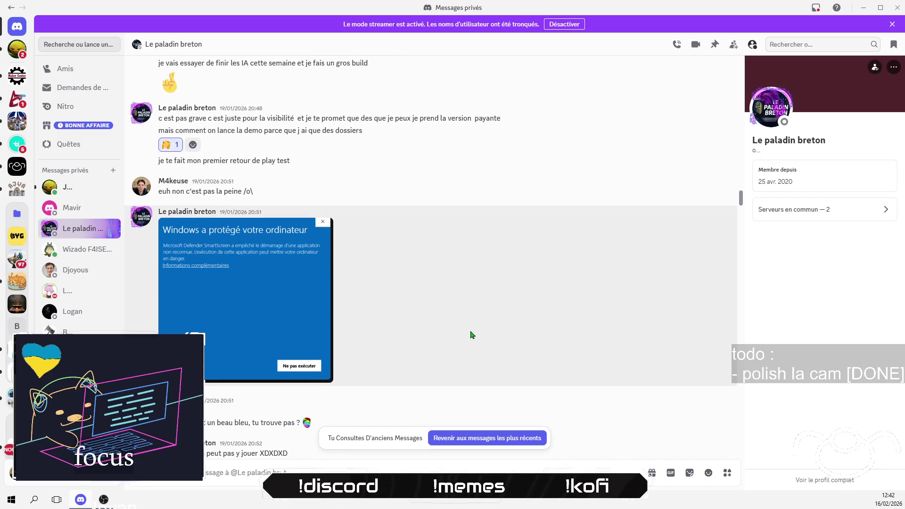
pyautogui.scroll(-9, 472, 335)
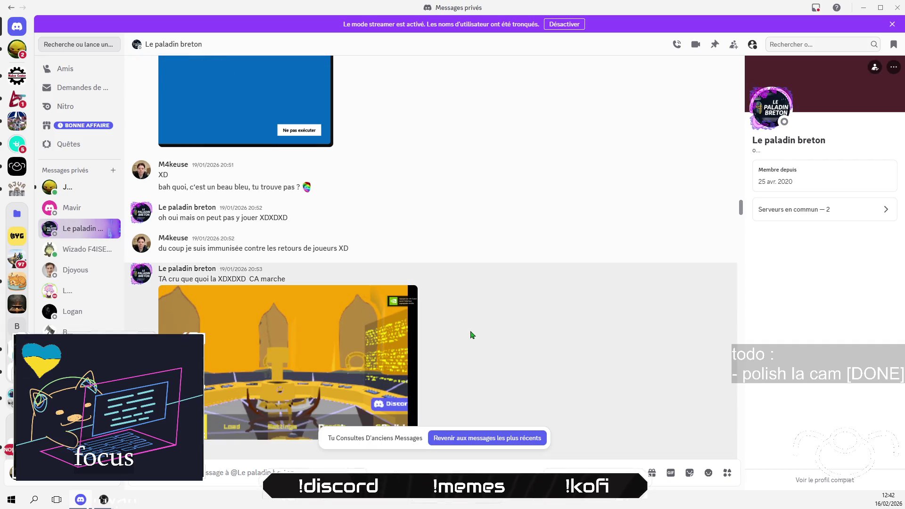
pyautogui.scroll(-4, 470, 335)
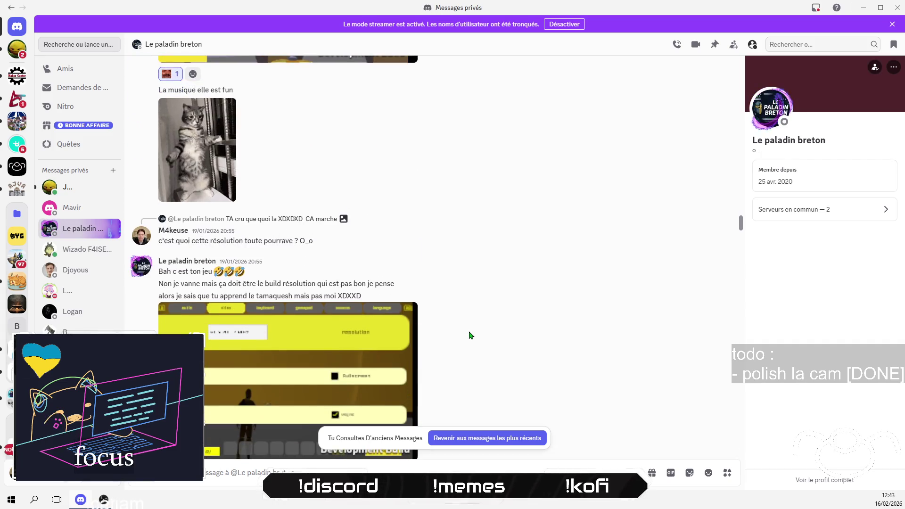
pyautogui.scroll(-2, 469, 335)
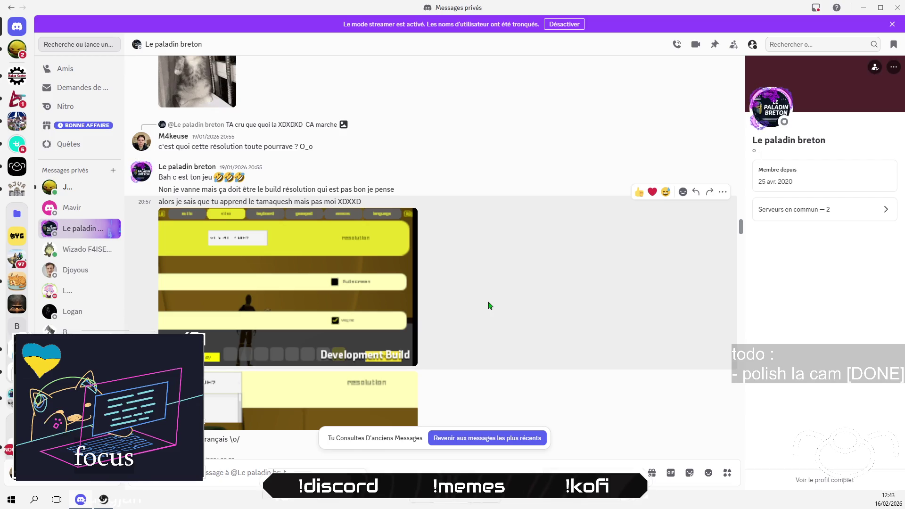
pyautogui.scroll(-2, 488, 305)
pyautogui.scroll(-3, 488, 305)
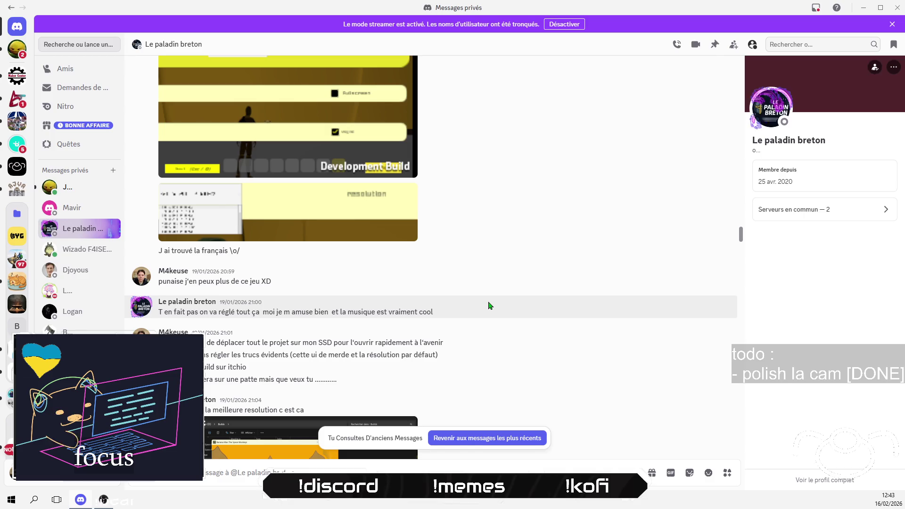
pyautogui.scroll(-2, 488, 305)
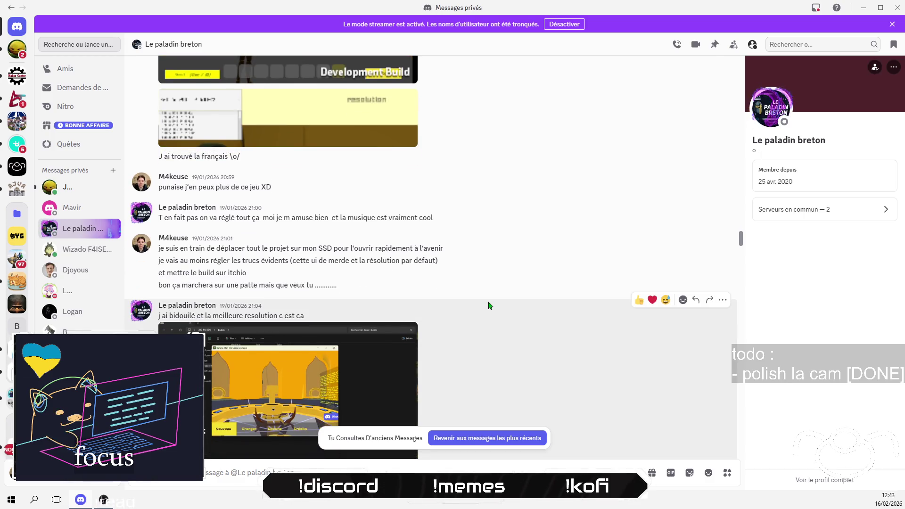
pyautogui.scroll(-10, 488, 305)
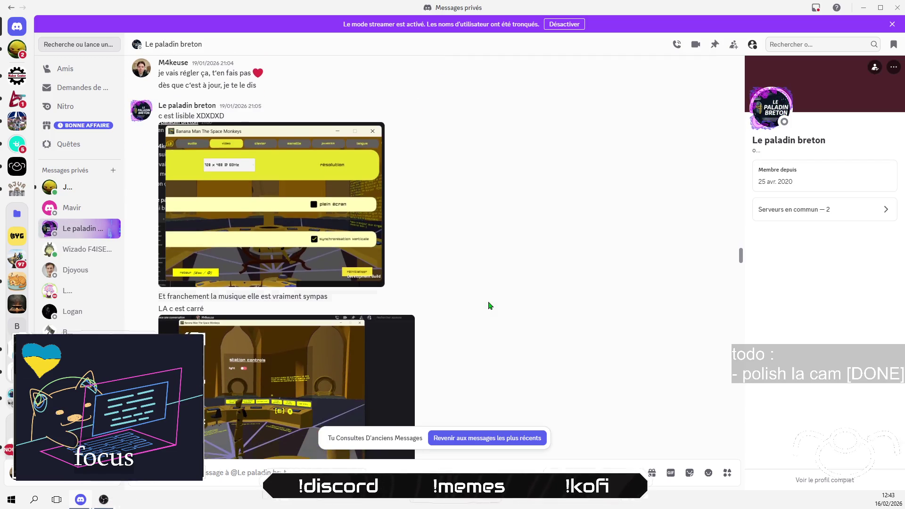
pyautogui.scroll(-3, 488, 305)
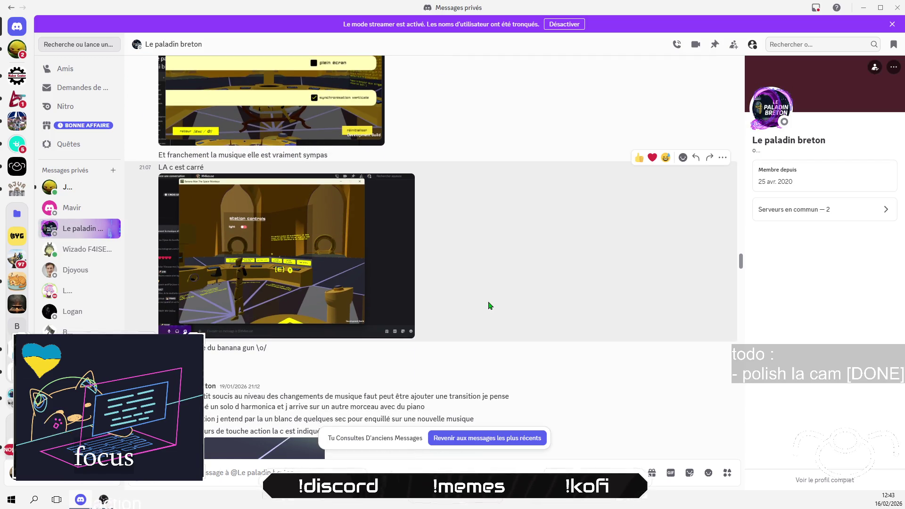
pyautogui.scroll(-4, 489, 306)
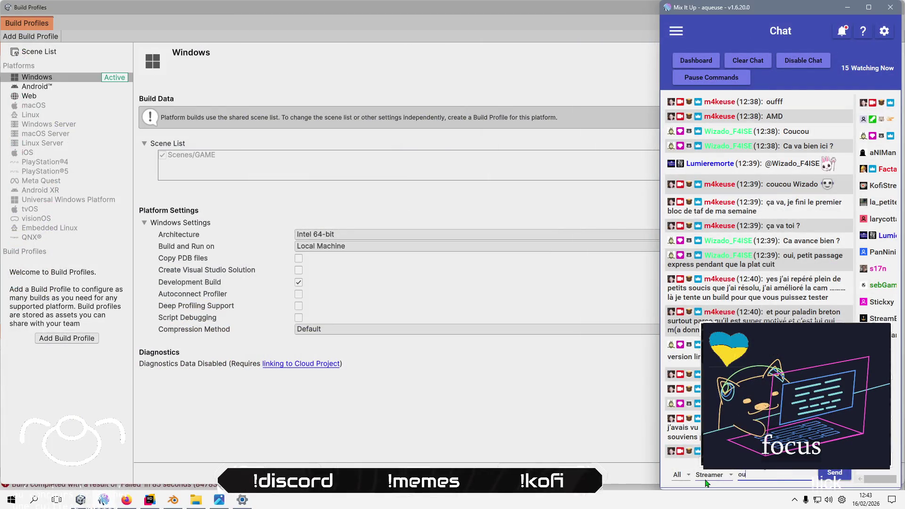
# - Send the chat reply 'ouais ben résolution hein PTDR', then bring Build Profiles back to the front
pyautogui.write('en résolution je')
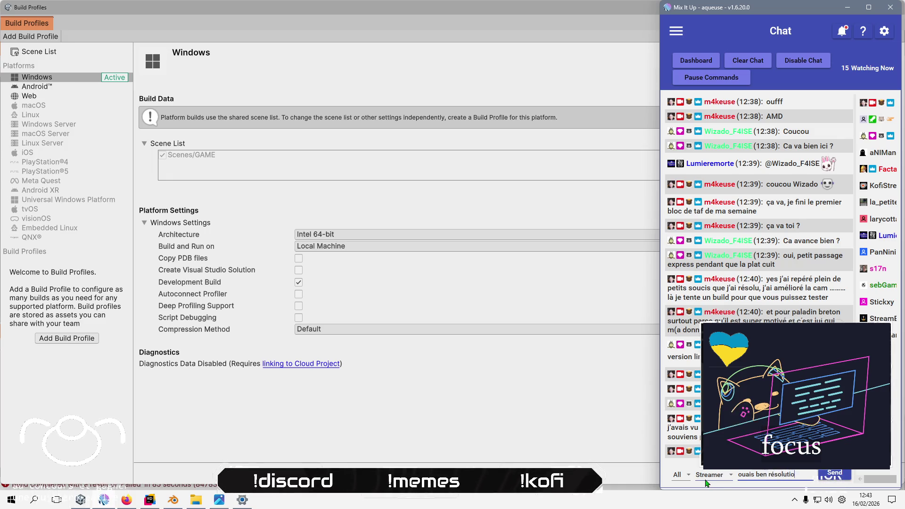
pyautogui.press('BackSpace')
pyautogui.write('he')
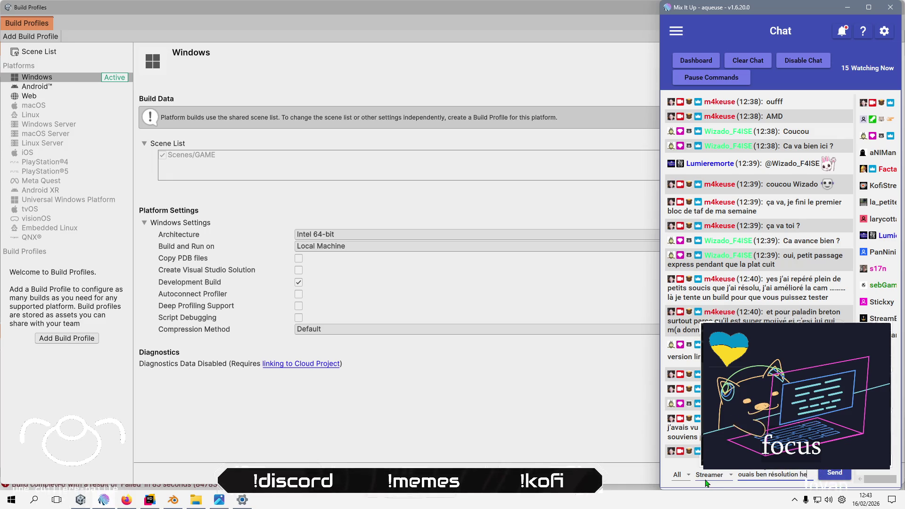
pyautogui.write('in PTDR')
pyautogui.press('Return')
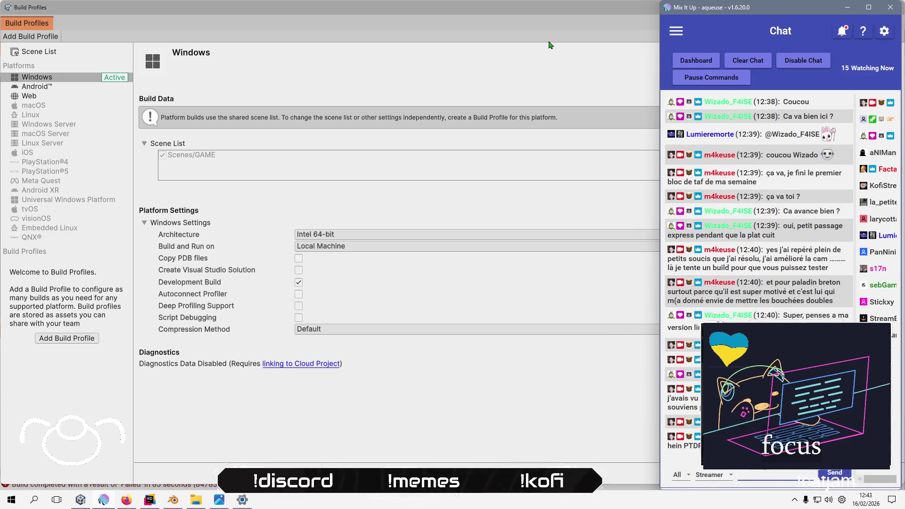
pyautogui.click(536, 31)
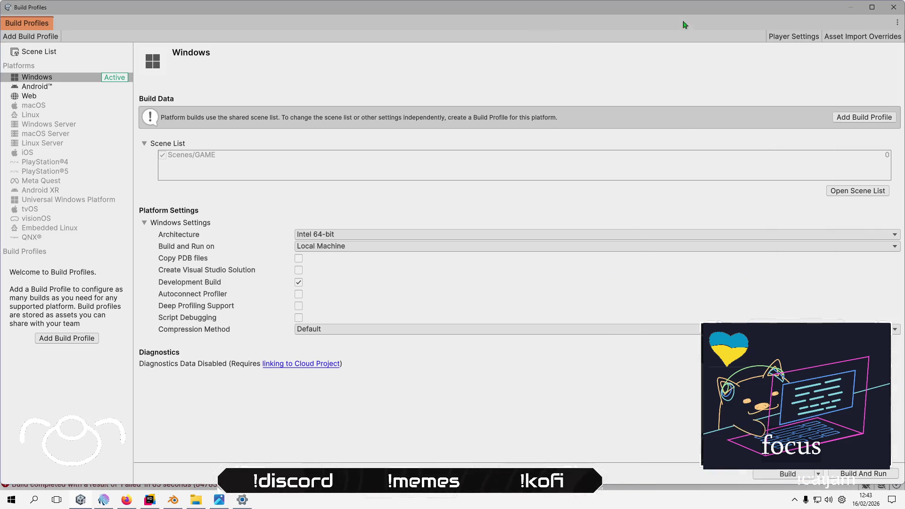
# - Close Build Profiles, inspect the Error building Player and BuildFailedException messages, and enlarge the console
pyautogui.click(892, 7)
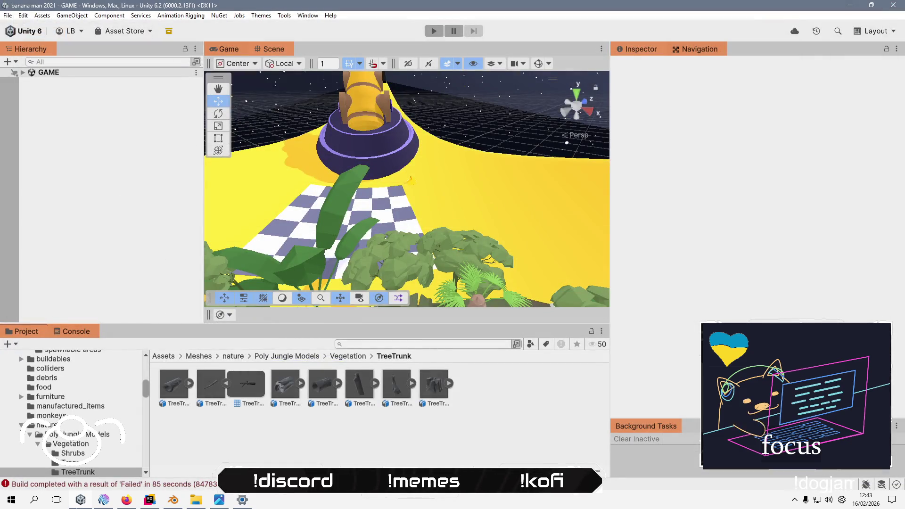
pyautogui.click(100, 500)
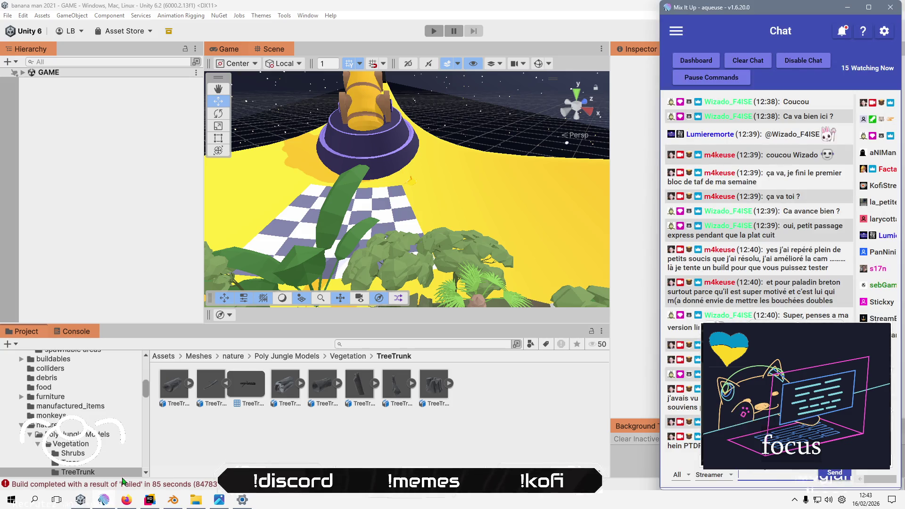
pyautogui.click(79, 332)
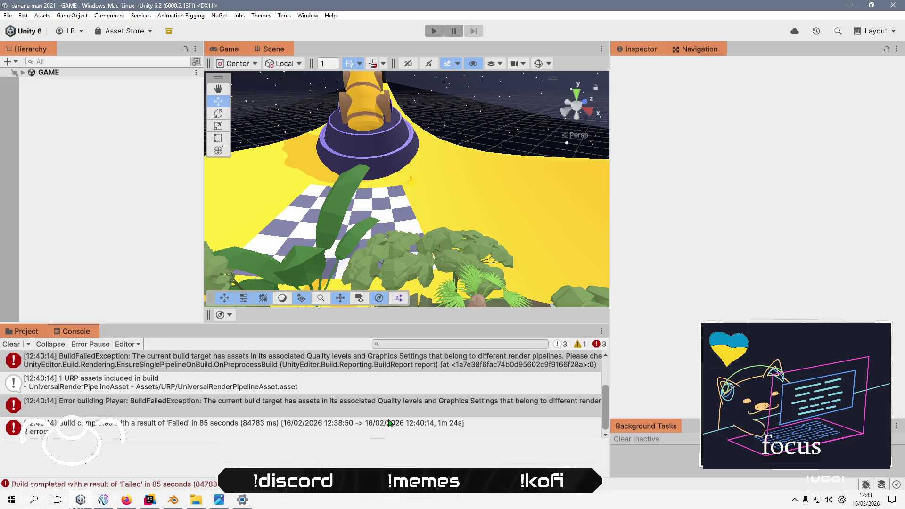
pyautogui.click(432, 406)
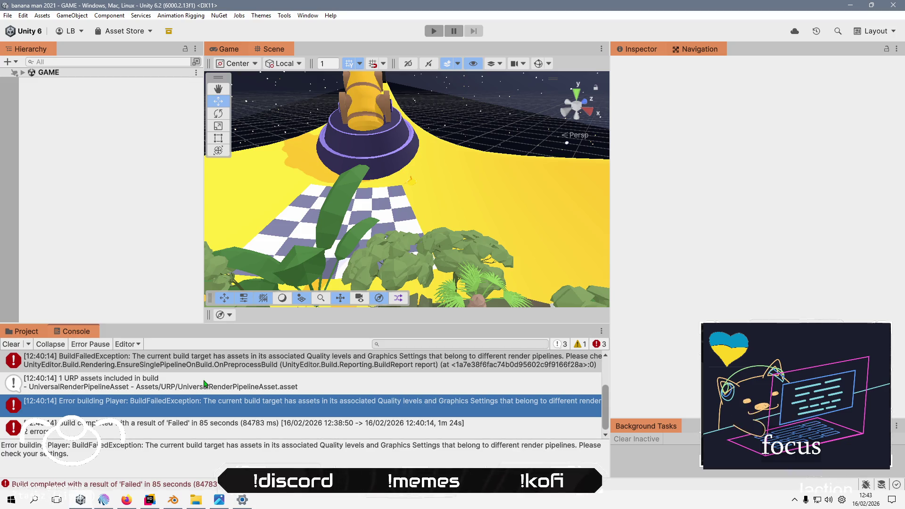
pyautogui.click(300, 365)
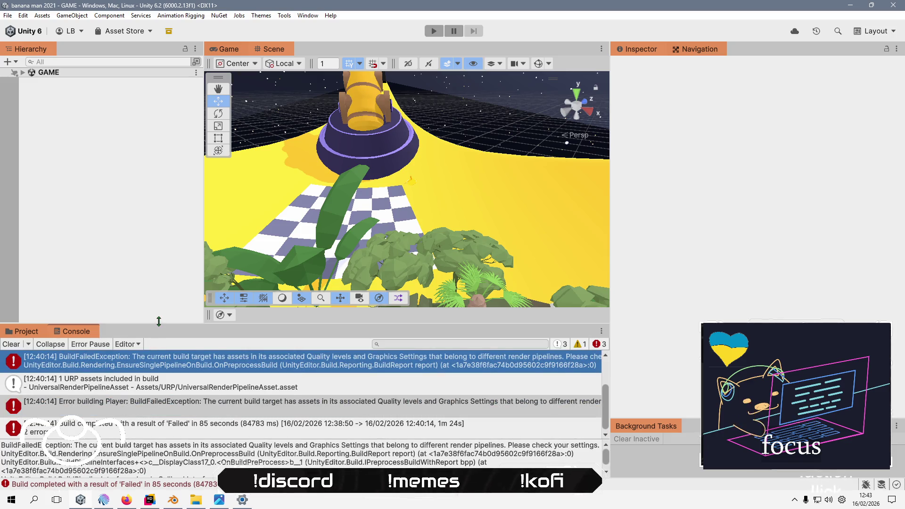
pyautogui.moveTo(157, 323); pyautogui.dragTo(176, 250)
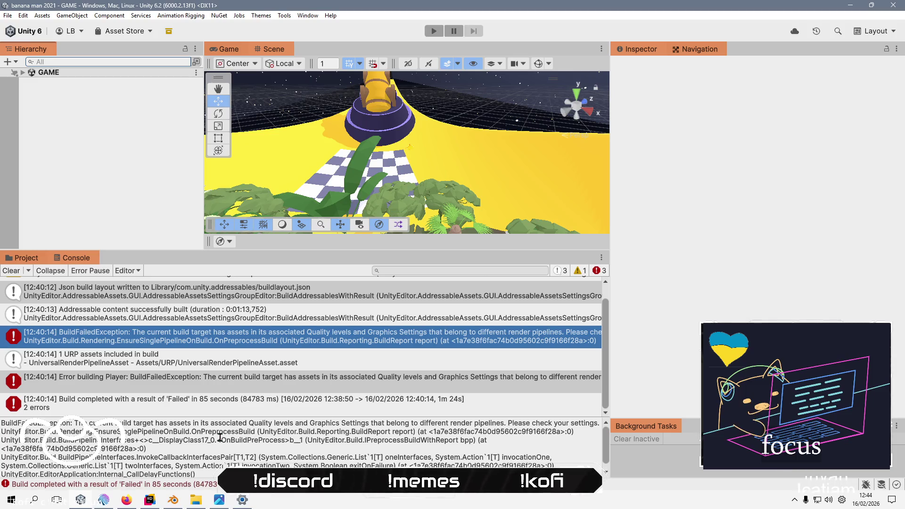
pyautogui.click(25, 16)
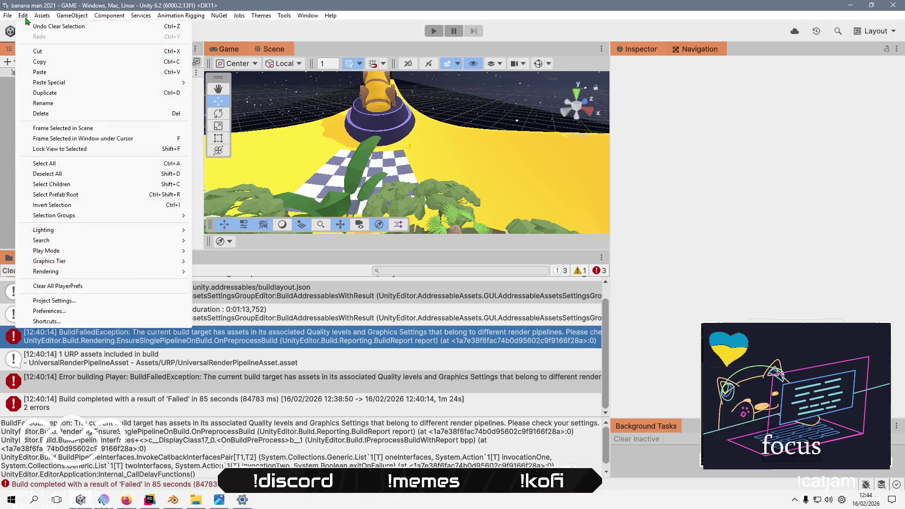
# - In Project Settings, change the Player version to 1.0.0.7, then go to the Quality page
pyautogui.click(115, 299)
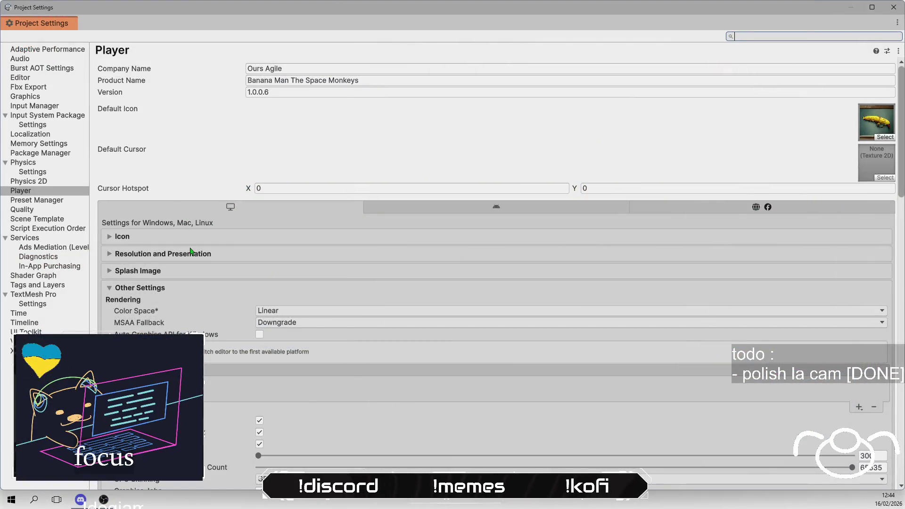
pyautogui.click(194, 254)
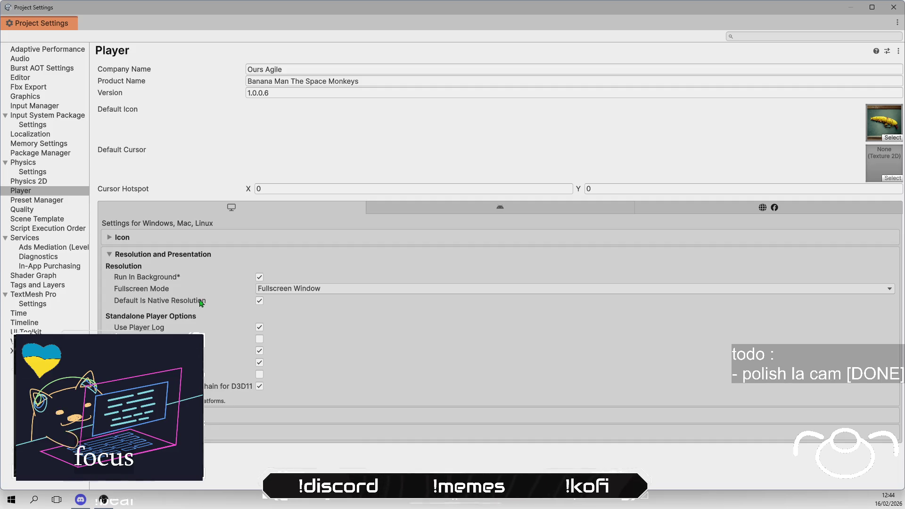
pyautogui.click(179, 254)
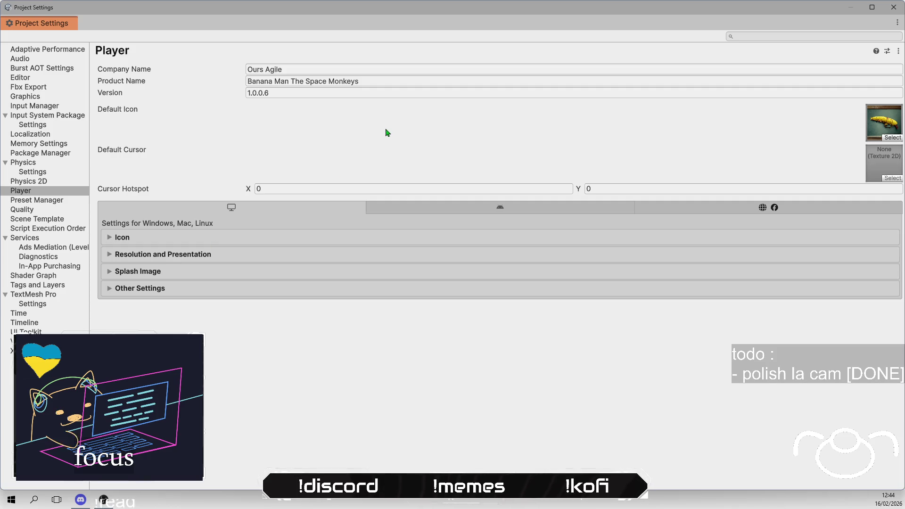
pyautogui.click(405, 93)
pyautogui.write('7')
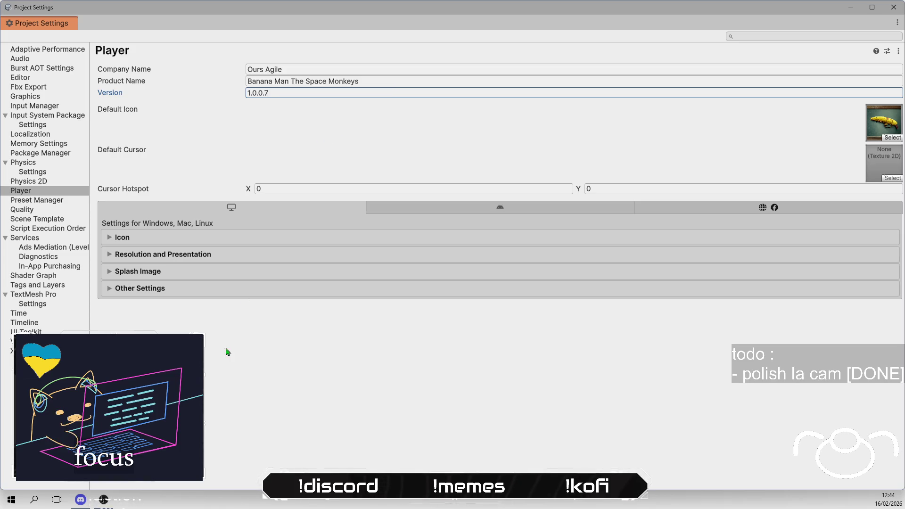
pyautogui.click(131, 160)
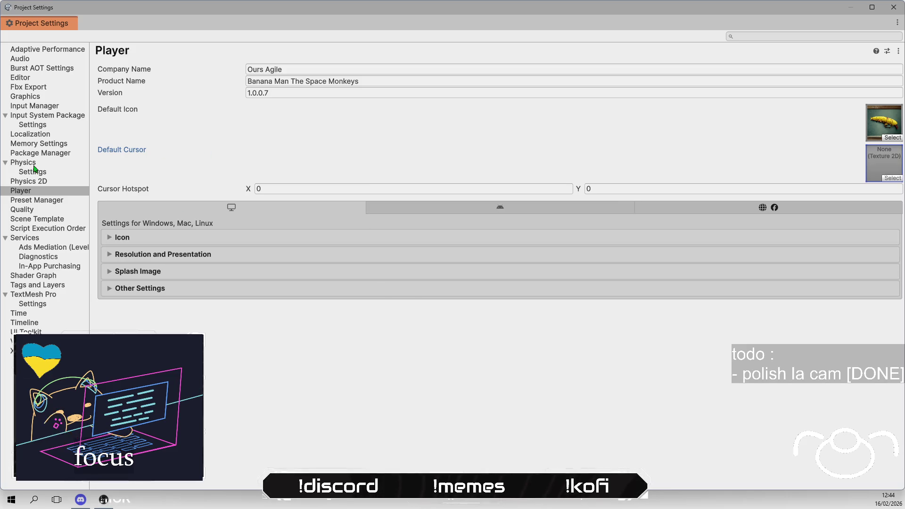
pyautogui.click(34, 211)
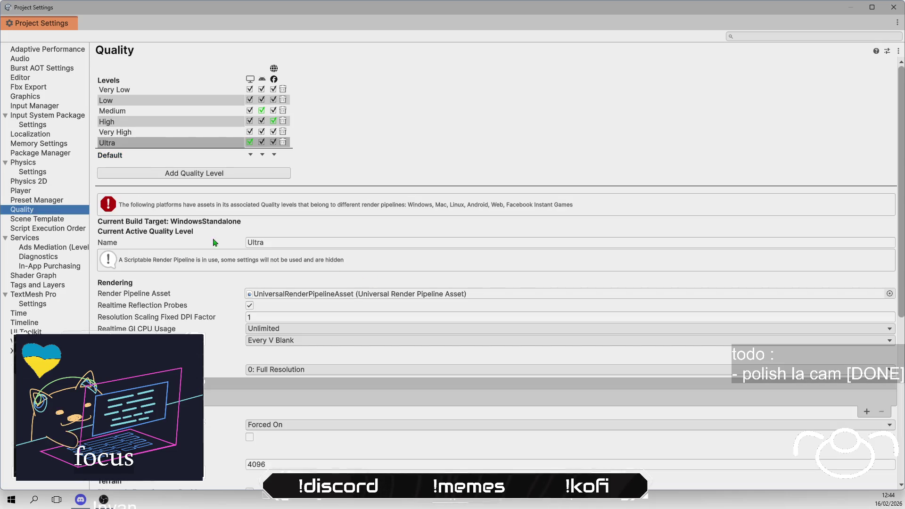
# - Select the Very Low quality level to reveal its Render Pipeline Asset is None
pyautogui.click(360, 297)
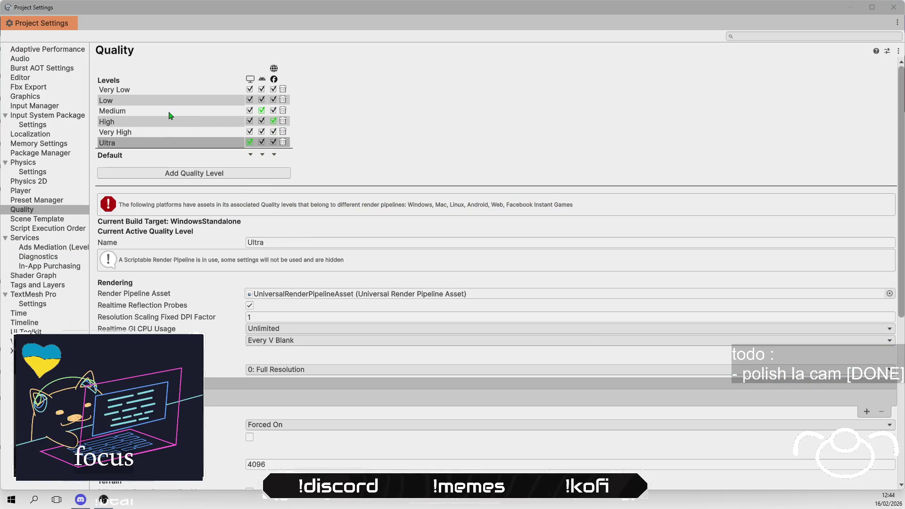
pyautogui.click(179, 90)
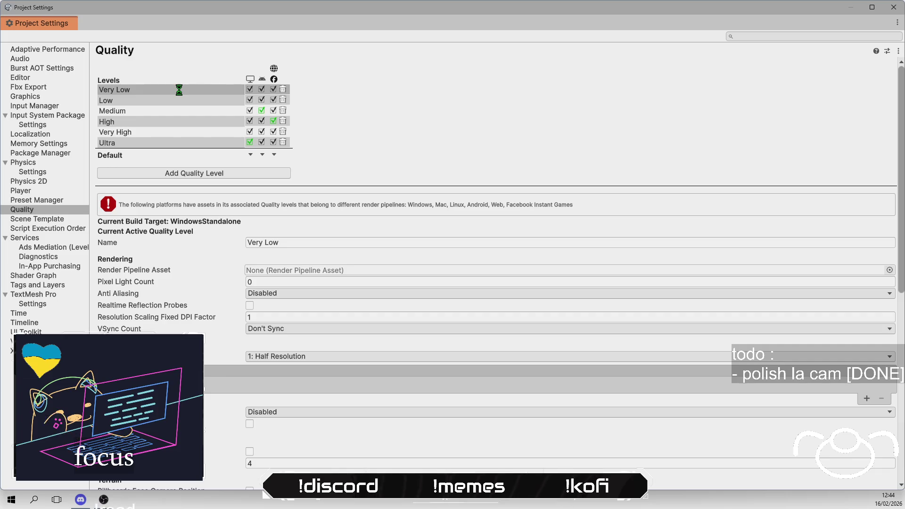
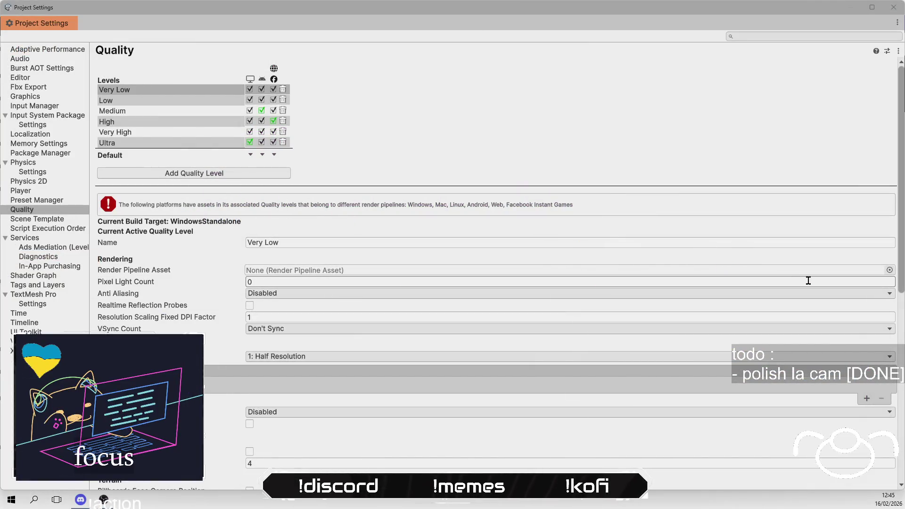
# - Assign UniversalRenderPipelineAsset as the render pipeline for the Very Low and Low quality levels
pyautogui.click(889, 270)
pyautogui.doubleClick(474, 299)
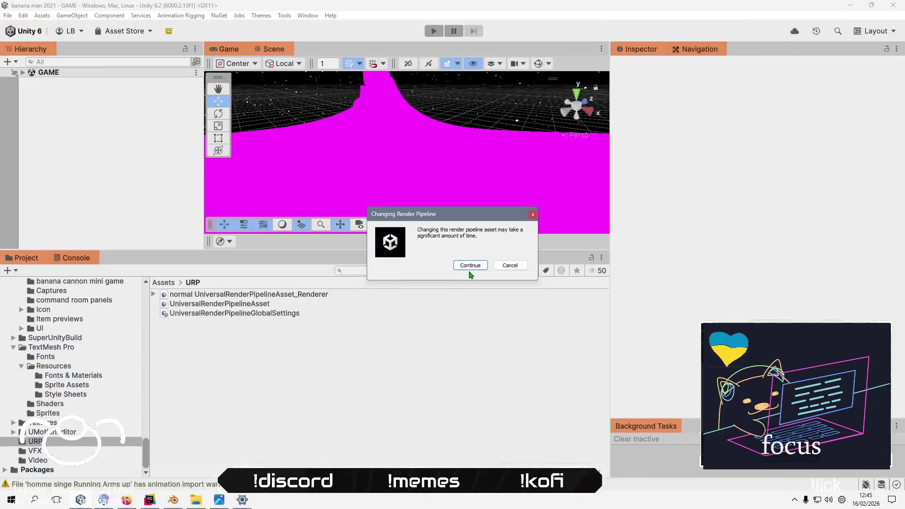
pyautogui.click(470, 266)
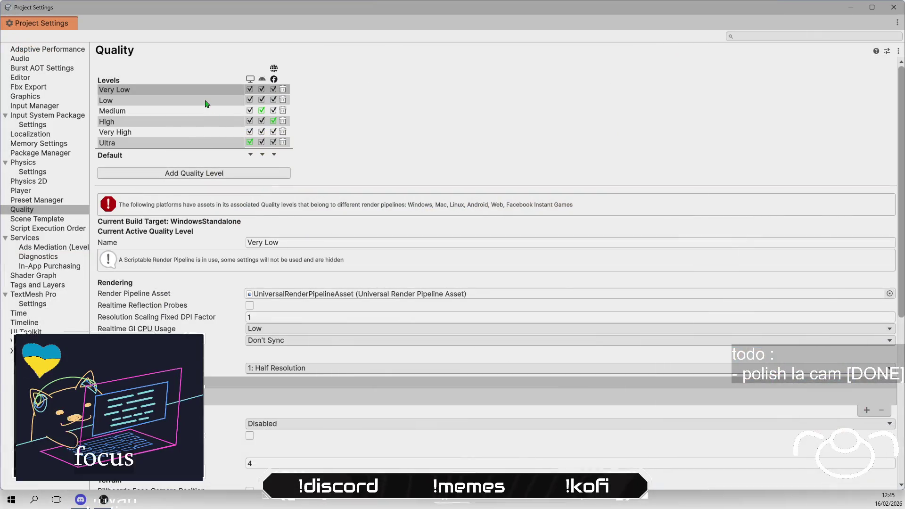
pyautogui.click(206, 101)
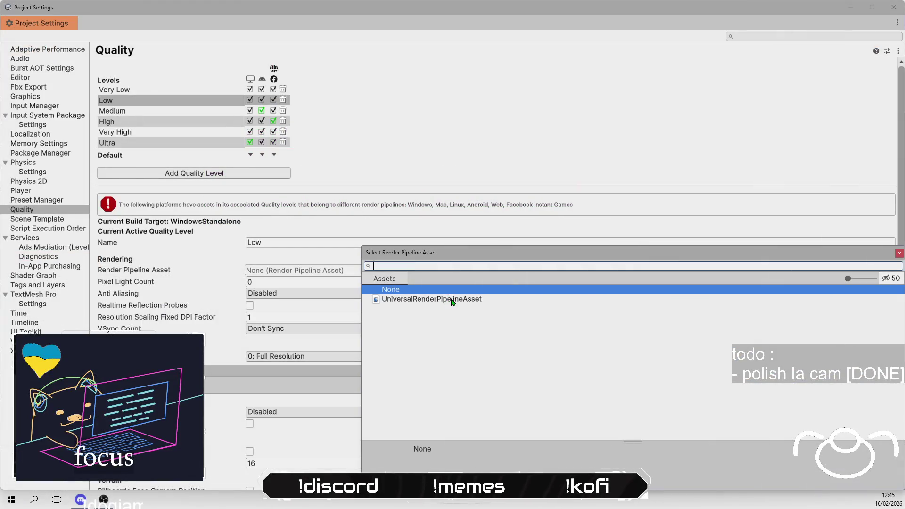
pyautogui.doubleClick(450, 299)
pyautogui.click(478, 270)
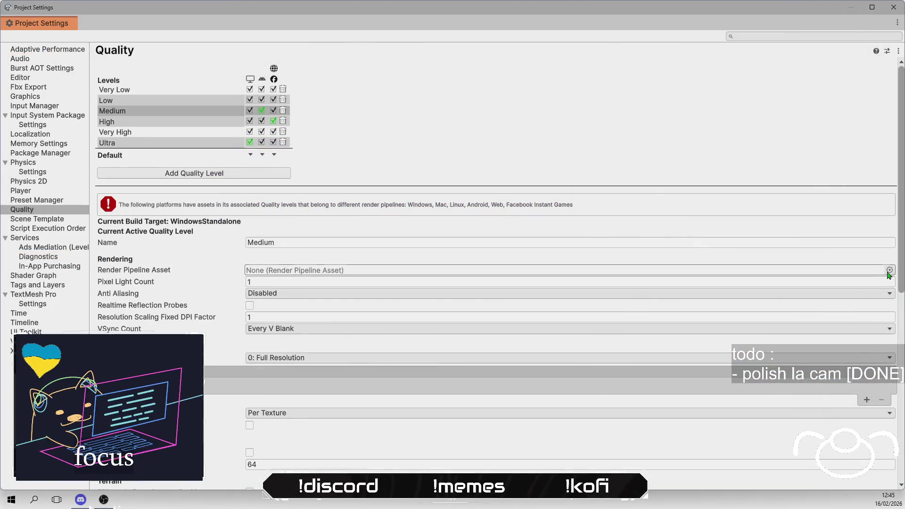
# - Assign UniversalRenderPipelineAsset to the Medium, High and Very High quality levels
pyautogui.click(890, 270)
pyautogui.click(523, 300)
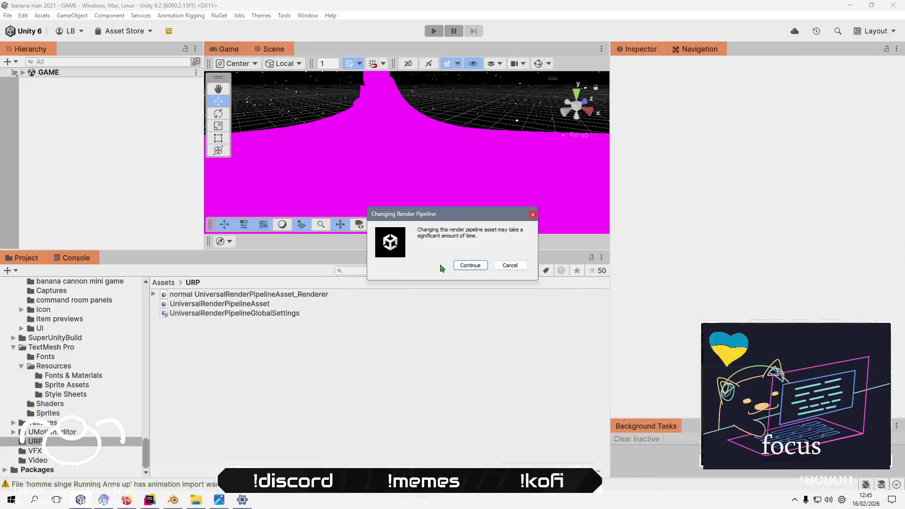
pyautogui.click(467, 263)
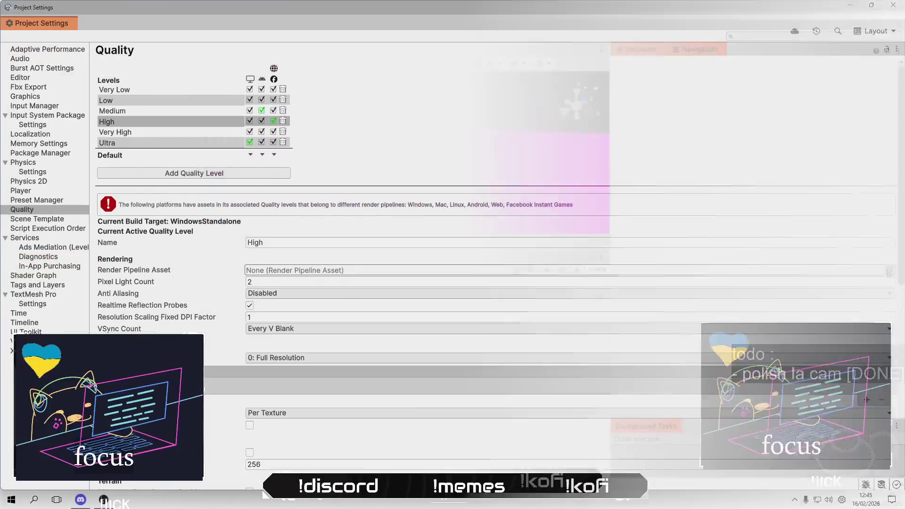
pyautogui.click(888, 269)
pyautogui.click(759, 301)
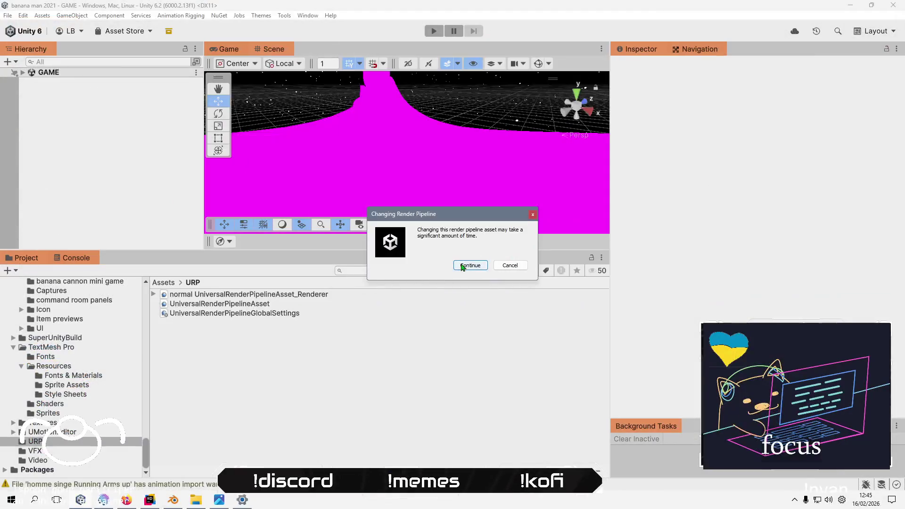
pyautogui.click(464, 264)
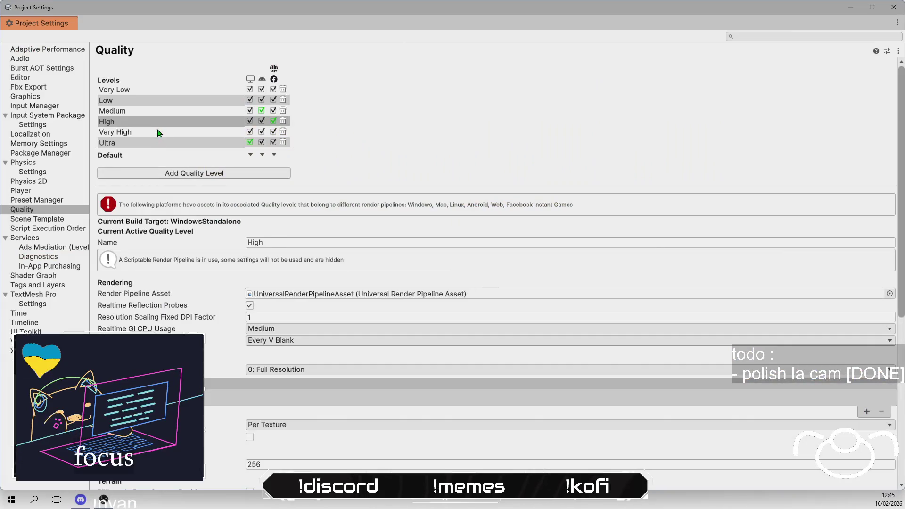
pyautogui.click(157, 132)
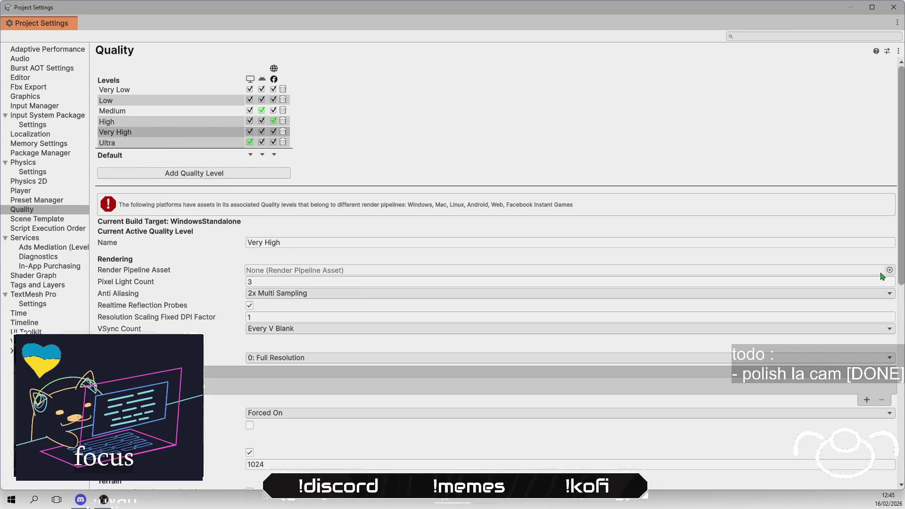
pyautogui.click(888, 270)
pyautogui.click(675, 301)
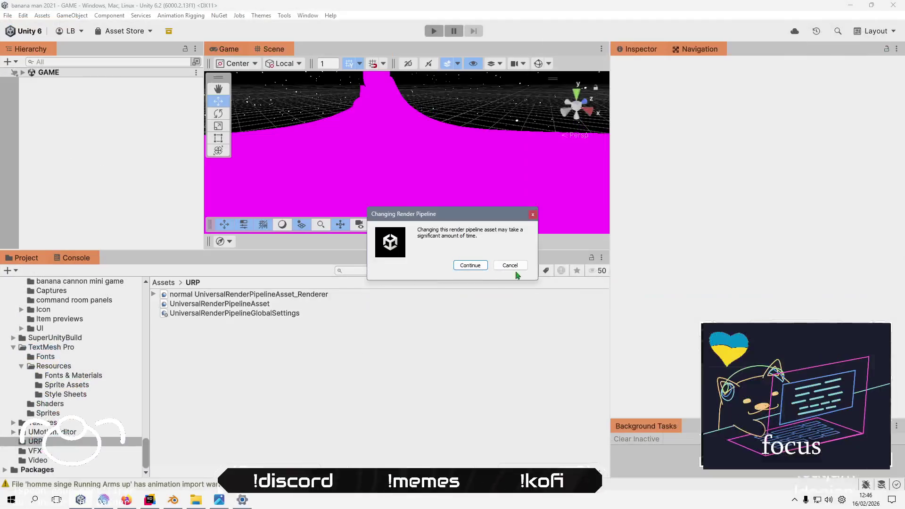
pyautogui.click(476, 267)
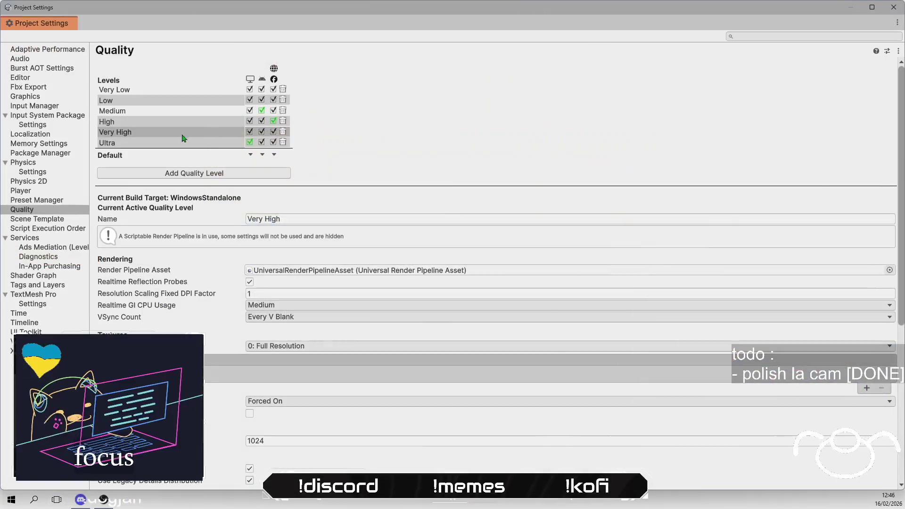
# - Inspect the Ultra quality level's settings, then move to the Player settings page
pyautogui.click(161, 145)
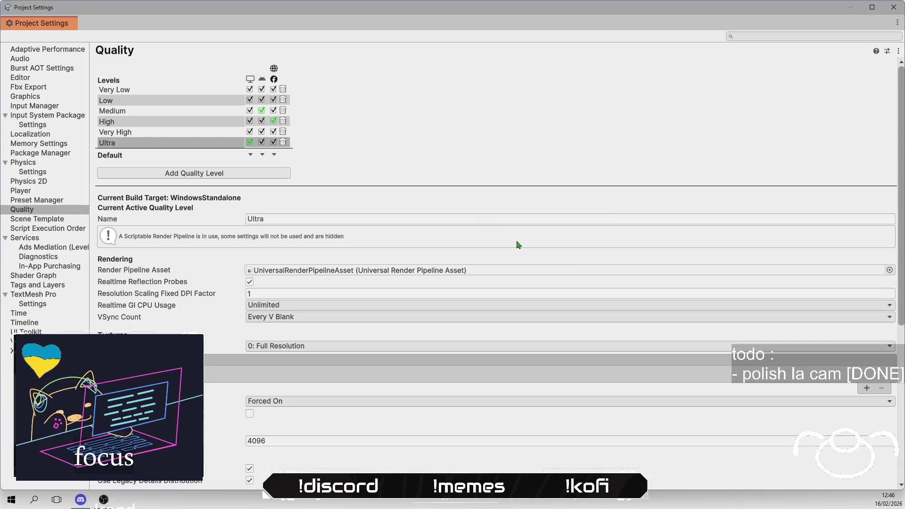
pyautogui.scroll(-5, 518, 245)
pyautogui.scroll(-3, 518, 245)
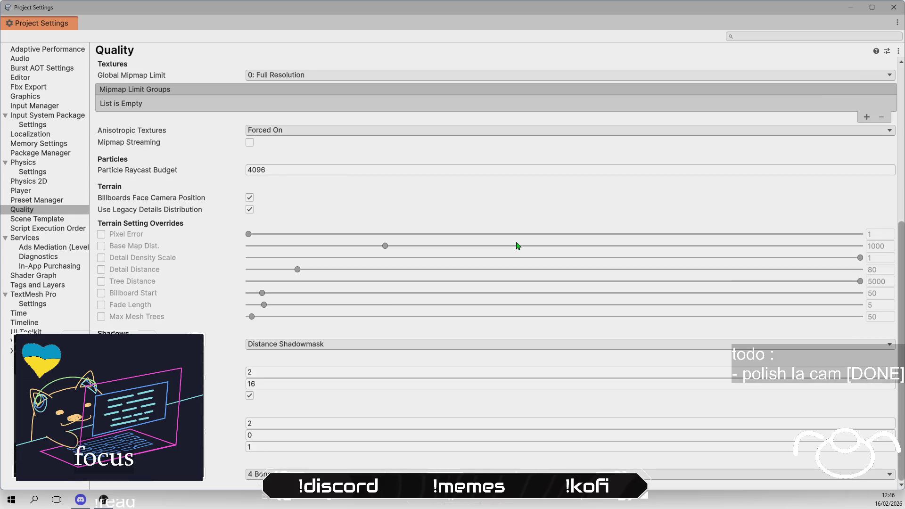
pyautogui.scroll(8, 518, 245)
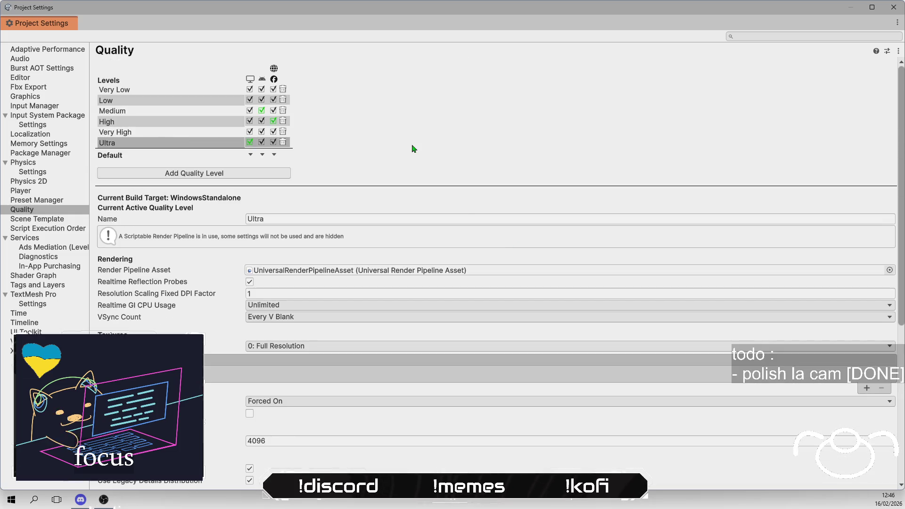
pyautogui.click(41, 193)
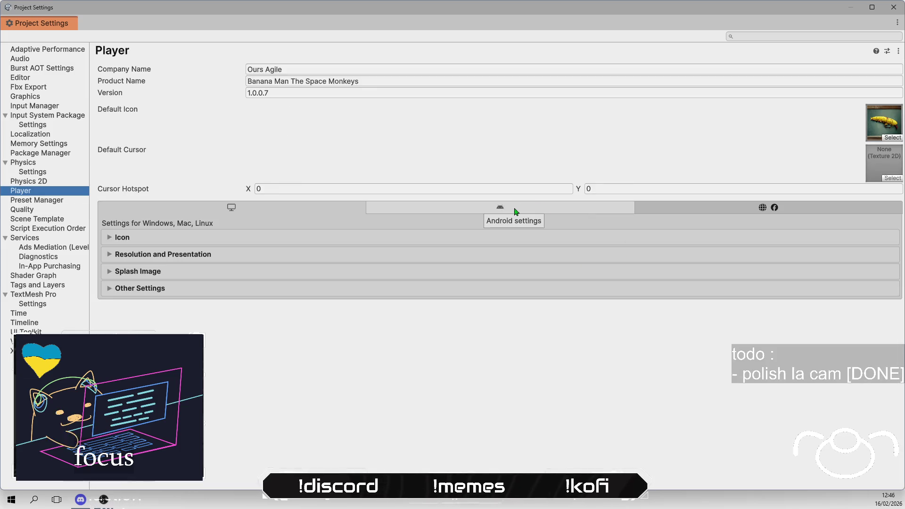
# - Check the Android Player settings, then reopen Project Settings and view the Windows, Mac, Linux settings
pyautogui.click(515, 212)
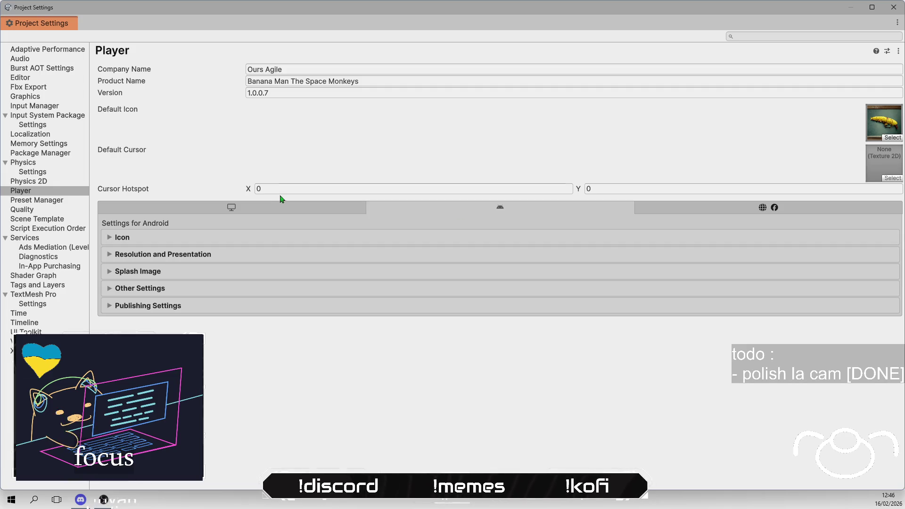
pyautogui.hotkey('alt', 'F4')
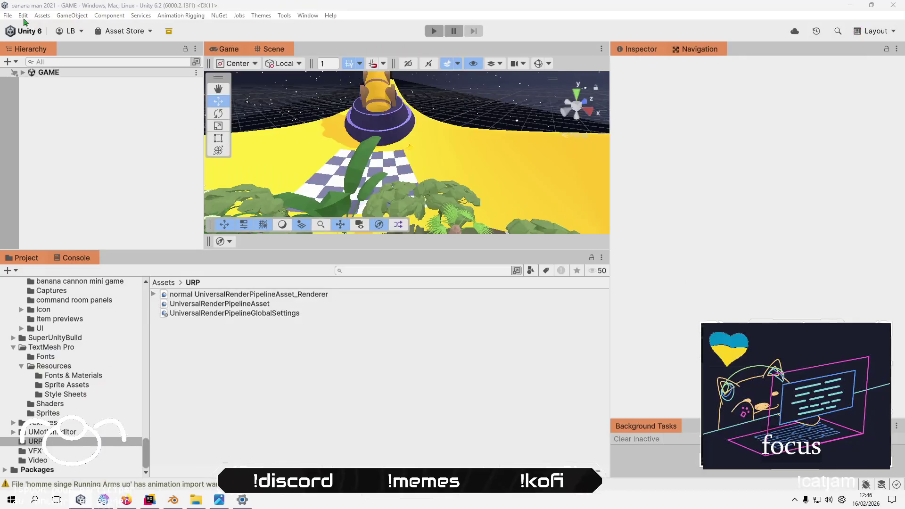
pyautogui.click(23, 16)
pyautogui.click(54, 300)
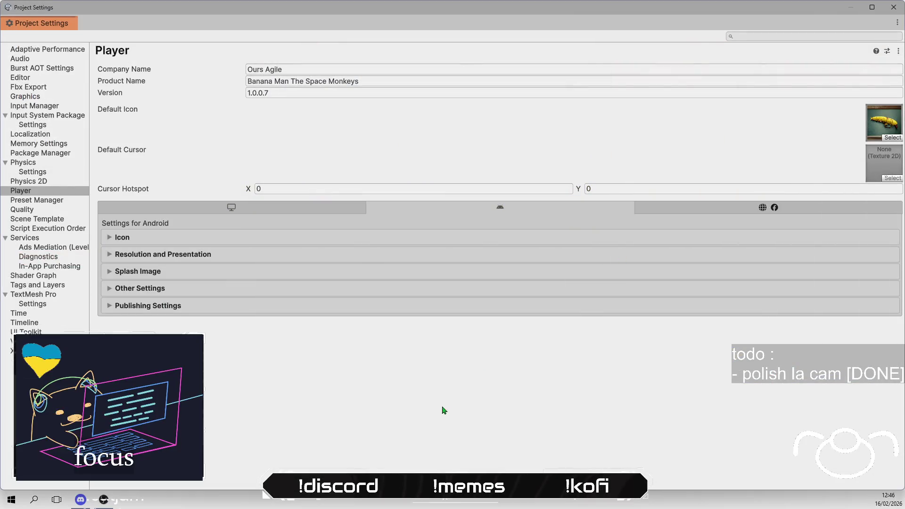
pyautogui.click(273, 208)
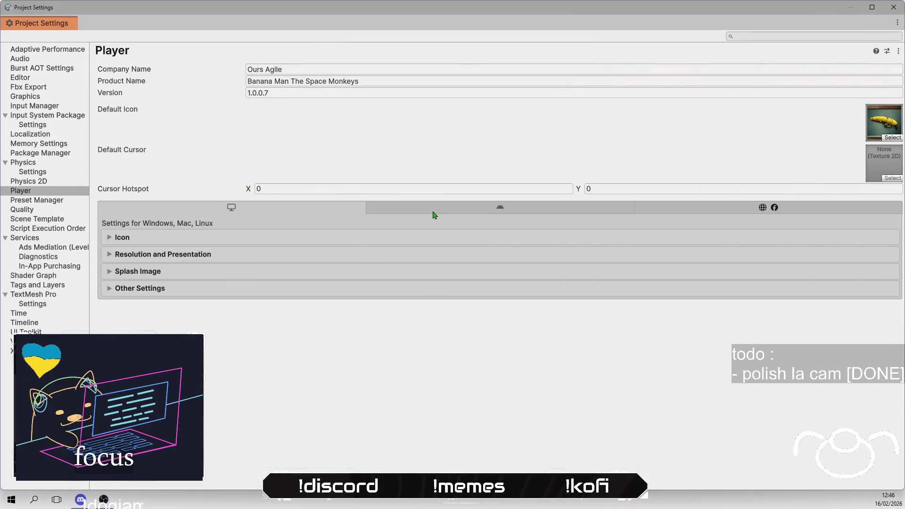
pyautogui.click(499, 208)
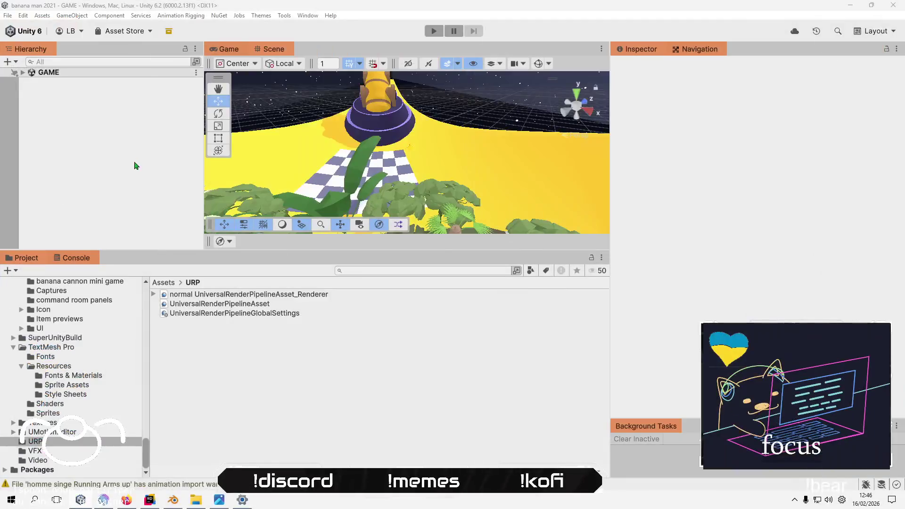
pyautogui.click(22, 15)
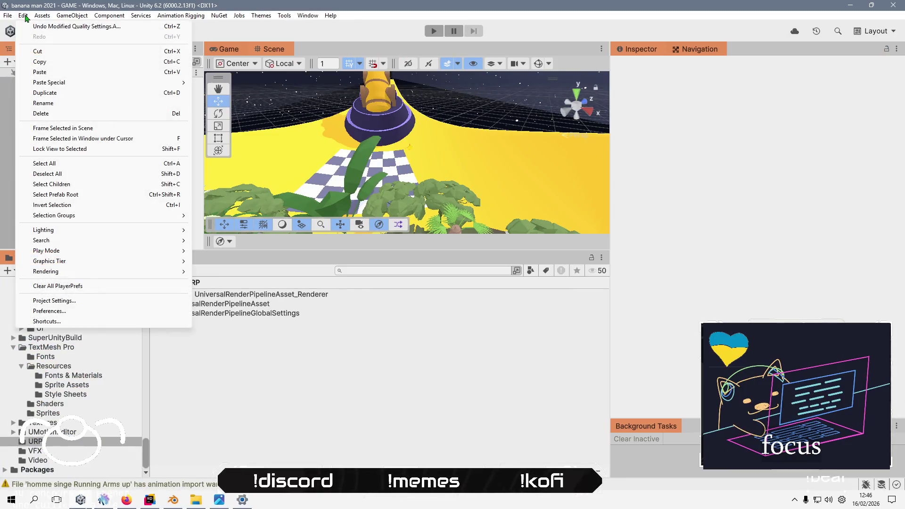
# - In Build Profiles, look over the Android platform options, then return to Windows
pyautogui.moveTo(8, 15)
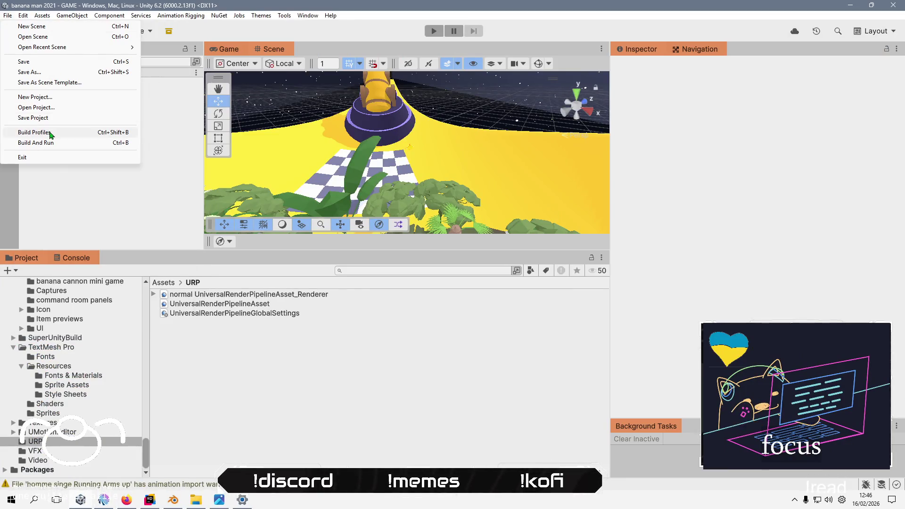
pyautogui.click(51, 132)
pyautogui.click(60, 87)
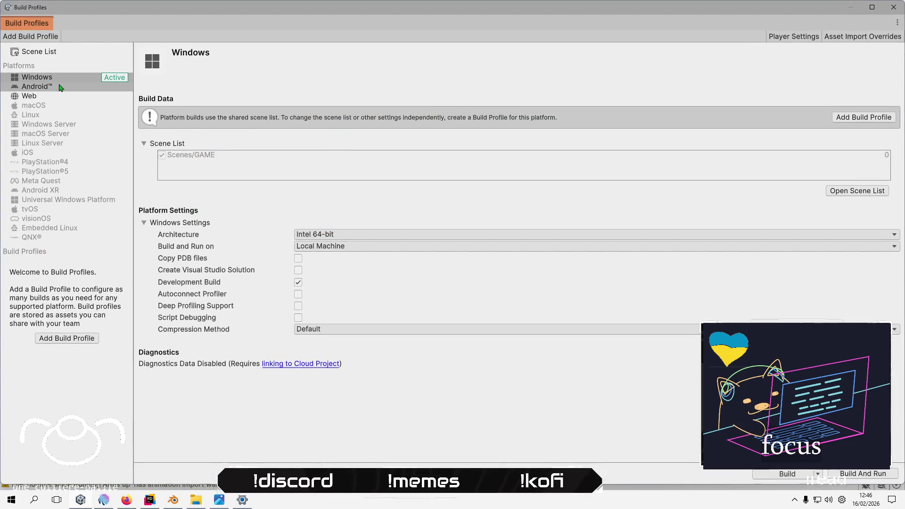
pyautogui.rightClick(92, 88)
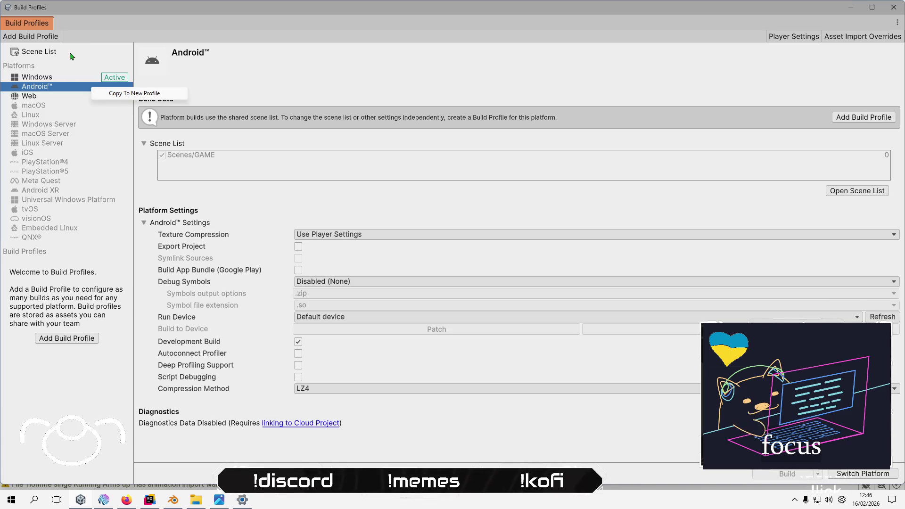
pyautogui.click(67, 78)
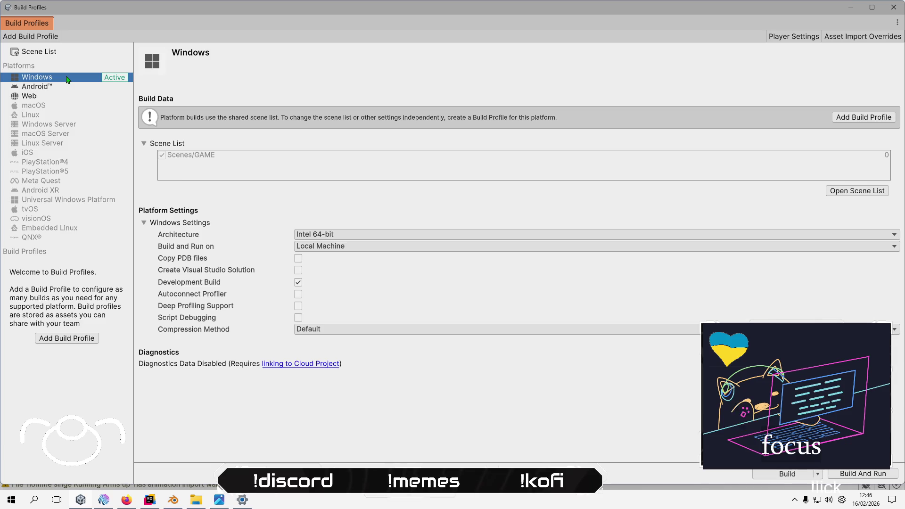
pyautogui.click(87, 380)
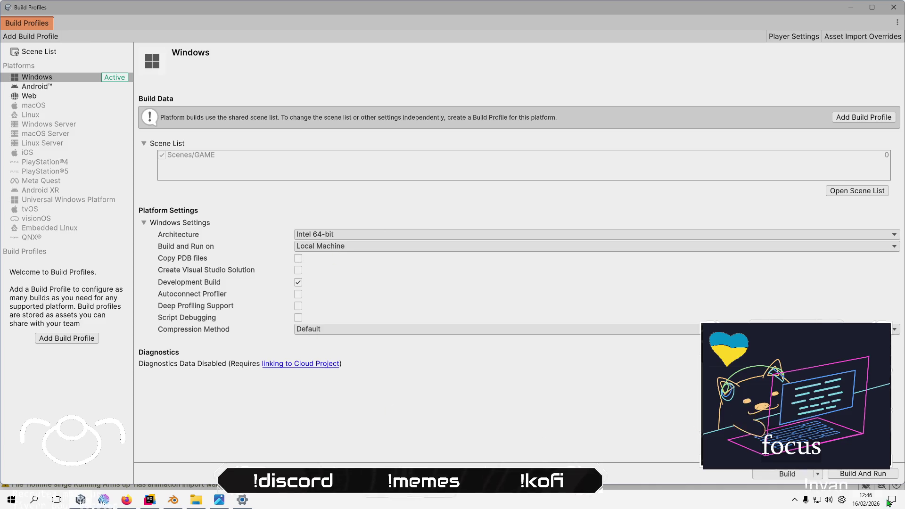
# - Build the Windows version into the project's Builds folder
pyautogui.click(790, 474)
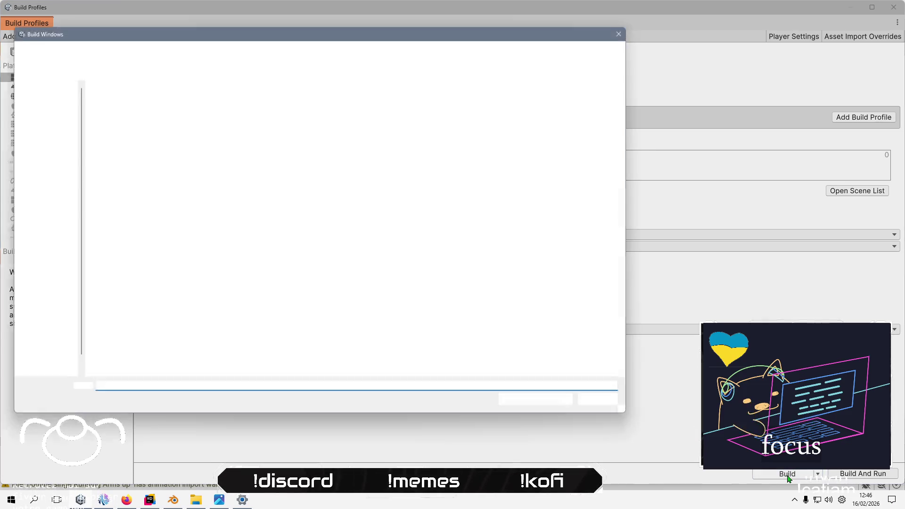
pyautogui.doubleClick(107, 123)
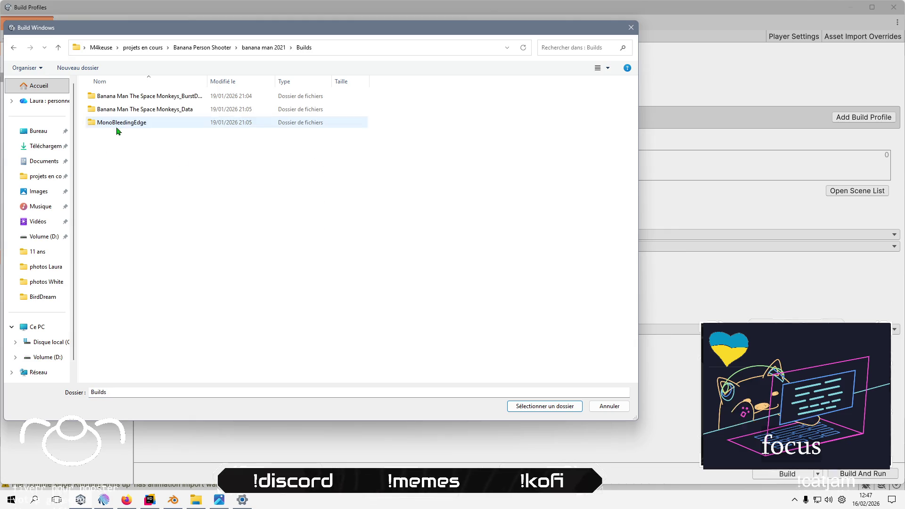
pyautogui.click(541, 405)
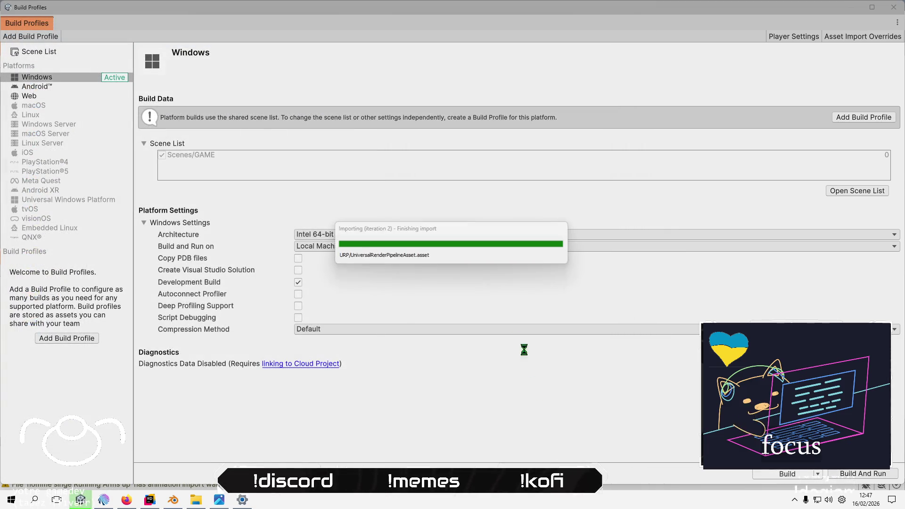
# - Send short stream chat replies ('ah mince ! :/', 'et on peut pas joue') while the build compiles
pyautogui.click(115, 501)
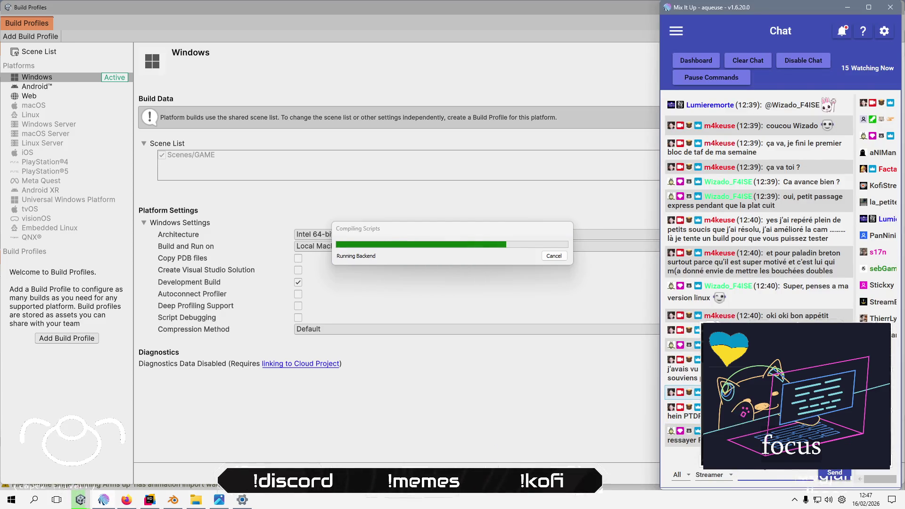
pyautogui.write('ah mince ! :')
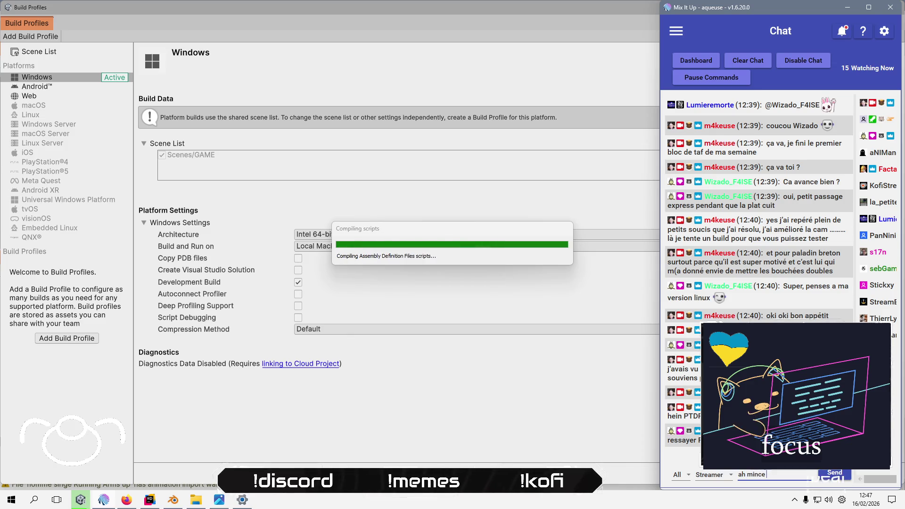
pyautogui.write('/')
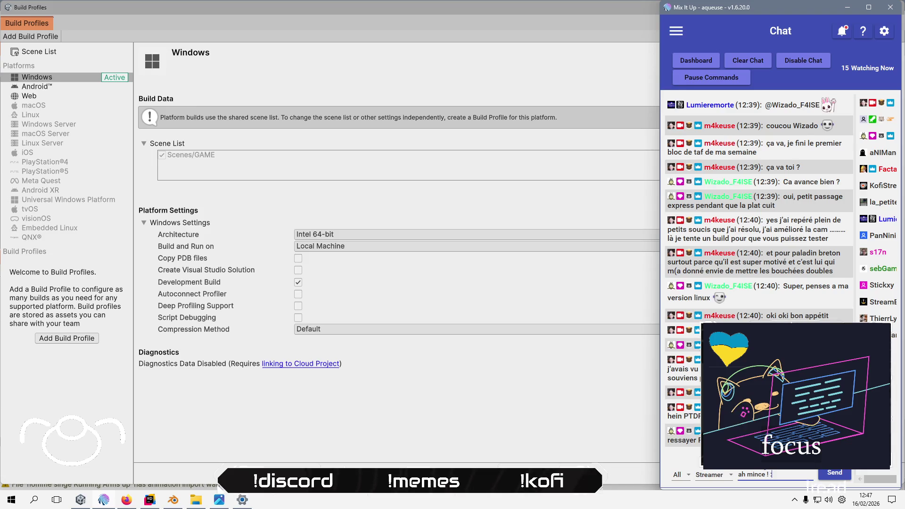
pyautogui.press('Return')
pyautogui.write('et on peut pas joue')
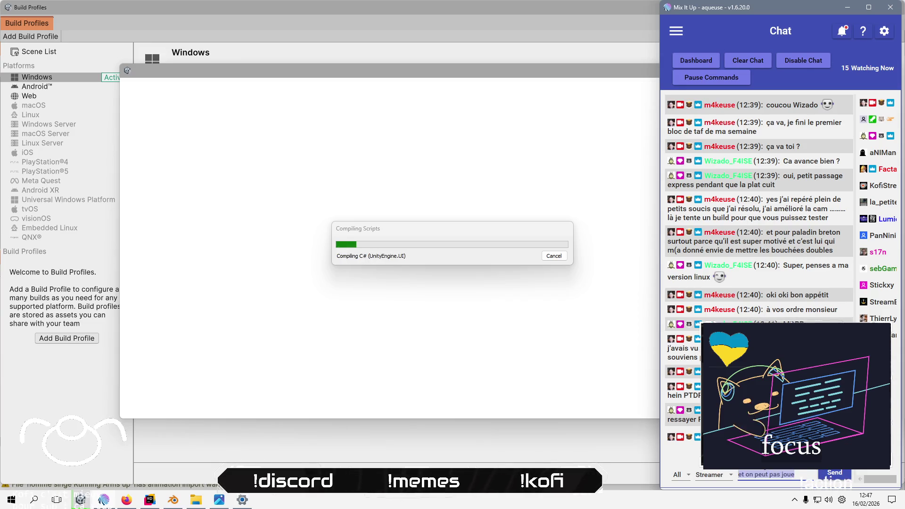
pyautogui.press('Return')
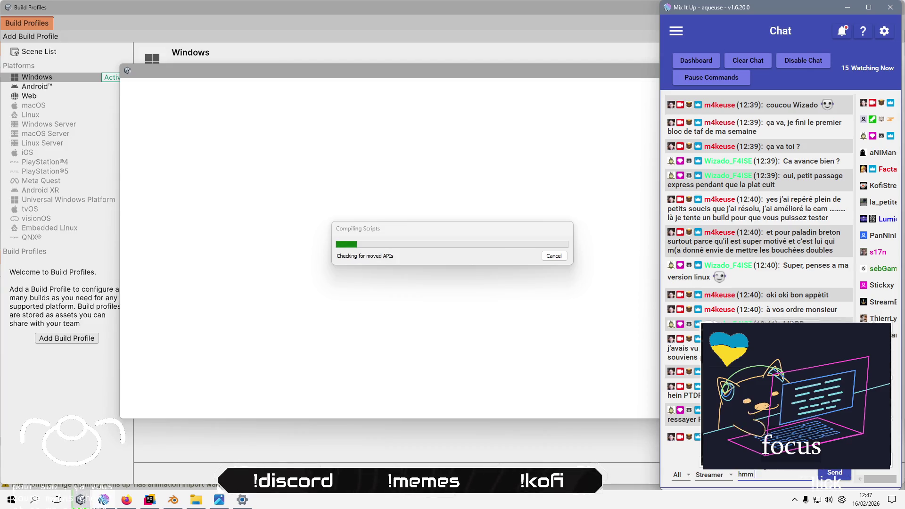
pyautogui.press('Return')
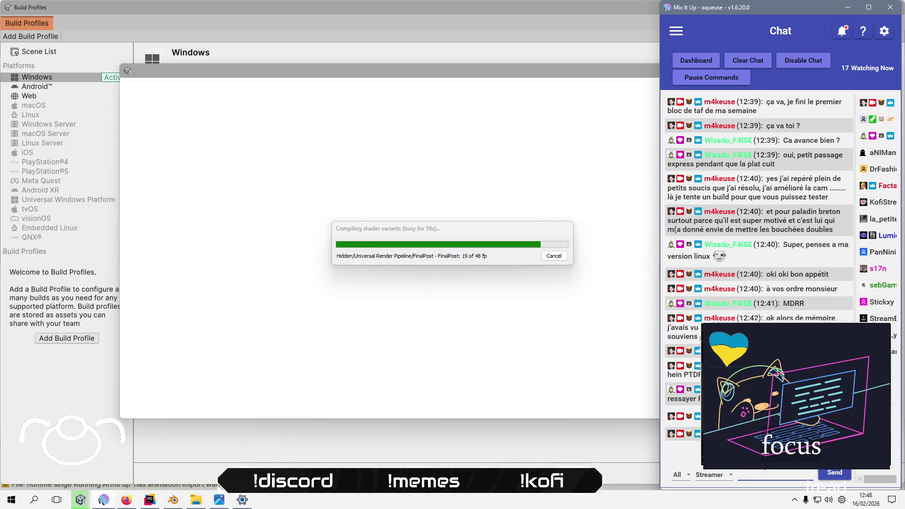
# - Post two chat messages, including one asking viewers whether they have a Switch
pyautogui.write('je peux me')
pyautogui.write('ttr')
pyautogui.write('jo')
pyautogui.write('pjp')
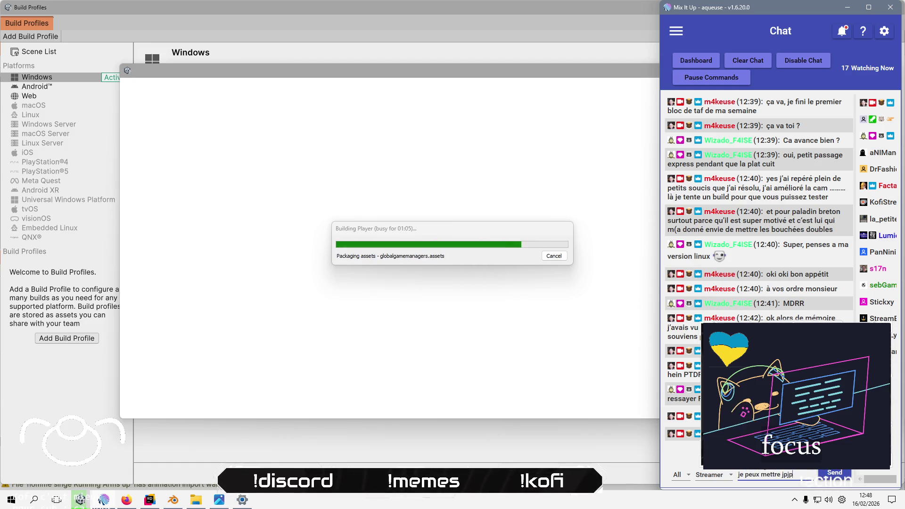
pyautogui.press('BackSpace')
pyautogui.press('BackSpace')
pyautogui.press('BackSpace')
pyautogui.write('o')
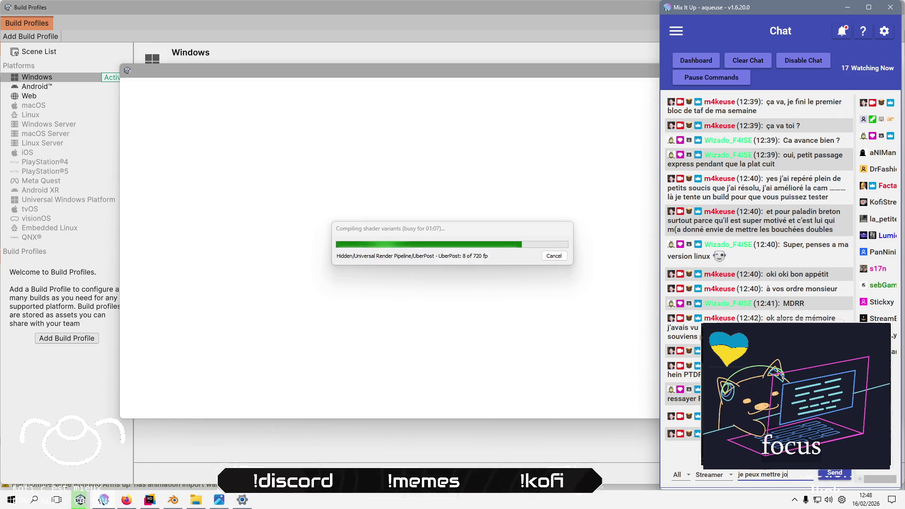
pyautogui.write(' sur son')
pyautogui.write(' moi sur le mien')
pyautogui.write(' mais de ton coté')
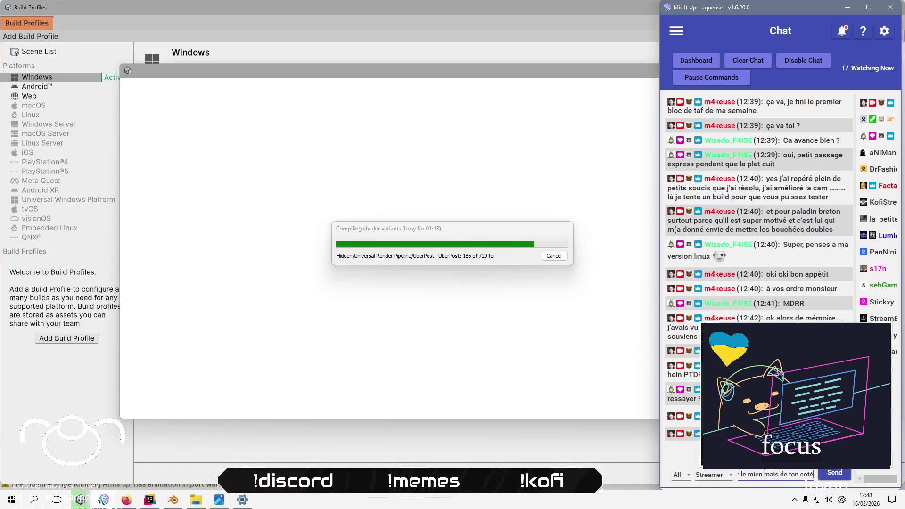
pyautogui.write(" j'avoue galère")
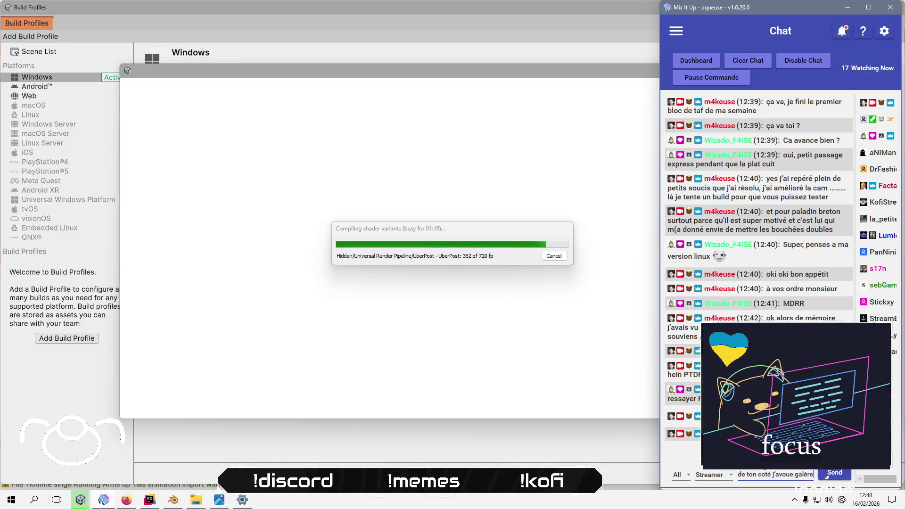
pyautogui.press('Return')
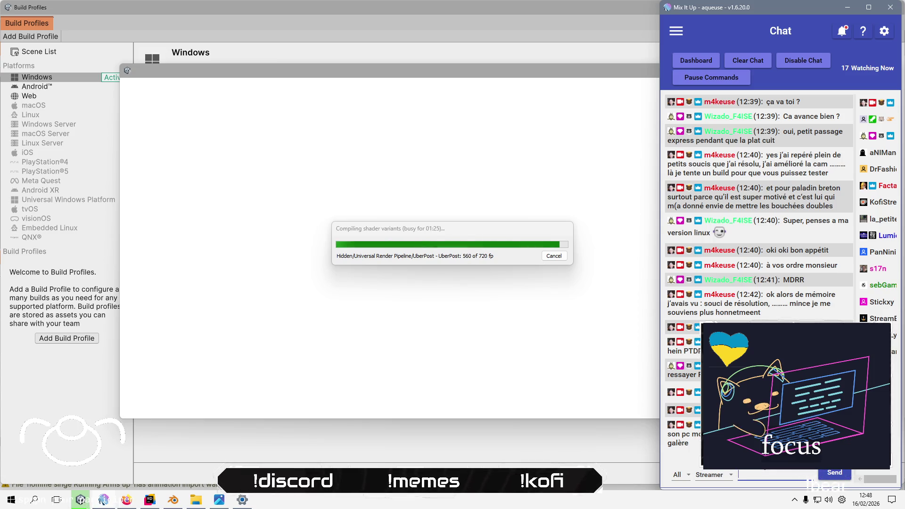
pyautogui.write('vous avez une switch ?')
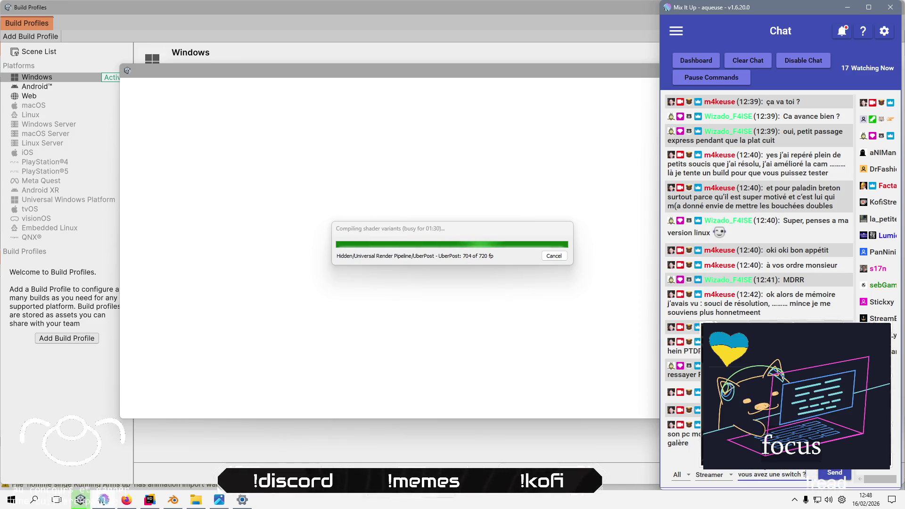
pyautogui.press('Return')
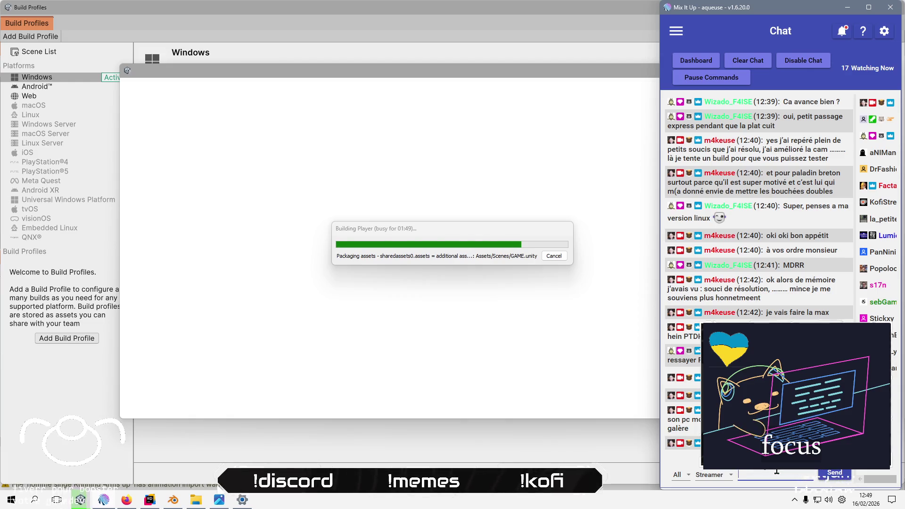
# - Write and send a chat message about reheating coffee while the build finishes
pyautogui.write('bon oendan')
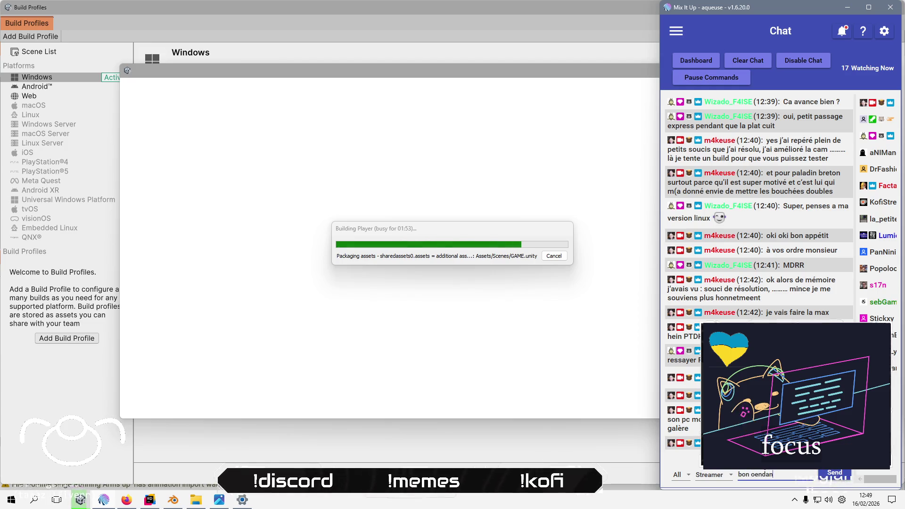
pyautogui.press('BackSpace')
pyautogui.press('BackSpace')
pyautogui.press('BackSpace')
pyautogui.press('BackSpace')
pyautogui.press('BackSpace')
pyautogui.press('BackSpace')
pyautogui.write('pend')
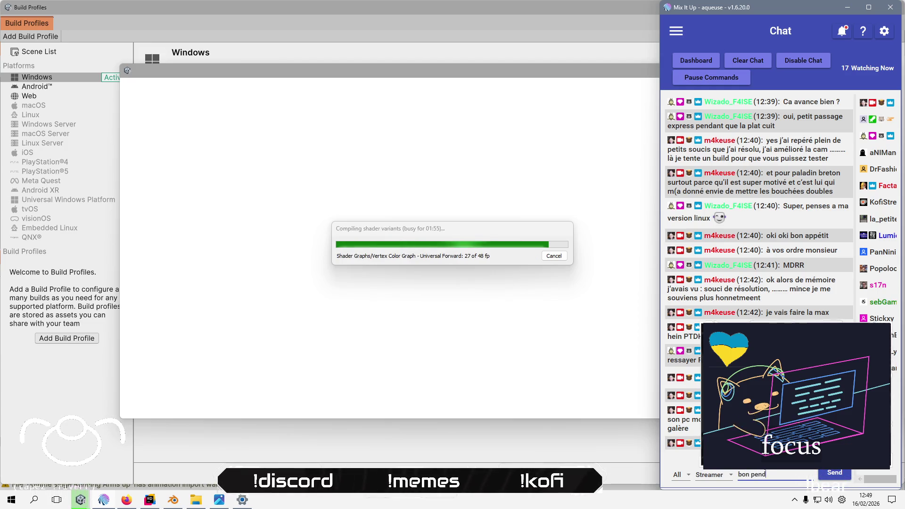
pyautogui.write('ant que')
pyautogui.write('d je fais me r')
pyautogui.write('échu')
pyautogui.press('BackSpace')
pyautogui.write('auffer du café')
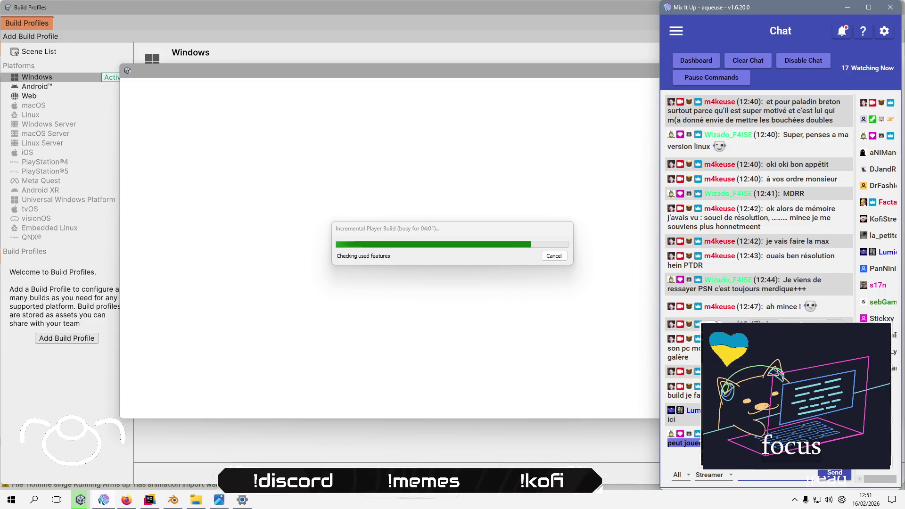
pyautogui.write('faue')
pyautogui.press('BackSpace')
pyautogui.press('BackSpace')
pyautogui.press('BackSpace')
pyautogui.press('BackSpace')
pyautogui.write('d')
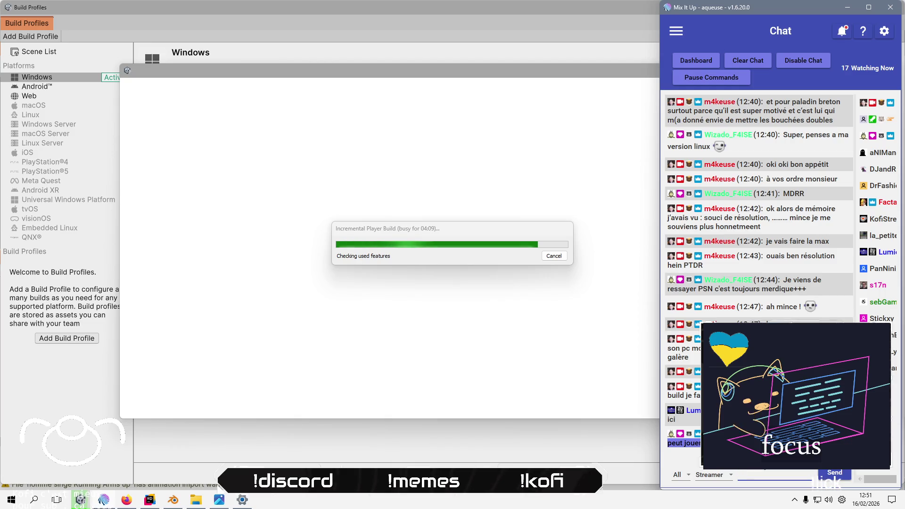
pyautogui.write('fd')
pyautogui.press('BackSpace')
pyautogui.press('BackSpace')
pyautogui.press('BackSpace')
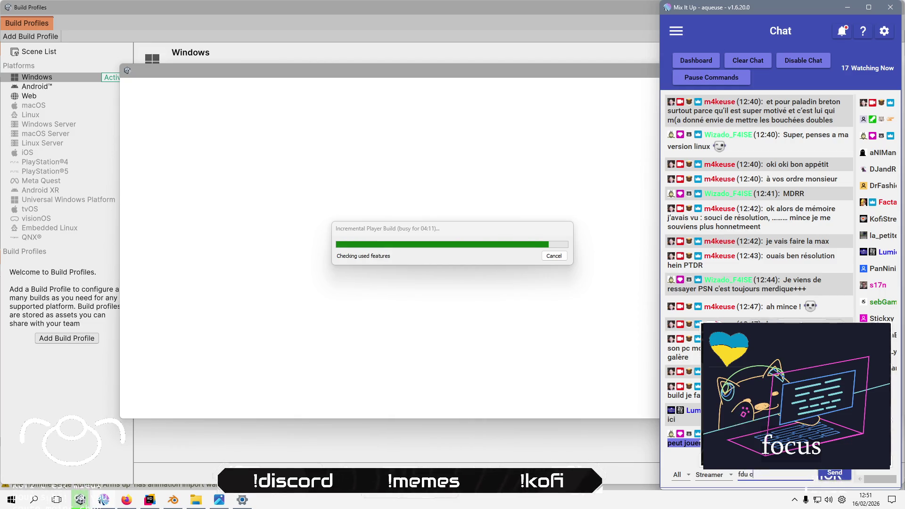
pyautogui.write('u coup to')
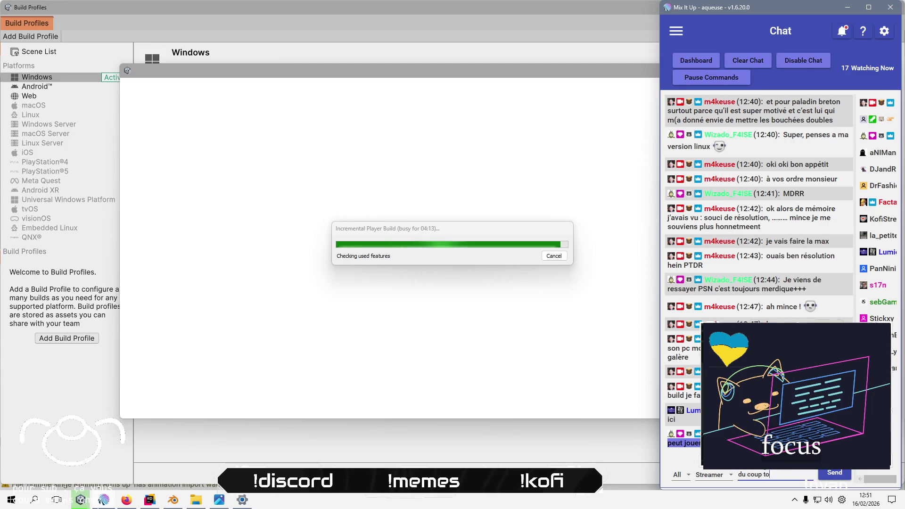
pyautogui.write('n fils pc p')
pyautogui.write('able,')
pyautogui.write(' tu peux')
pyautogui.press('Return')
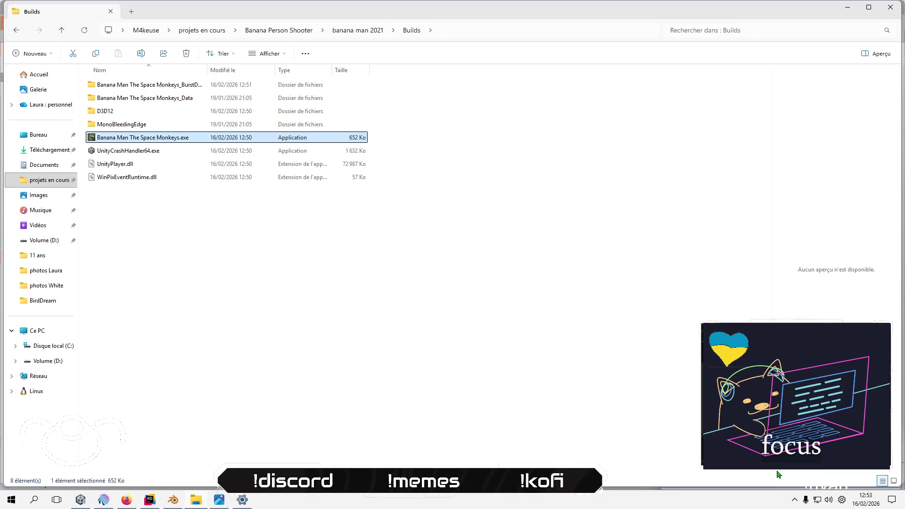
# - Close the Addressables Report and Build Profiles windows and show the Console build log
pyautogui.click(334, 379)
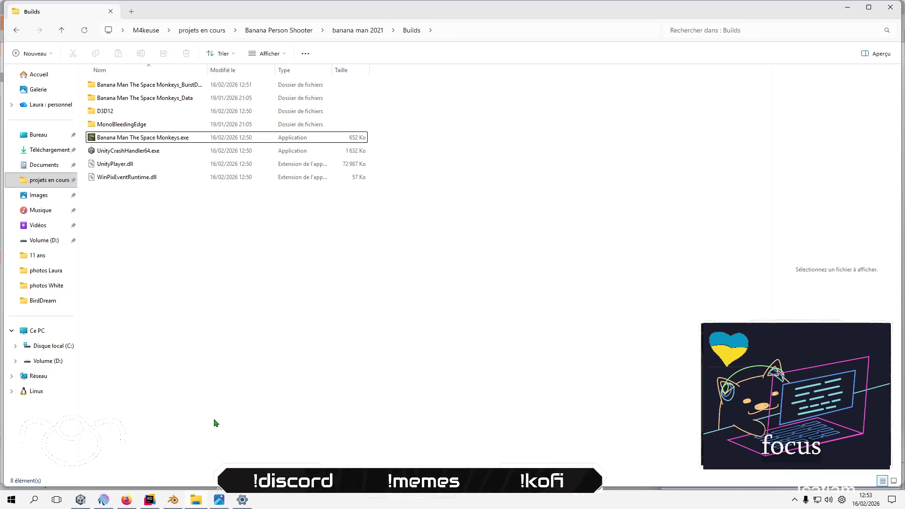
pyautogui.click(85, 501)
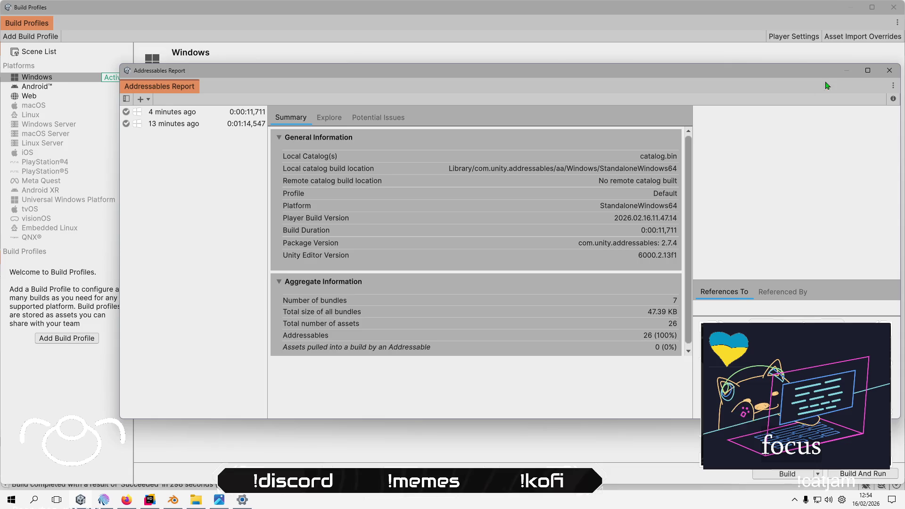
pyautogui.click(892, 73)
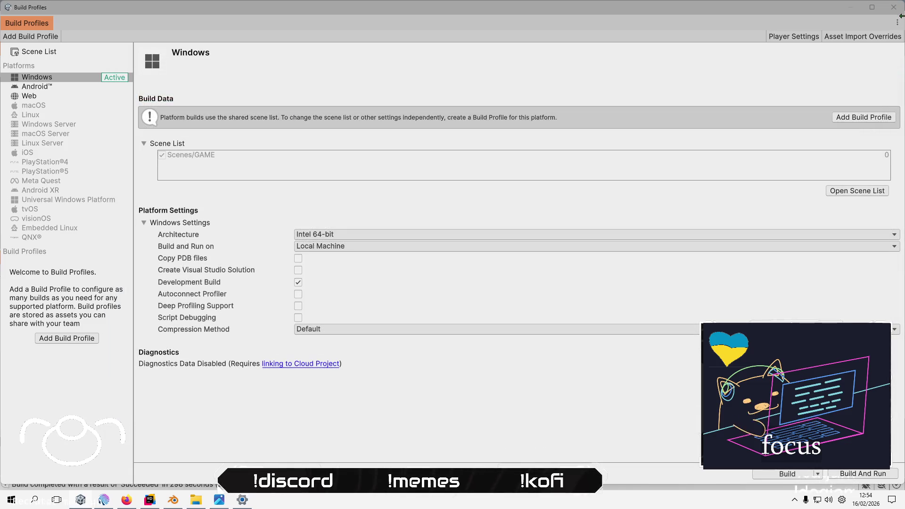
pyautogui.click(892, 7)
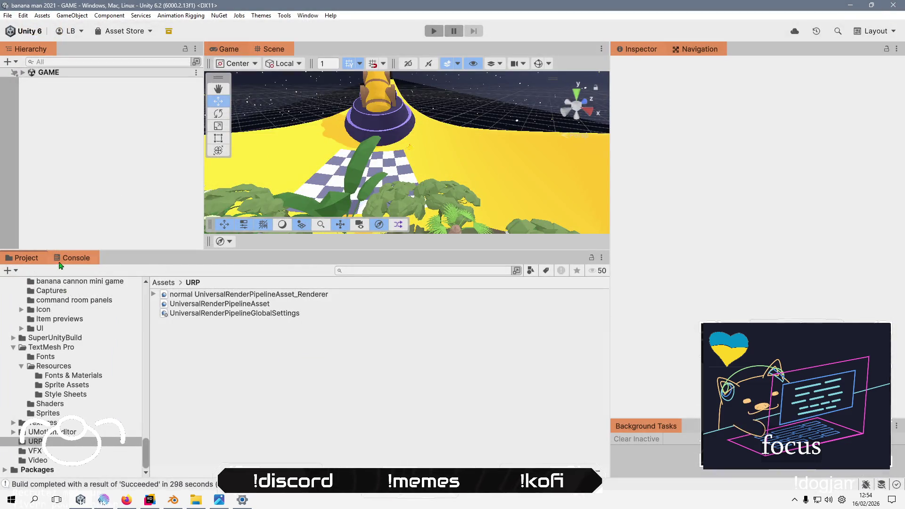
pyautogui.click(76, 257)
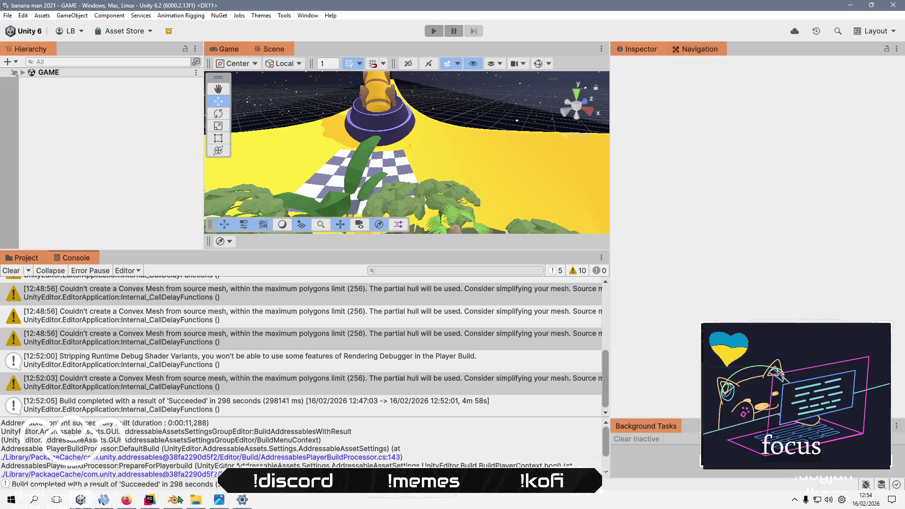
# - Launch Banana Man The Space Monkeys.exe from the Builds folder, then quit it
pyautogui.click(195, 500)
pyautogui.doubleClick(173, 142)
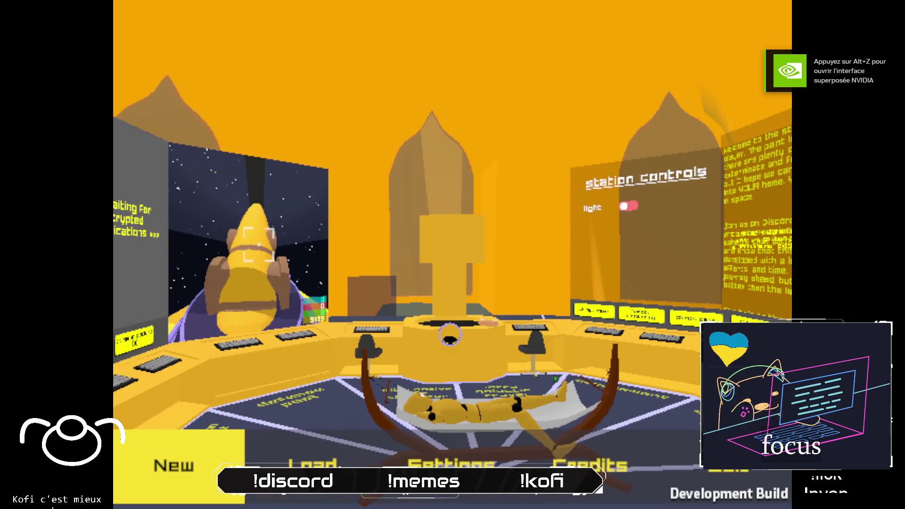
pyautogui.hotkey('alt', 'F4')
pyautogui.click(301, 332)
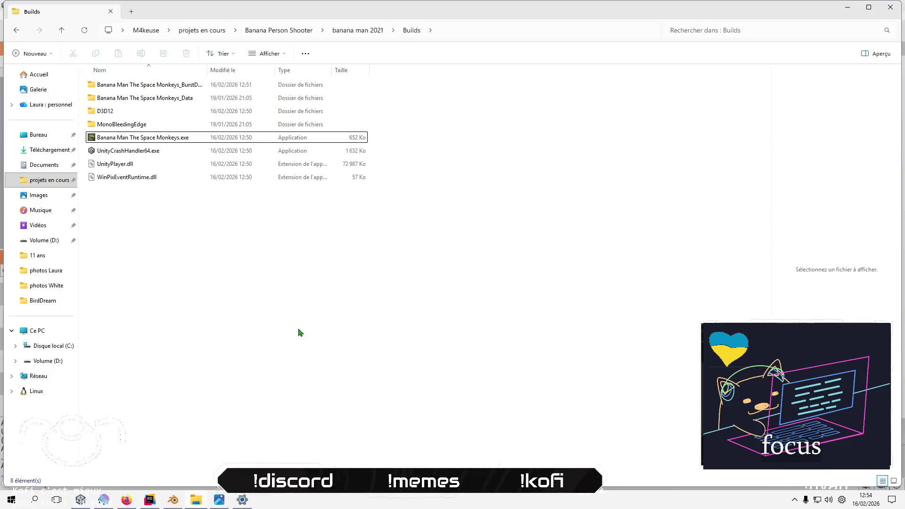
# - Send a chat message saying the game could try detecting the resolution
pyautogui.click(105, 499)
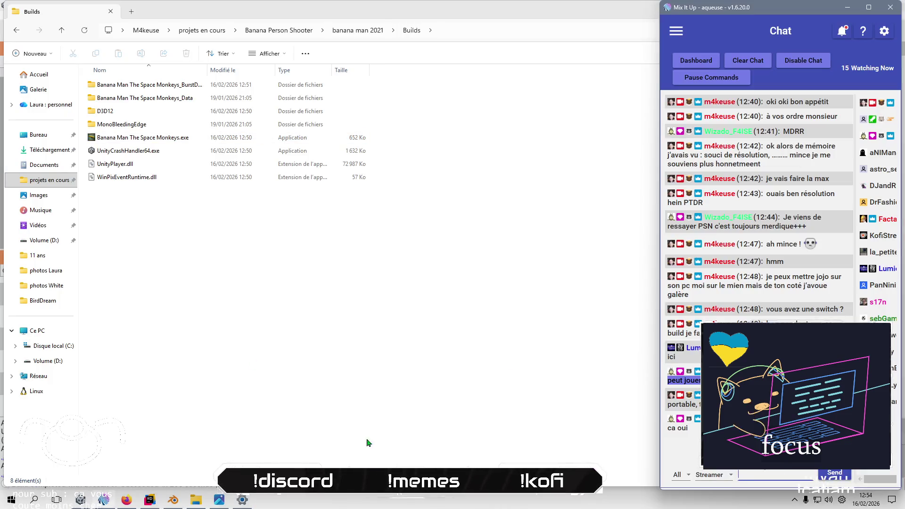
pyautogui.write('ok alors moi ce q')
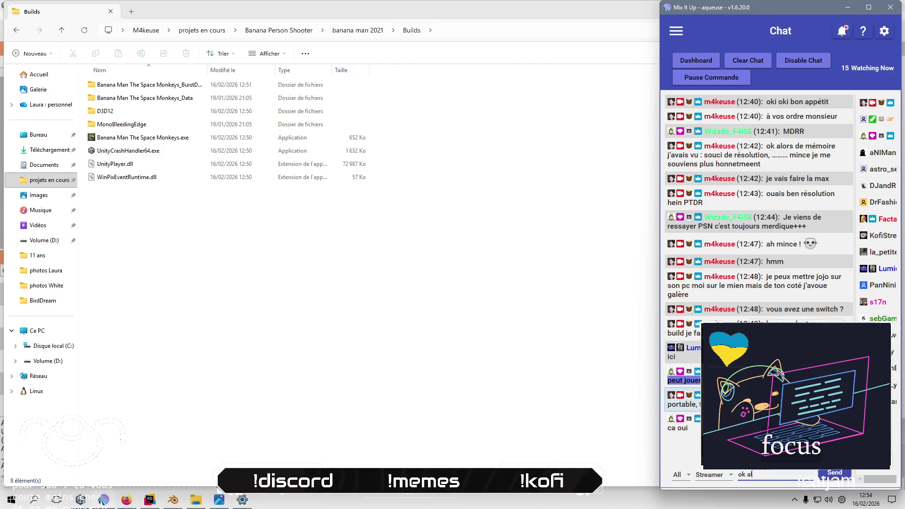
pyautogui.write('ue je')
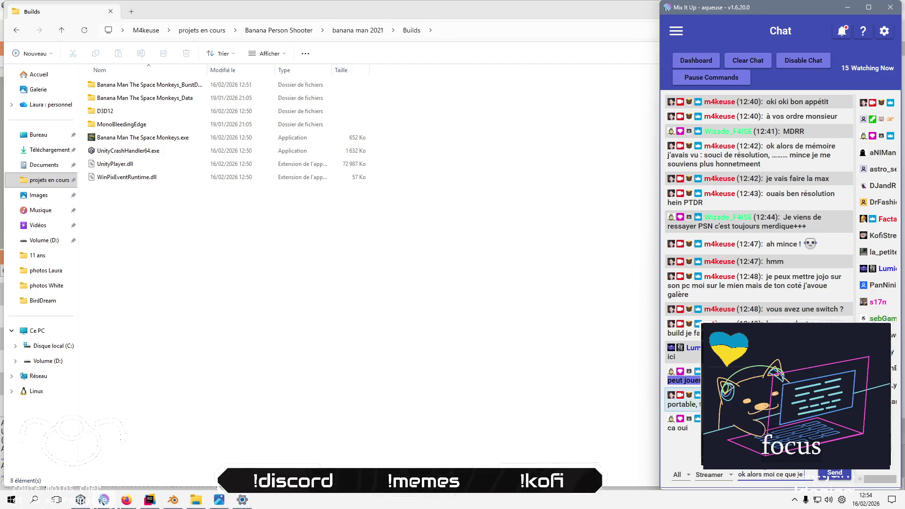
pyautogui.write('isais q')
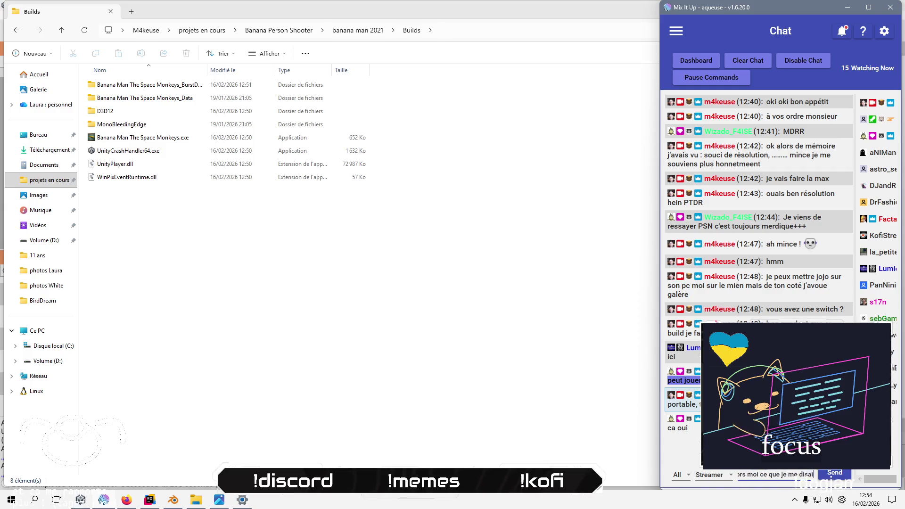
pyautogui.press('BackSpace')
pyautogui.write('c')
pyautogui.write("'est")
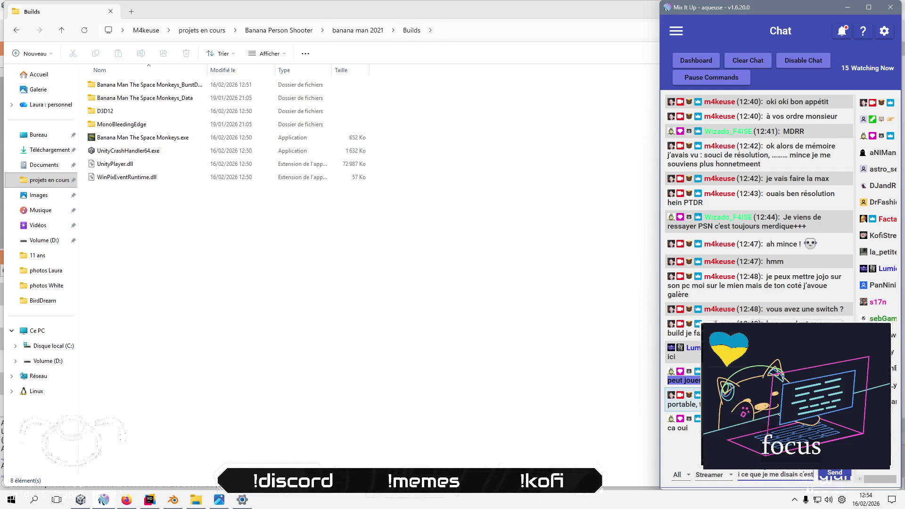
pyautogui.write(' queuvais e')
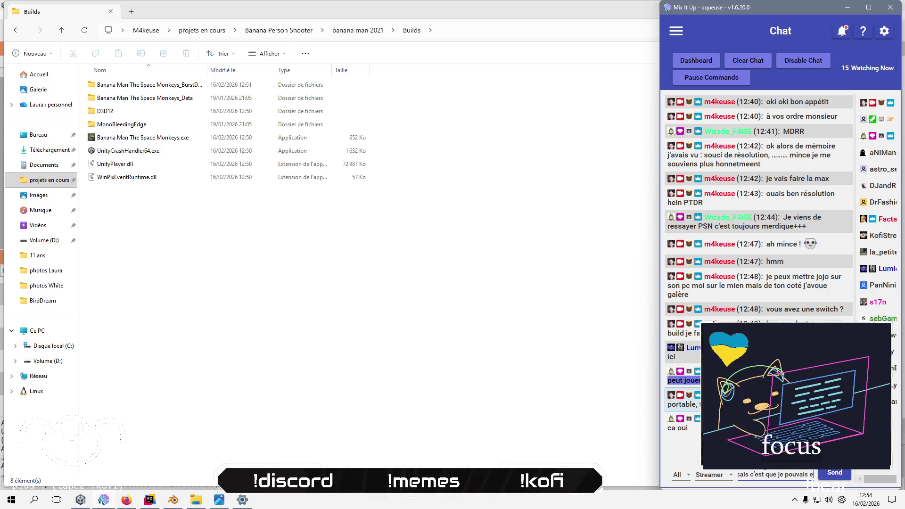
pyautogui.write('yer de dére')
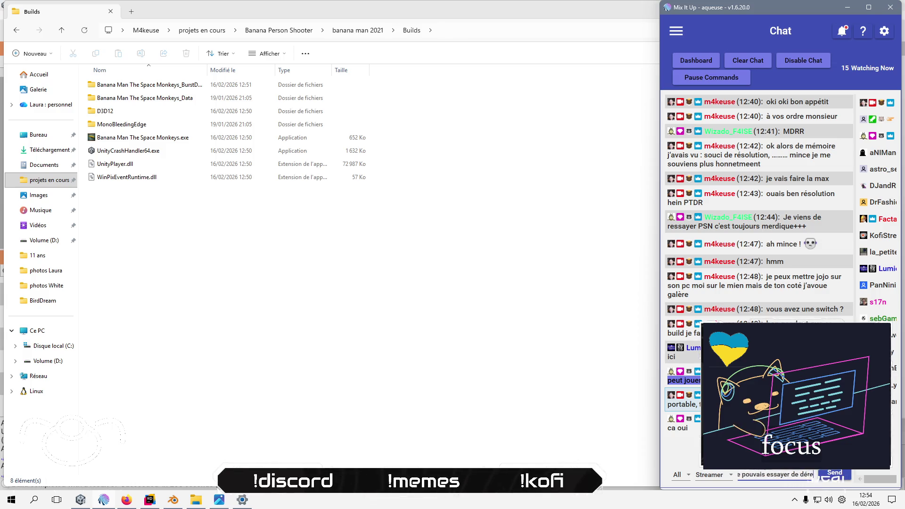
pyautogui.press('BackSpace')
pyautogui.press('BackSpace')
pyautogui.write('tex')
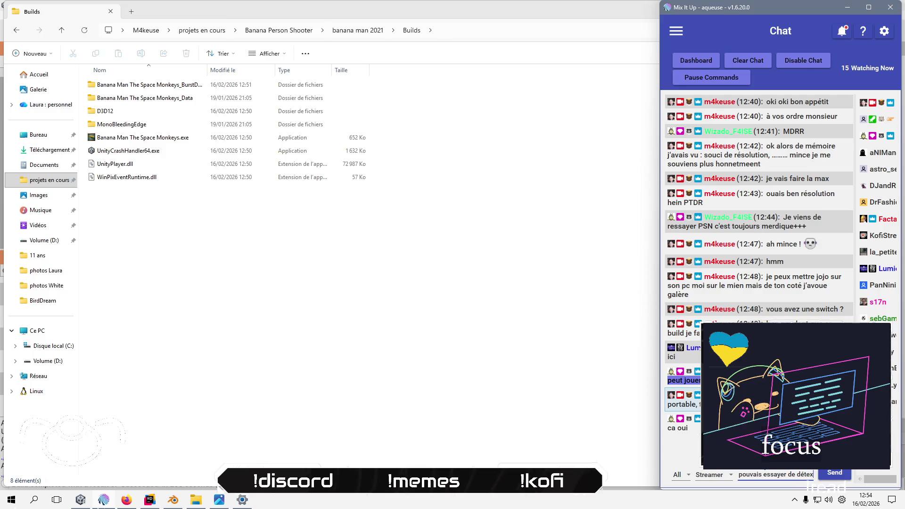
pyautogui.press('BackSpace')
pyautogui.write('cter la ré')
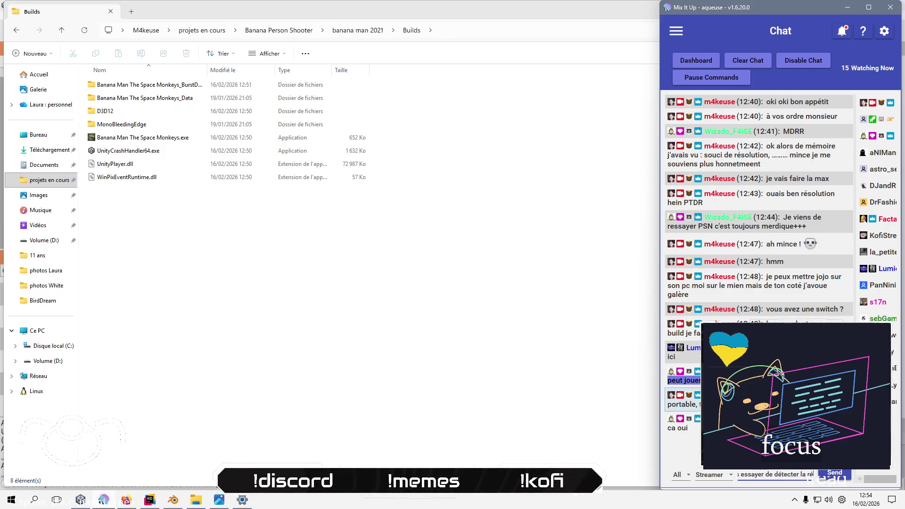
pyautogui.write('solution')
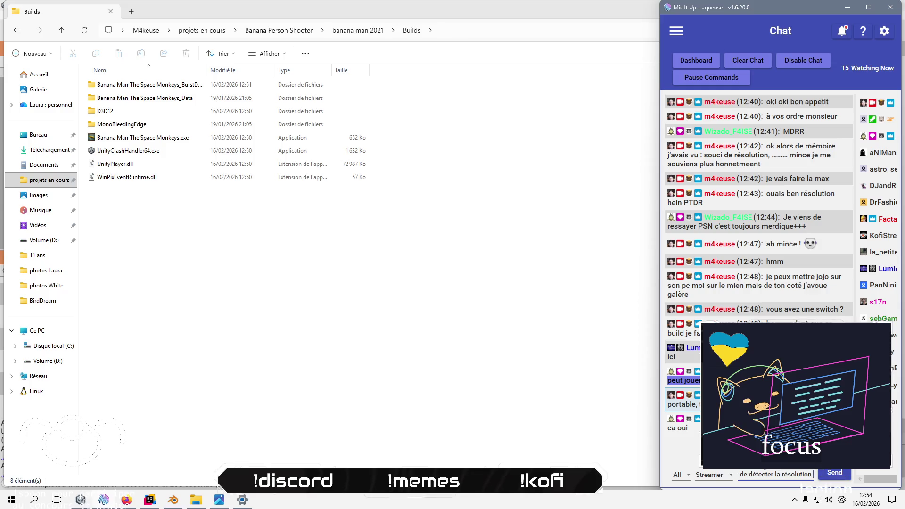
pyautogui.press('Return')
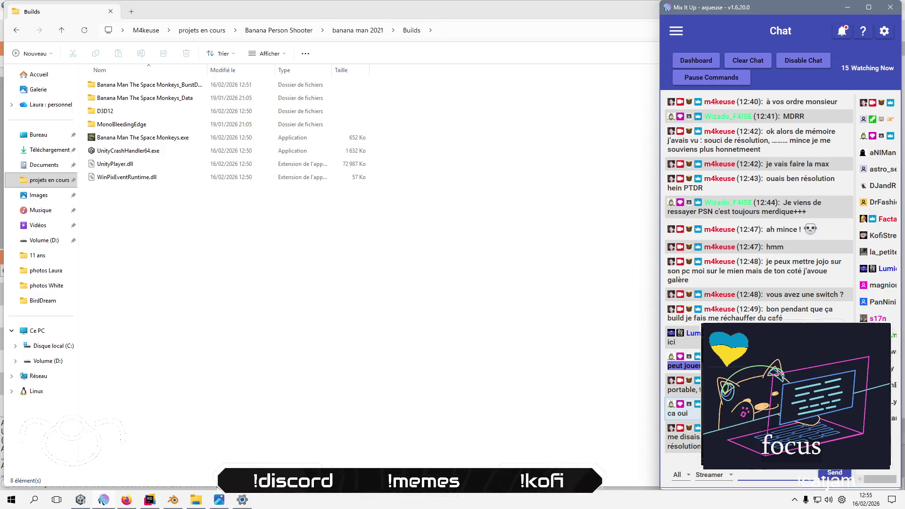
# - Send a follow-up saying the skill will be useful for future games, then switch to Rider
pyautogui.write('compét')
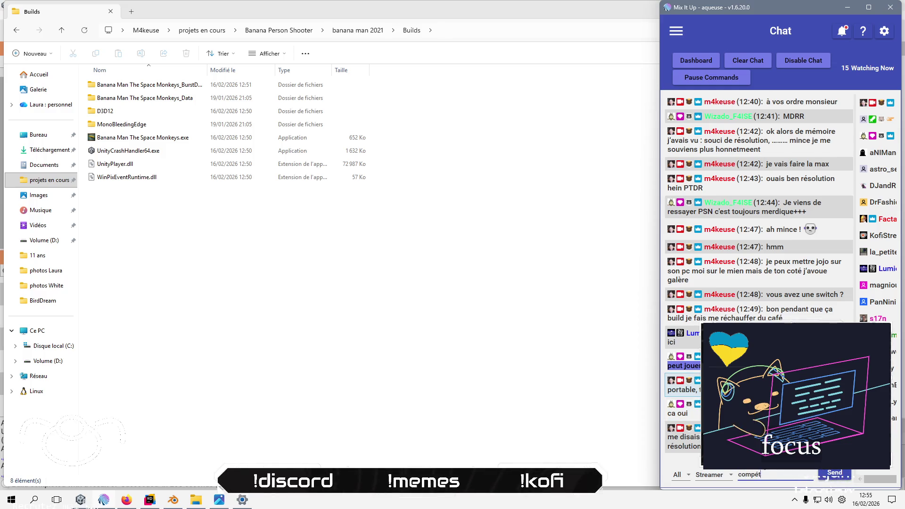
pyautogui.write('utile pour les jeux suivants')
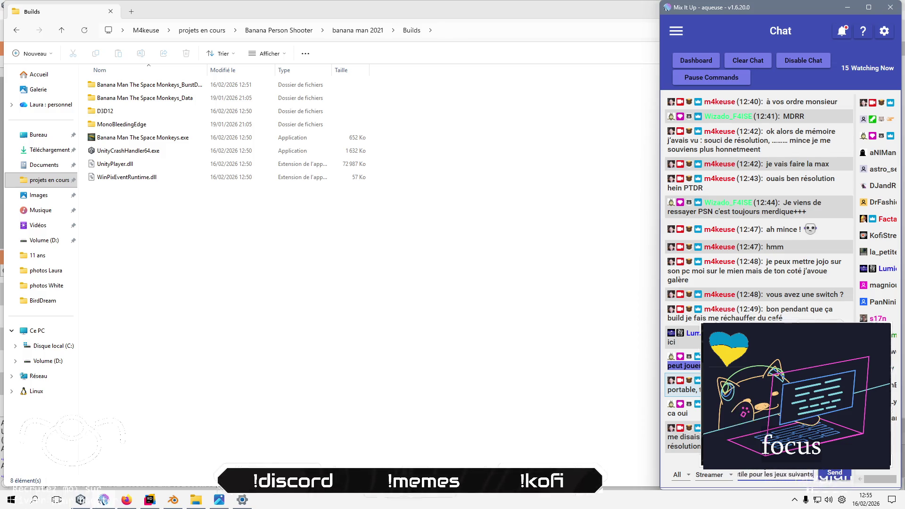
pyautogui.press('Return')
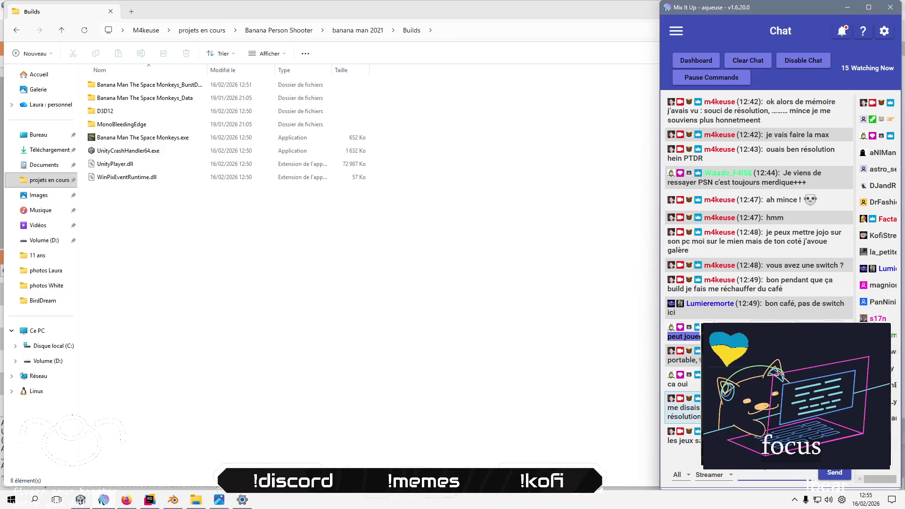
pyautogui.hotkey('alt', 'Tab')
pyautogui.hotkey('alt', 'Tab')
pyautogui.hotkey('alt', 'Tab')
pyautogui.hotkey('alt', 'Tab')
pyautogui.hotkey('alt', 'Tab')
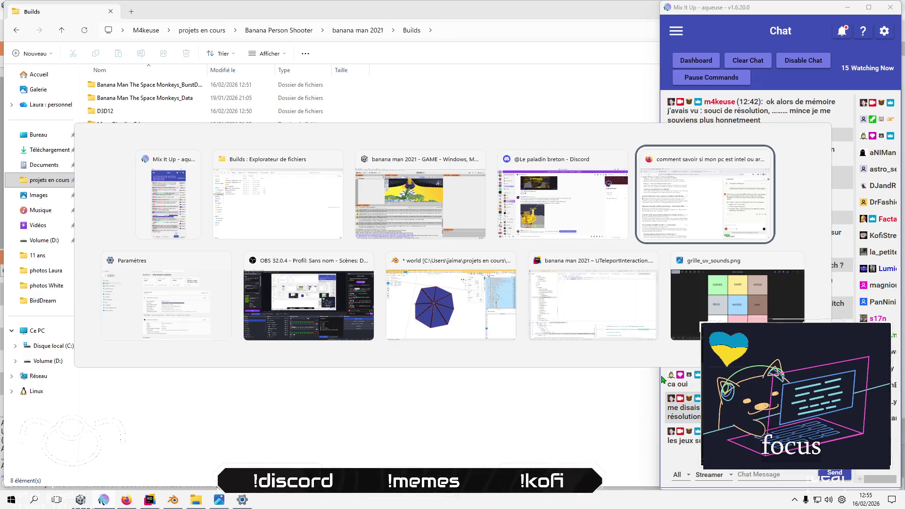
pyautogui.hotkey('alt', 'Tab')
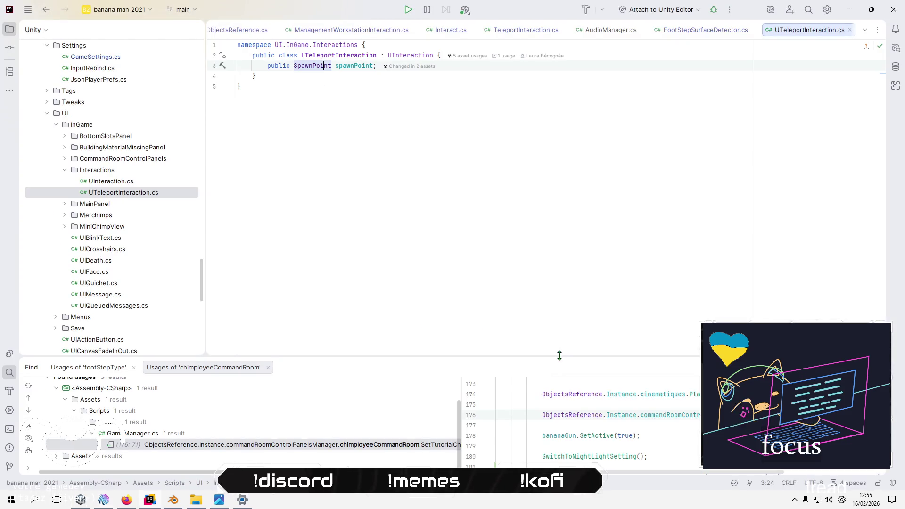
# - Collapse the UI, Save, Input, Player, Interactions and InGame folders in Rider's Explorer
pyautogui.click(47, 114)
pyautogui.scroll(10, 38, 245)
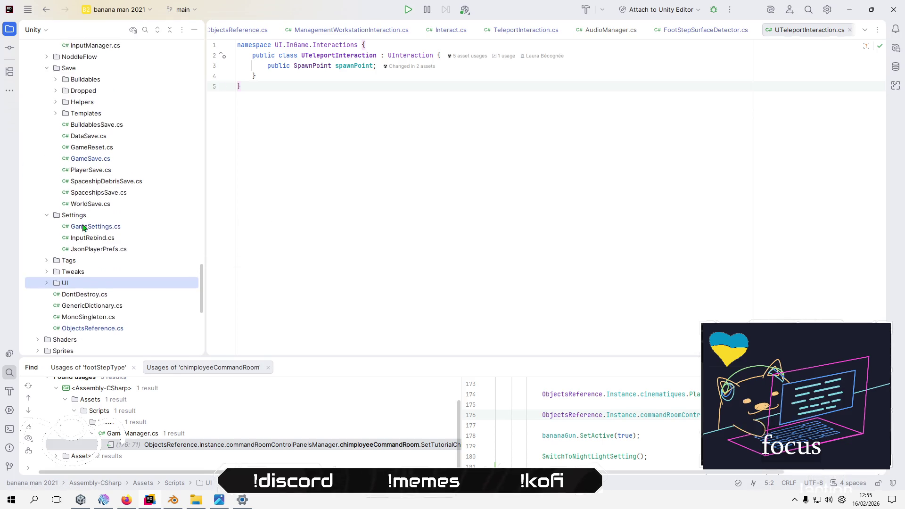
pyautogui.click(45, 238)
pyautogui.scroll(5, 97, 193)
pyautogui.click(47, 113)
pyautogui.scroll(8, 53, 167)
pyautogui.click(55, 167)
pyautogui.scroll(7, 53, 161)
pyautogui.scroll(6, 54, 150)
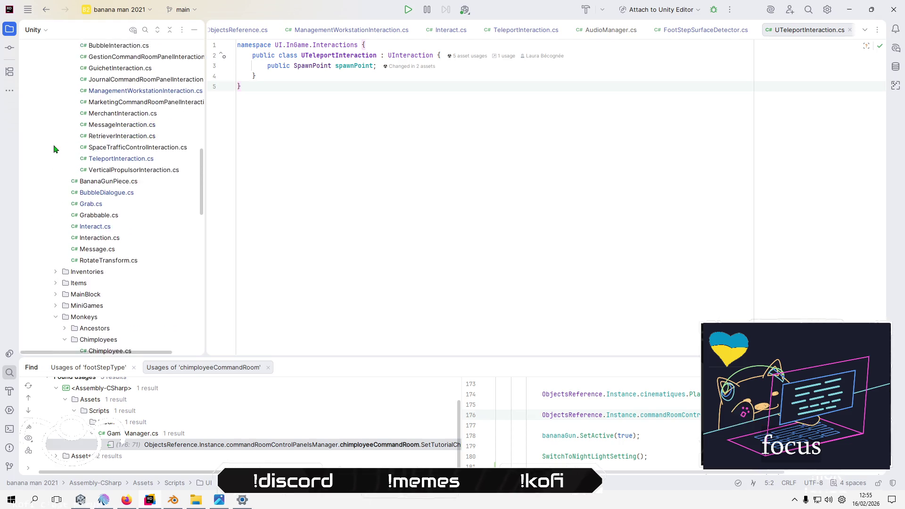
pyautogui.click(56, 140)
pyautogui.scroll(5, 54, 139)
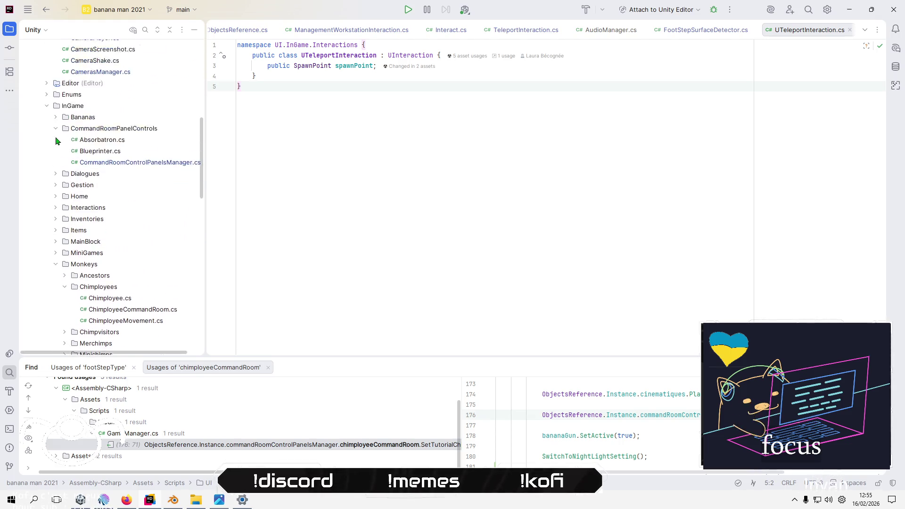
pyautogui.click(47, 137)
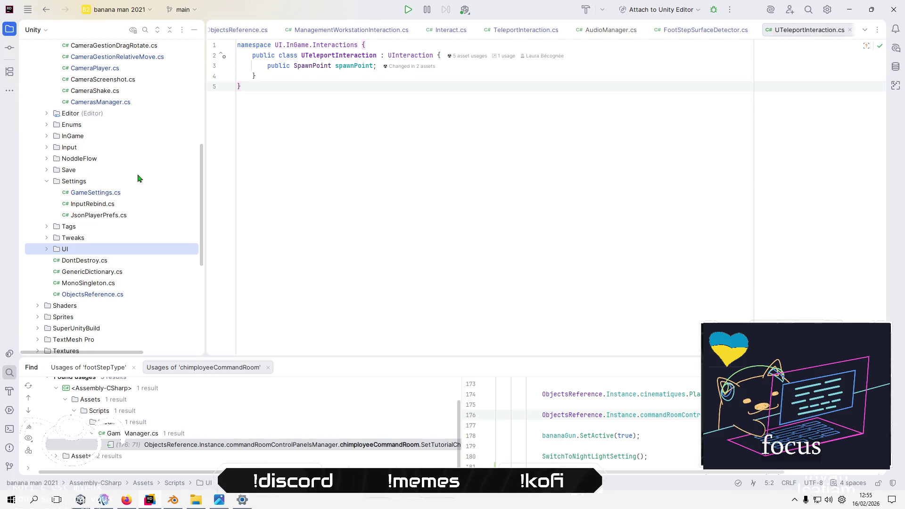
# - Open Settings/GameSettings.cs and review the _fullScreenMode, resolutions and Start setup lines
pyautogui.doubleClick(121, 194)
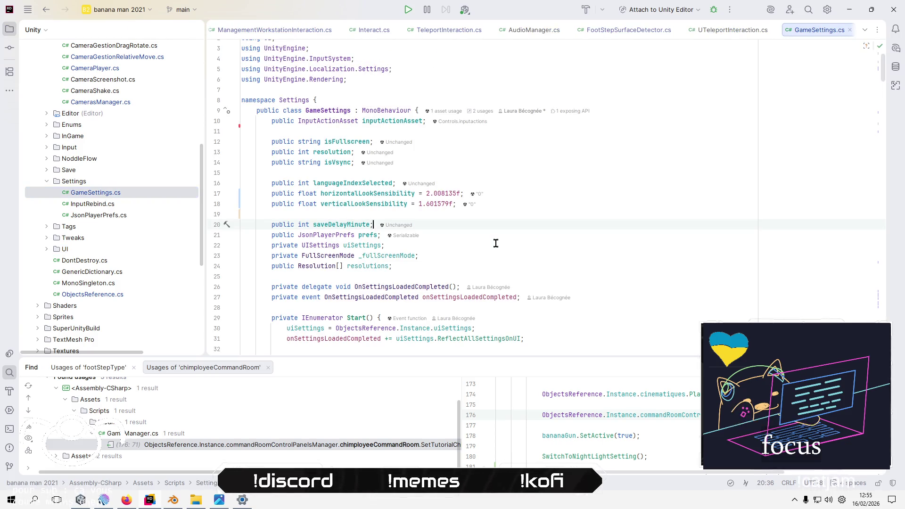
pyautogui.click(389, 255)
pyautogui.click(363, 265)
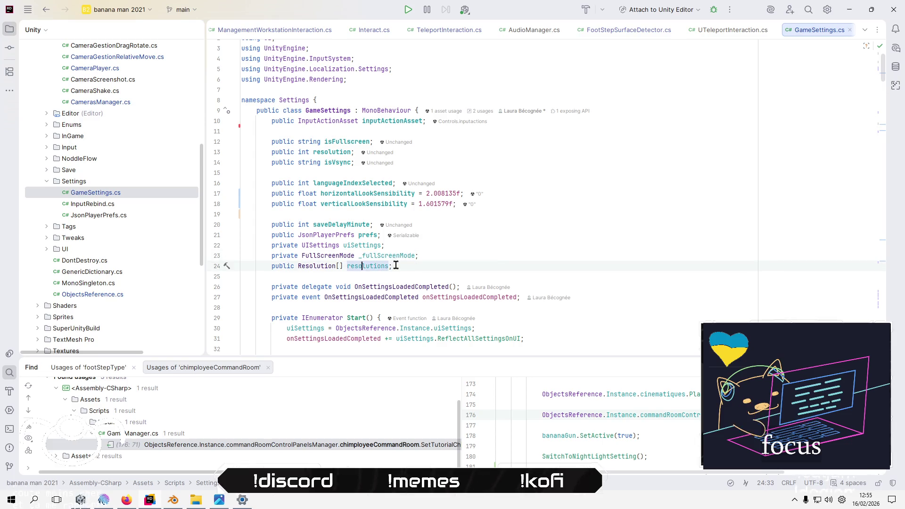
pyautogui.scroll(-6, 534, 220)
pyautogui.click(423, 131)
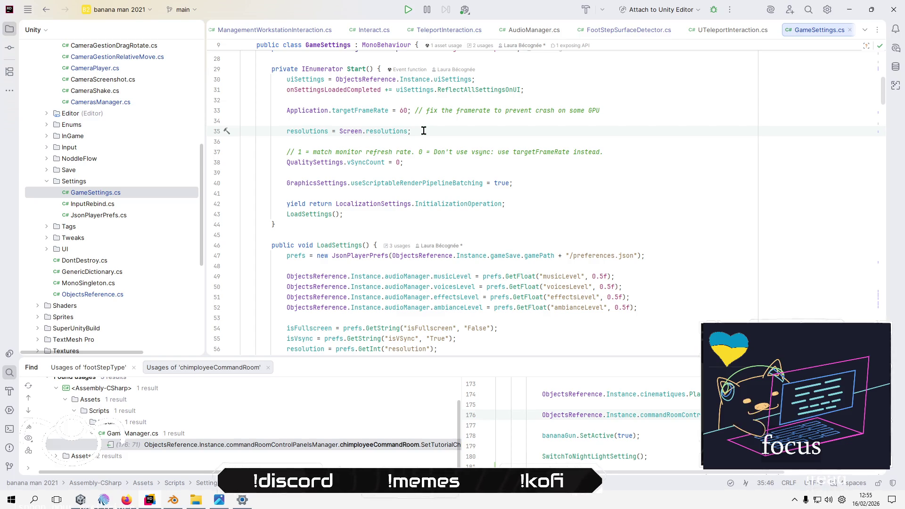
pyautogui.click(449, 161)
pyautogui.click(608, 194)
pyautogui.click(596, 181)
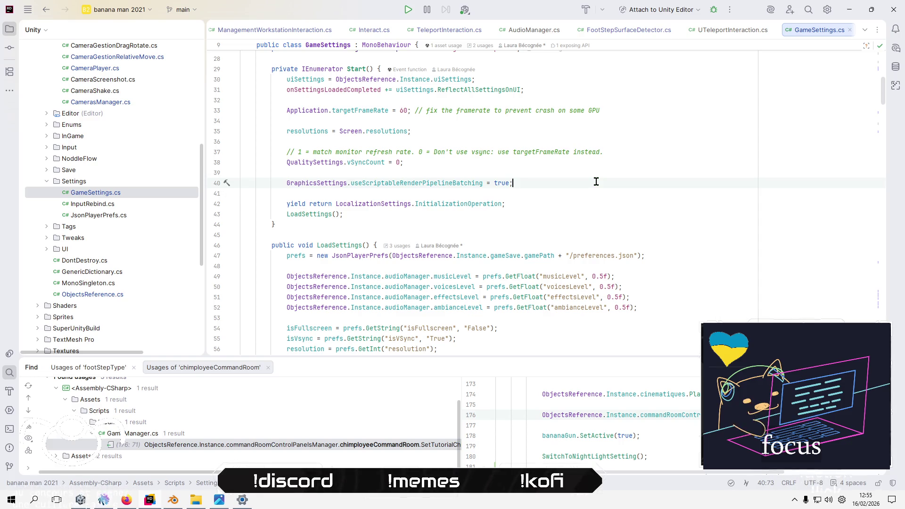
pyautogui.scroll(-1, 579, 162)
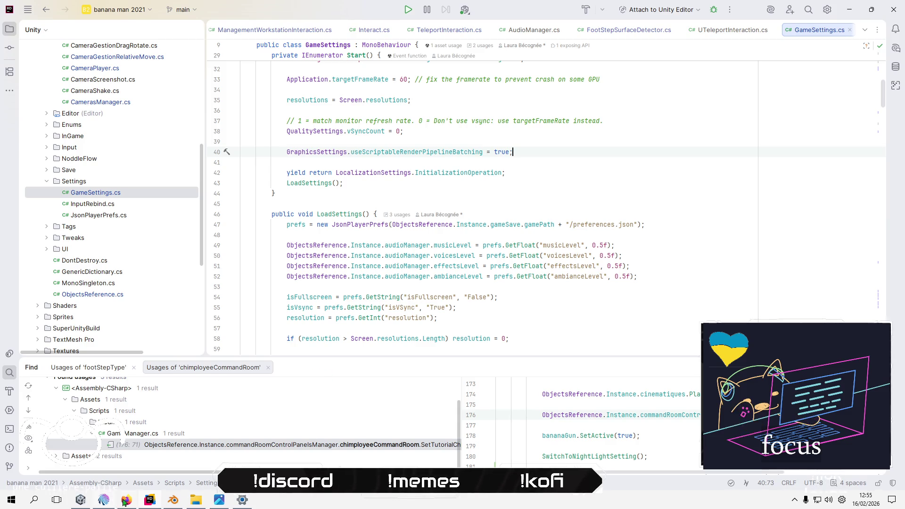
pyautogui.click(105, 500)
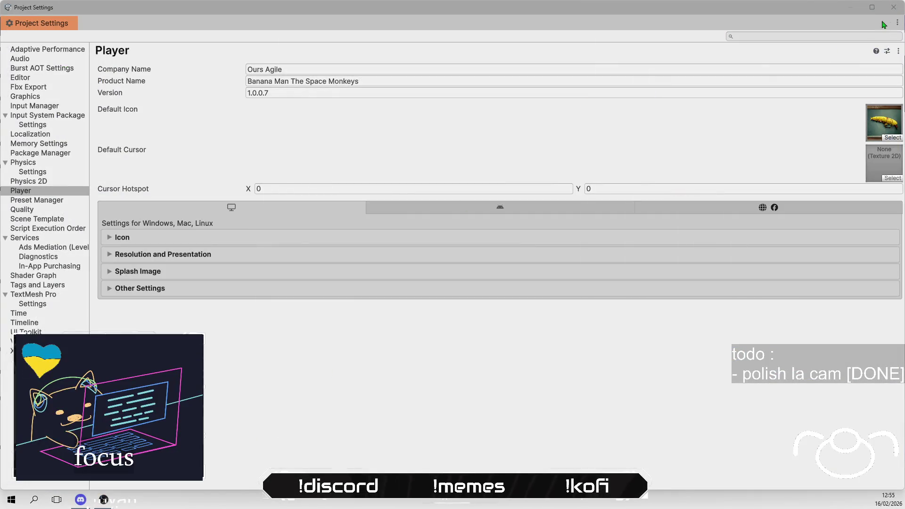
# - Switch from Unity's Player settings over to the Discord private messages
pyautogui.hotkey('alt', 'Tab')
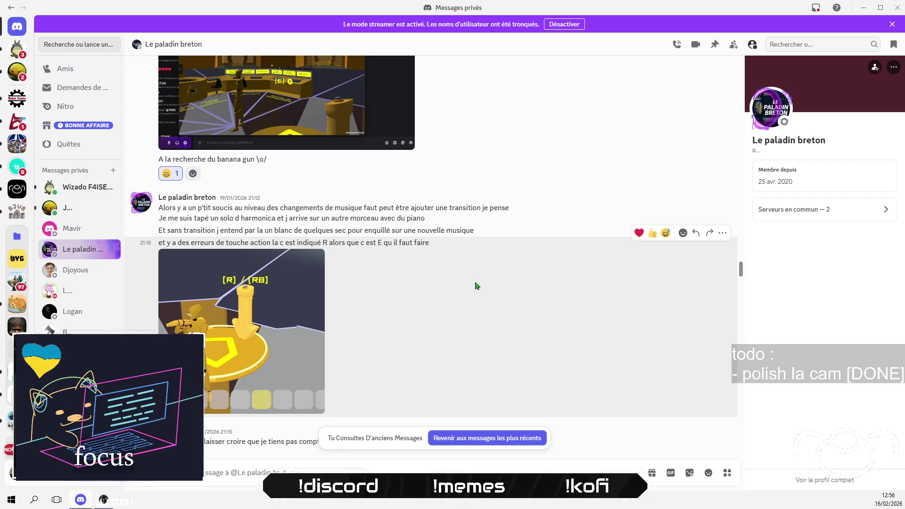
# - Read through the older feedback in the Discord DM, then jump back to the most recent messages
pyautogui.scroll(-2, 475, 285)
pyautogui.scroll(-5, 504, 256)
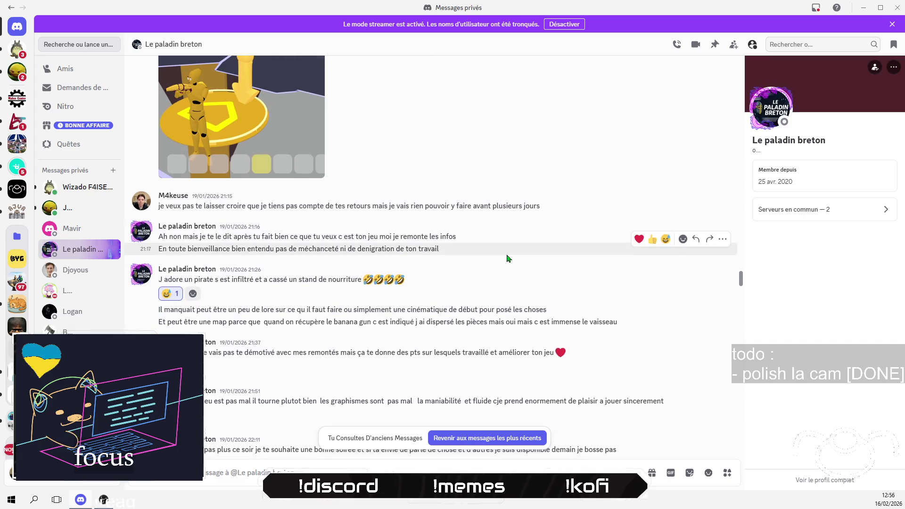
pyautogui.scroll(-2, 507, 258)
pyautogui.scroll(-2, 507, 254)
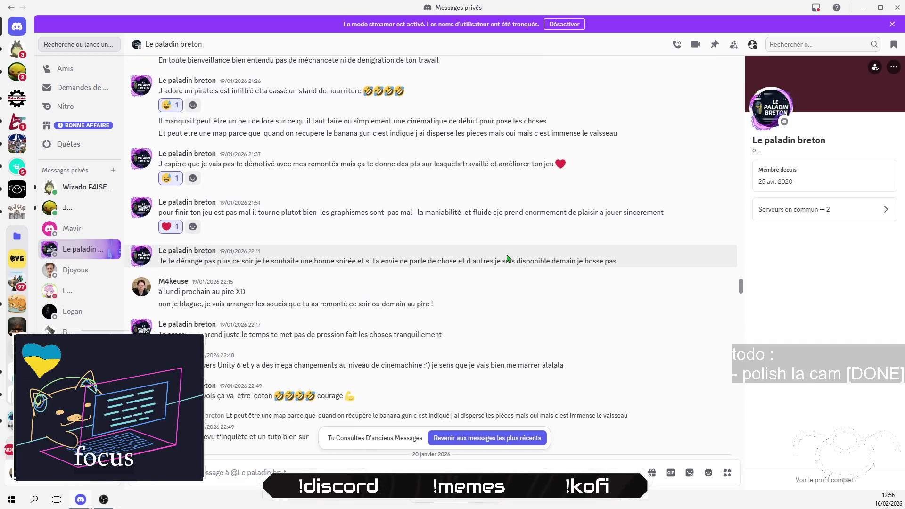
pyautogui.scroll(-3, 537, 229)
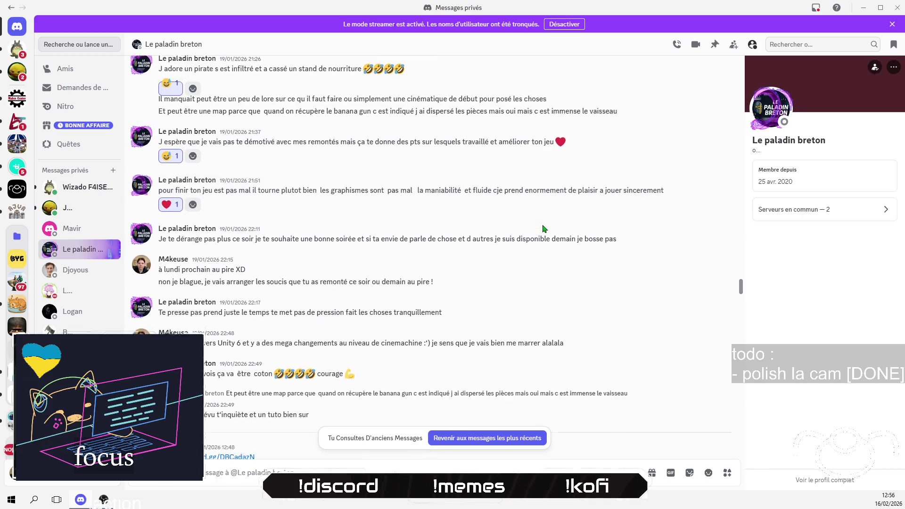
pyautogui.scroll(-2, 546, 228)
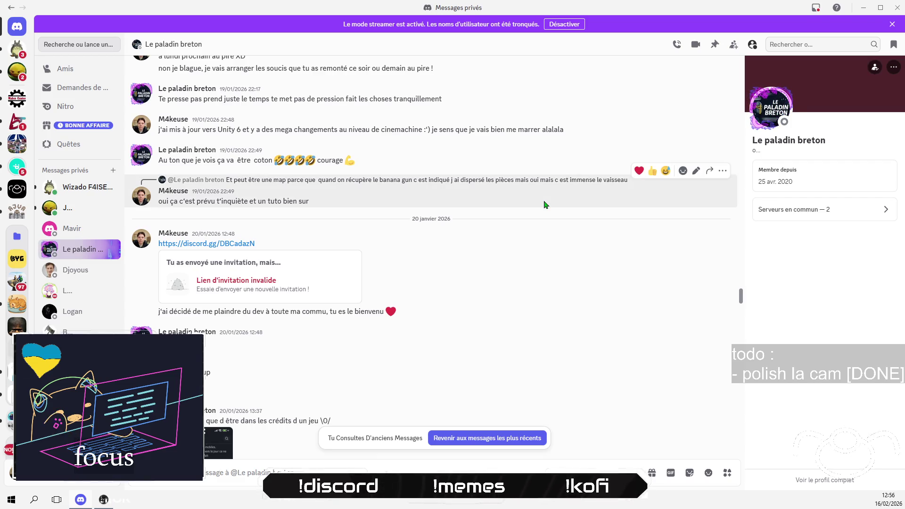
pyautogui.scroll(-4, 544, 205)
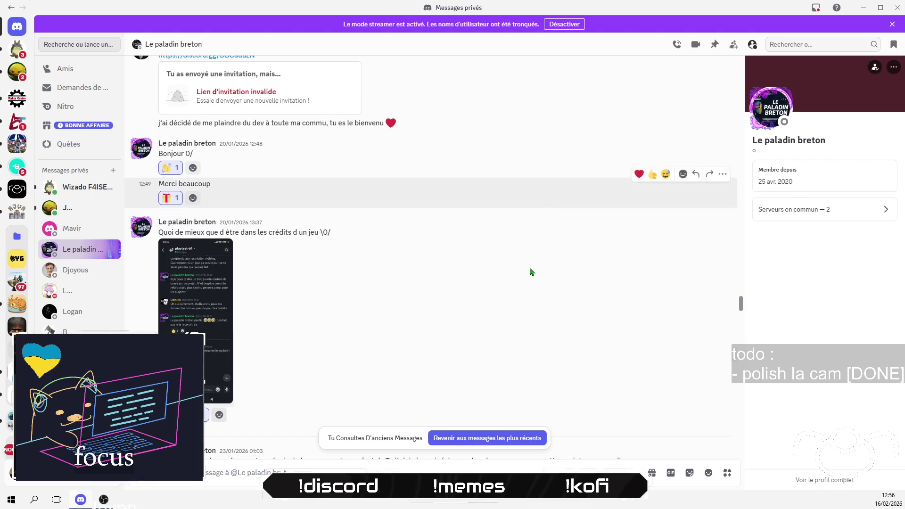
pyautogui.click(508, 438)
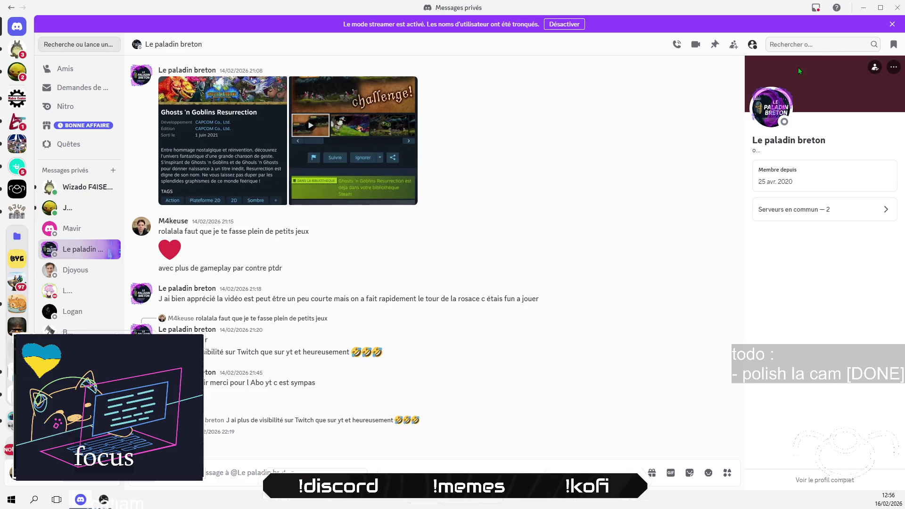
# - Cycle through OBS and Unity to the browser showing the Kagi Intel versus ARM search
pyautogui.hotkey('alt', 'Tab')
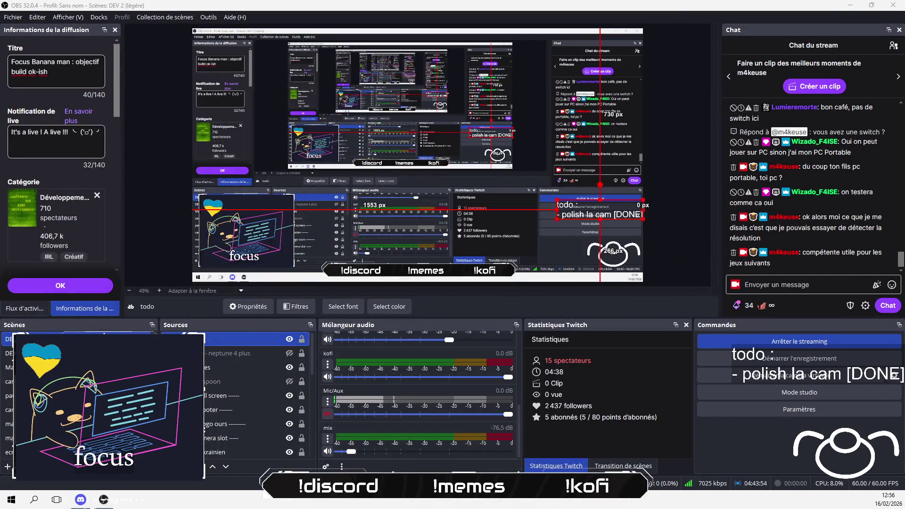
pyautogui.click(80, 500)
pyautogui.click(126, 499)
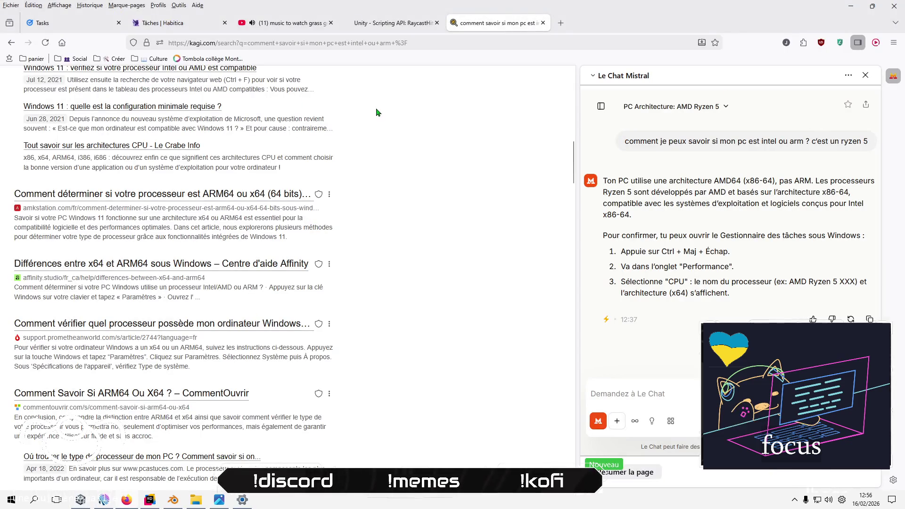
pyautogui.scroll(10, 378, 114)
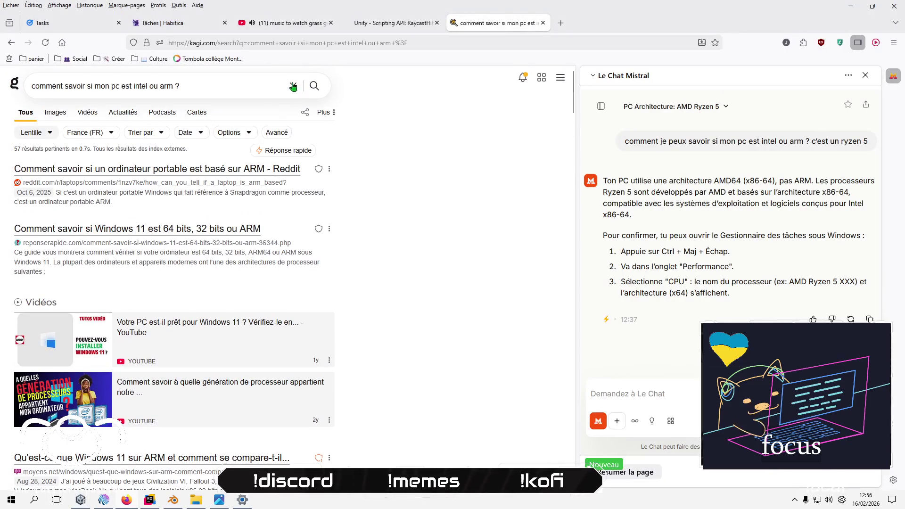
# - Search Kagi for 'unity how to detect resolution', then return to GameSettings.cs in Rider
pyautogui.click(293, 86)
pyautogui.write('unity ')
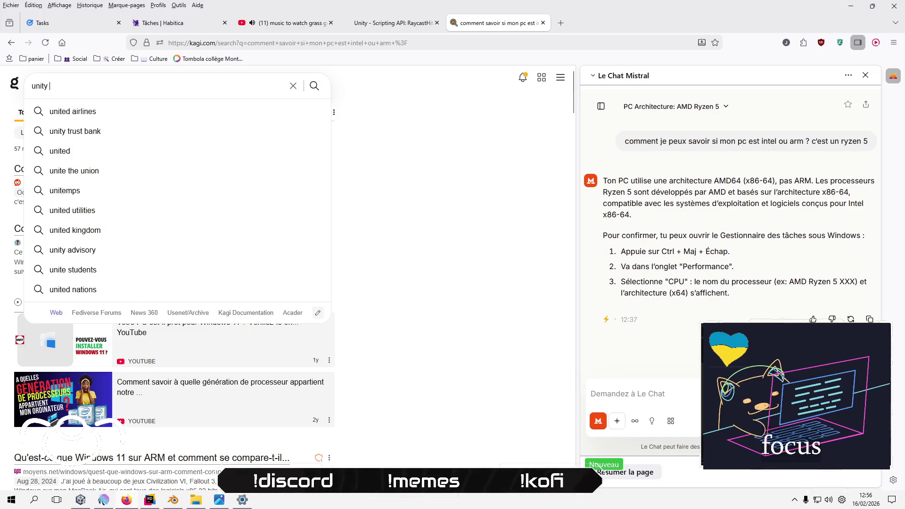
pyautogui.write('how t')
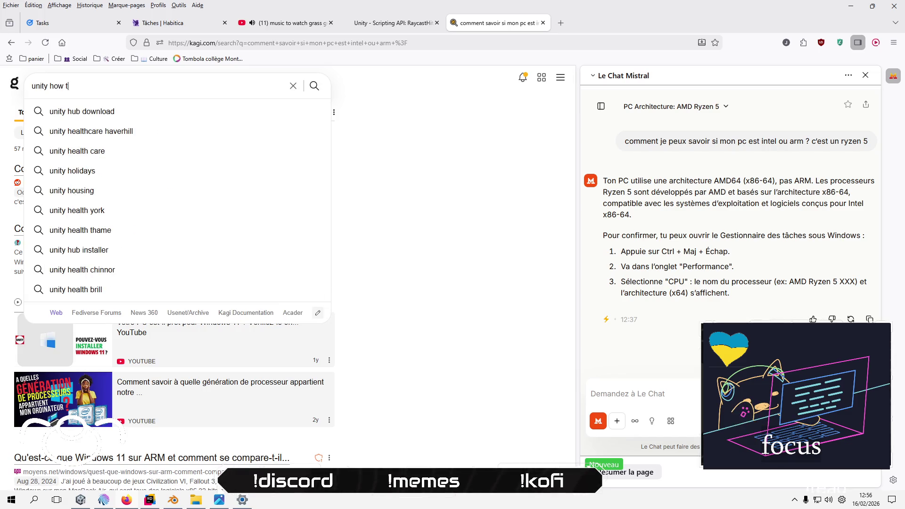
pyautogui.write('o detect re')
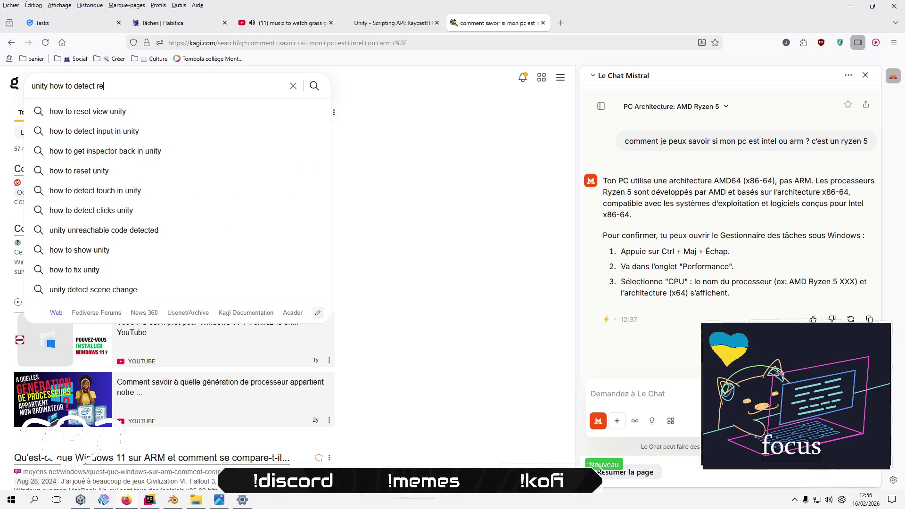
pyautogui.write('solution')
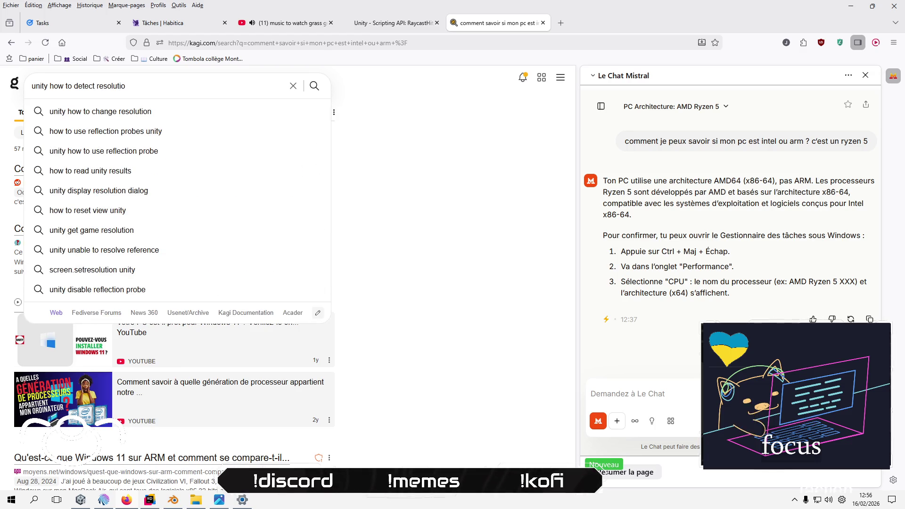
pyautogui.press('Return')
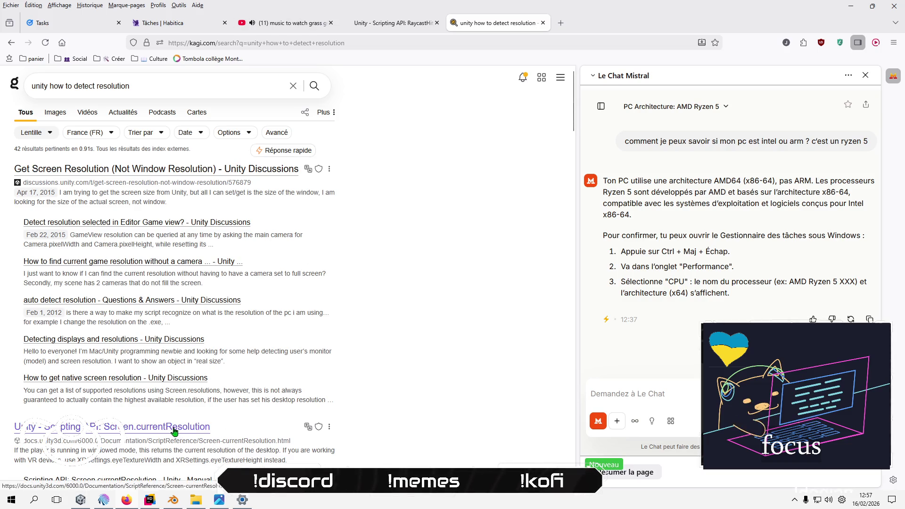
pyautogui.click(158, 498)
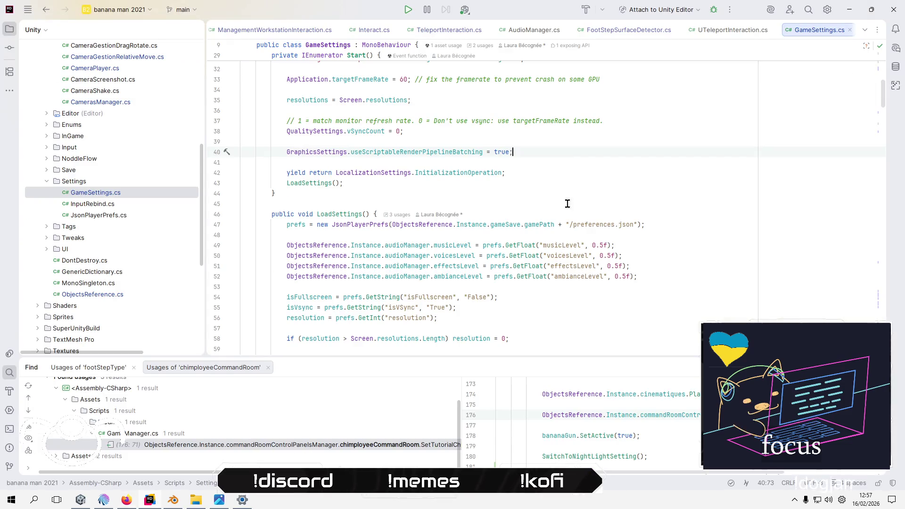
# - Try a Screen.currentResolution line below the Screen.resolutions line, then delete it again
pyautogui.scroll(2, 575, 151)
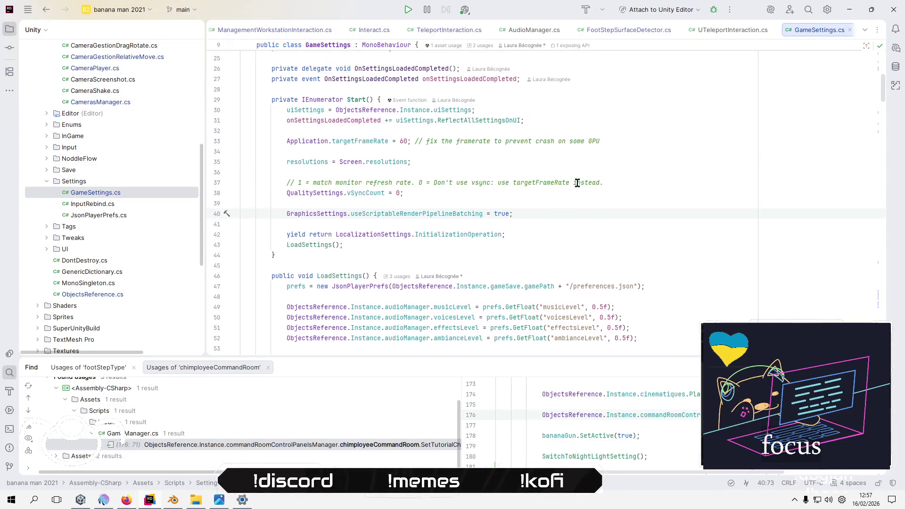
pyautogui.click(412, 162)
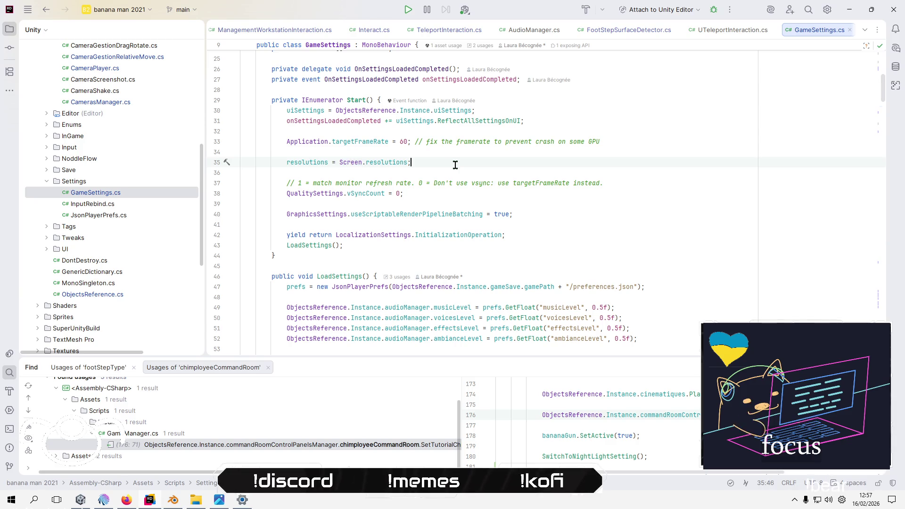
pyautogui.press('Return')
pyautogui.press('Return')
pyautogui.write('Scr')
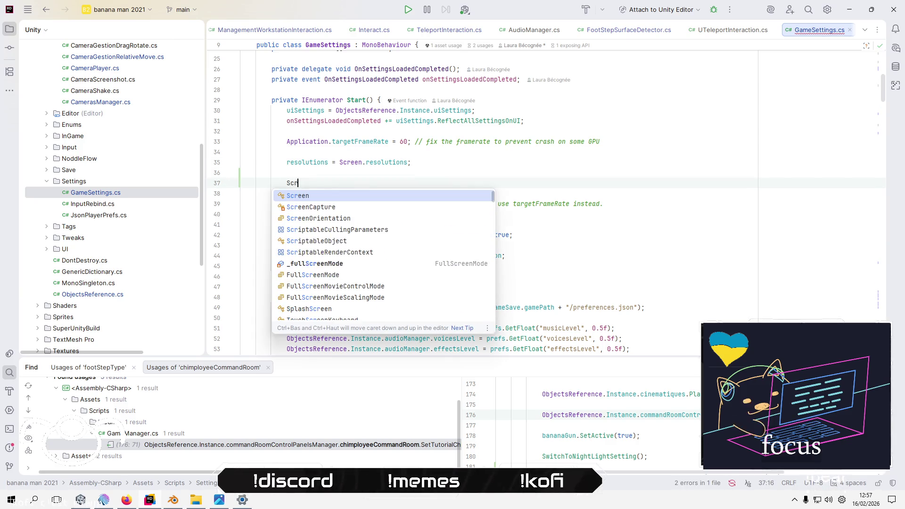
pyautogui.write('een.cur')
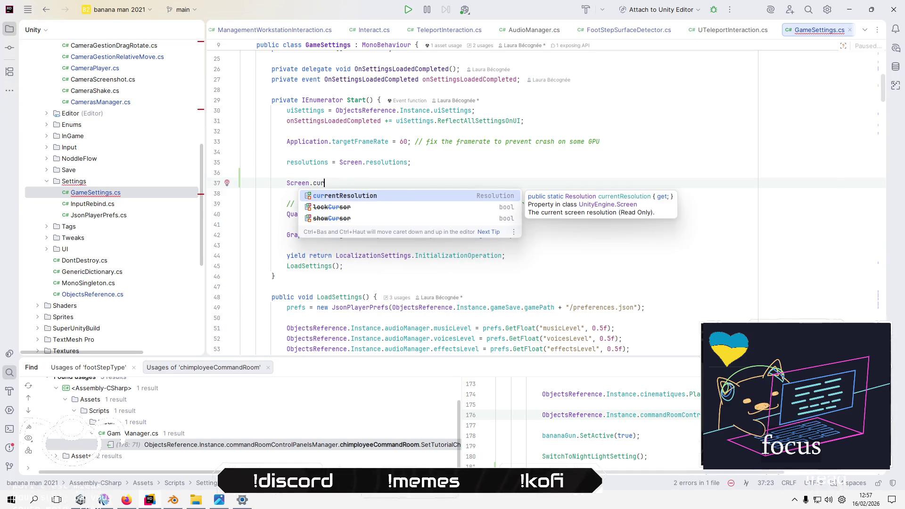
pyautogui.press('Return')
pyautogui.hotkey('shift', 'Home')
pyautogui.press('BackSpace')
pyautogui.press('BackSpace')
pyautogui.press('BackSpace')
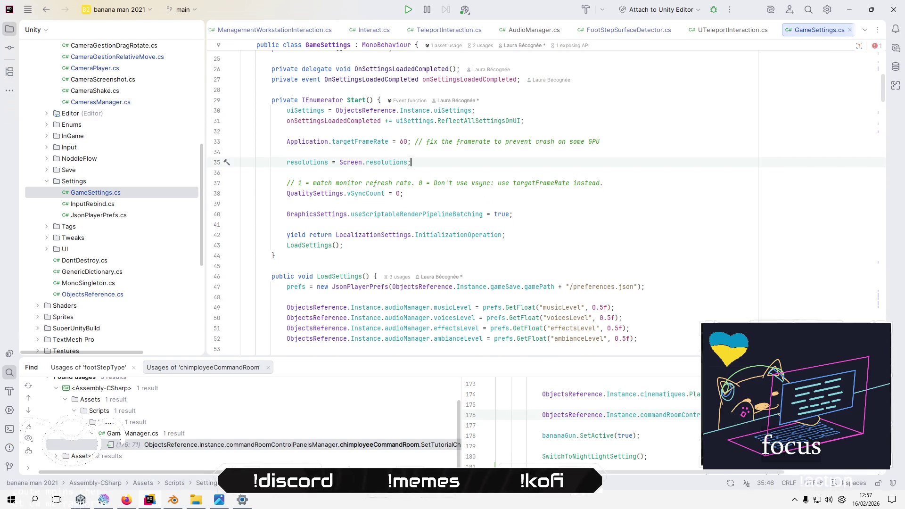
# - Add Debug.Log(Screen.currentResolution); on a new line after line 31 in Start
pyautogui.click(642, 119)
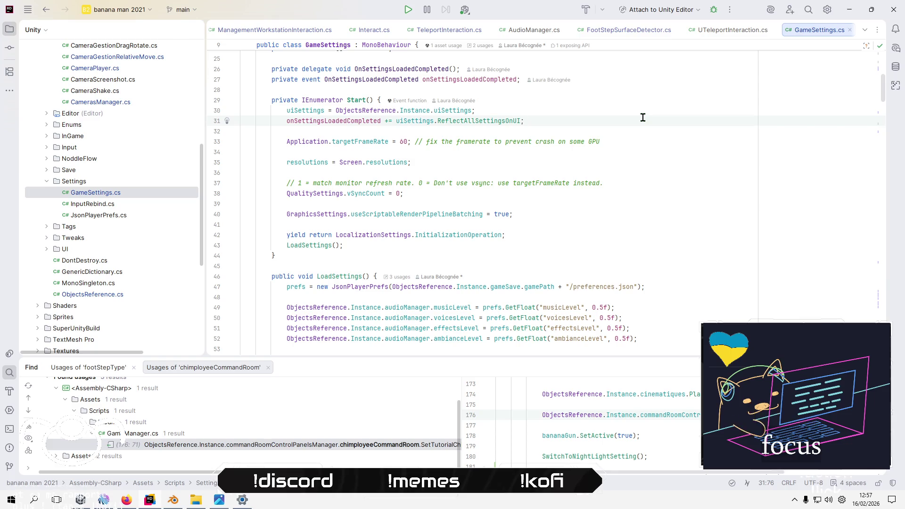
pyautogui.press('Return')
pyautogui.press('Return')
pyautogui.write('D')
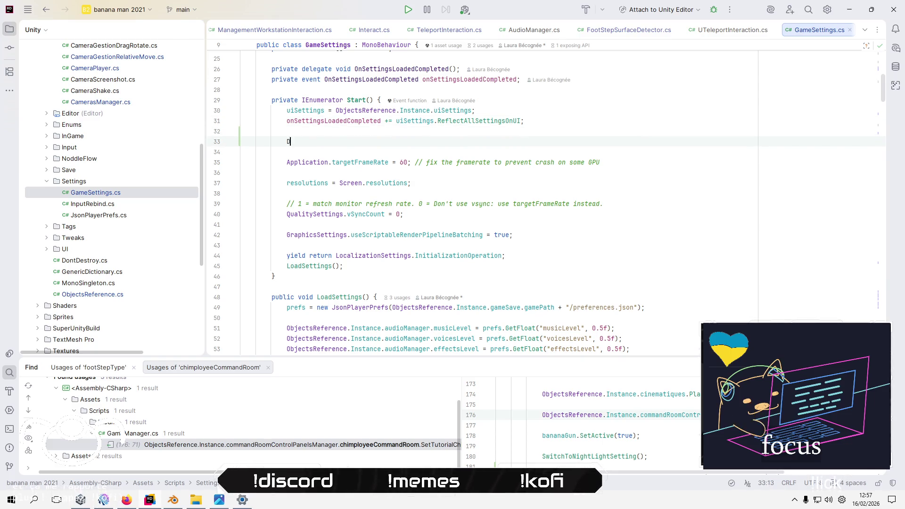
pyautogui.write('ebug')
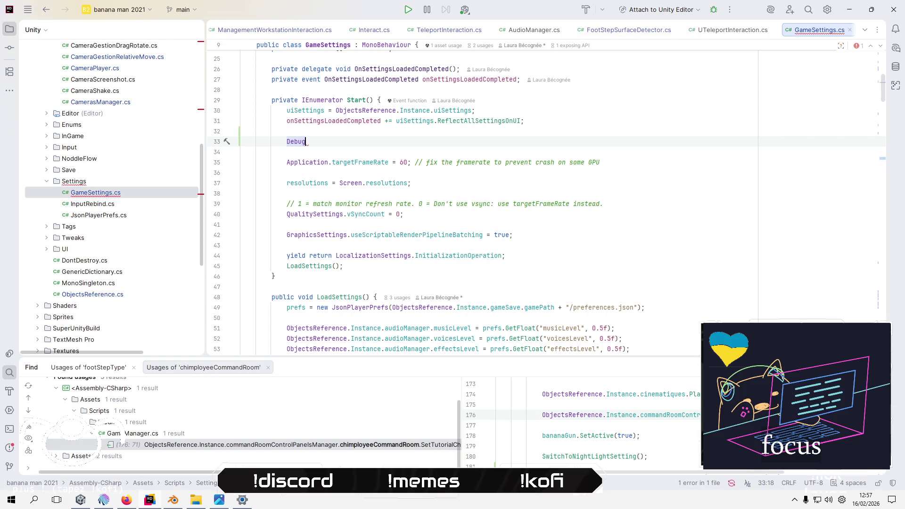
pyautogui.write('.Log(Screen.currentResolution);')
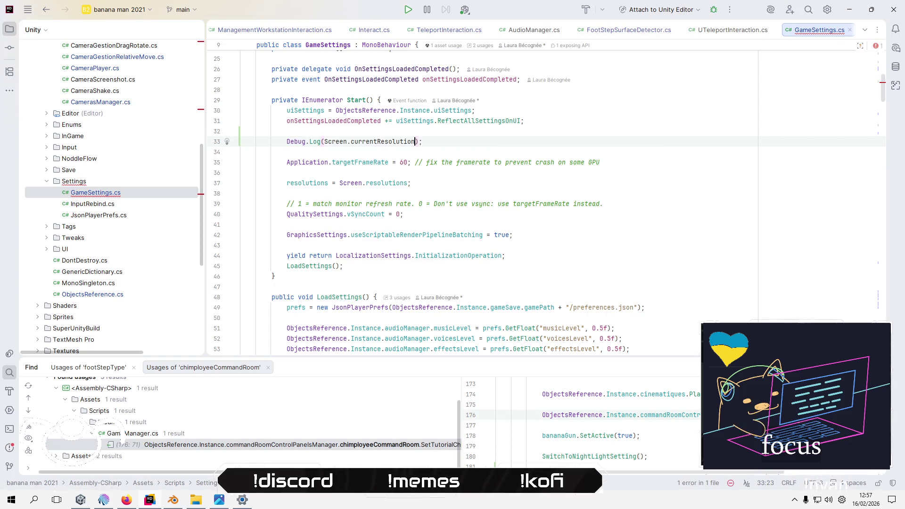
pyautogui.press('Down')
pyautogui.hotkey('alt', 'Tab')
pyautogui.hotkey('alt', 'Tab')
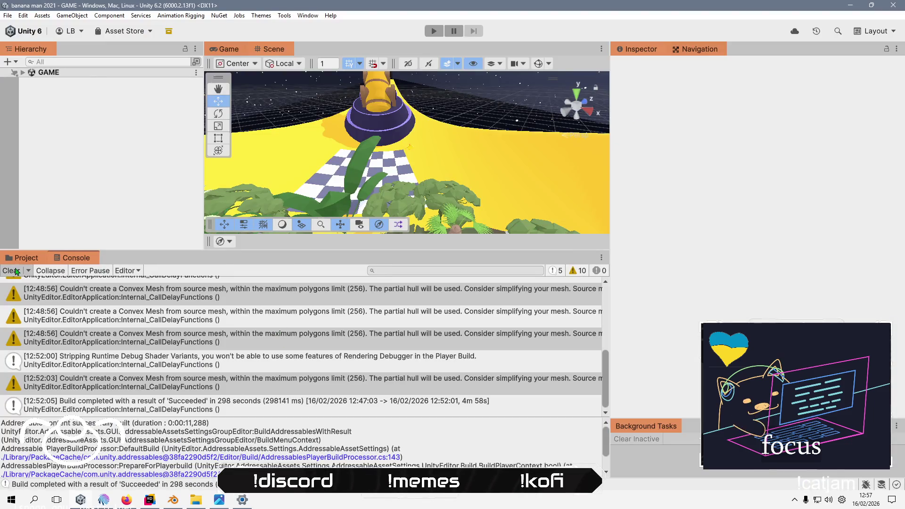
# - Clear the Unity console, let scripts recompile, and post 'en fait je crois que ce setting va sauter' in chat
pyautogui.click(12, 271)
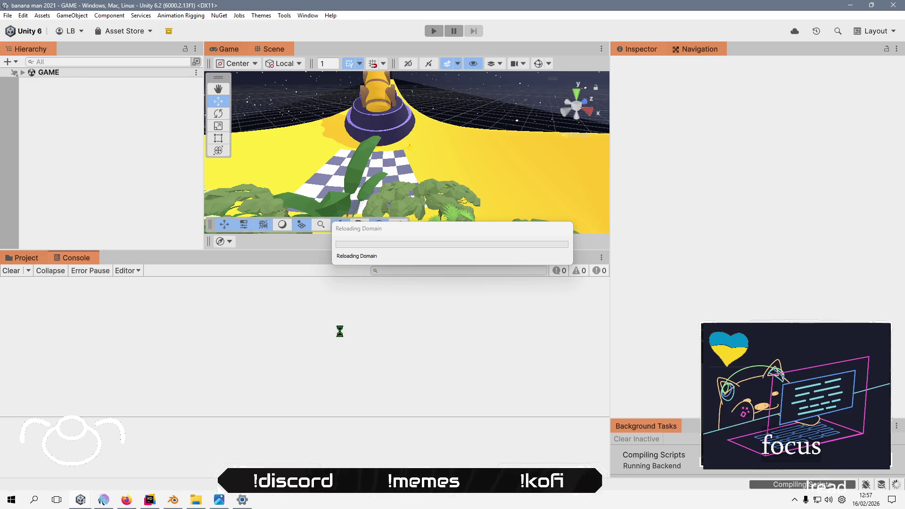
pyautogui.click(404, 261)
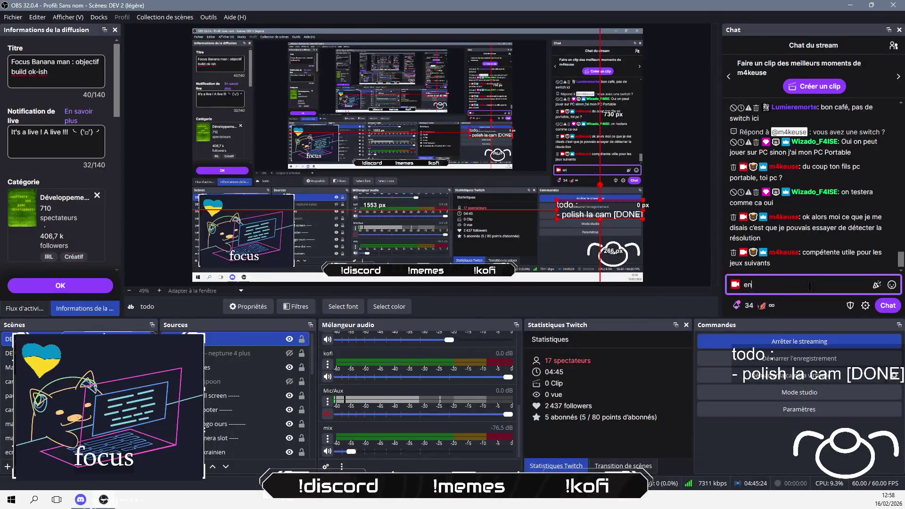
pyautogui.write('fait je crois que ce setting va sauter')
pyautogui.press('Return')
# - Post 'je veux forcément etre sur la meme resolution que le joueur' in chat and return to Unity
pyautogui.write('je veux f')
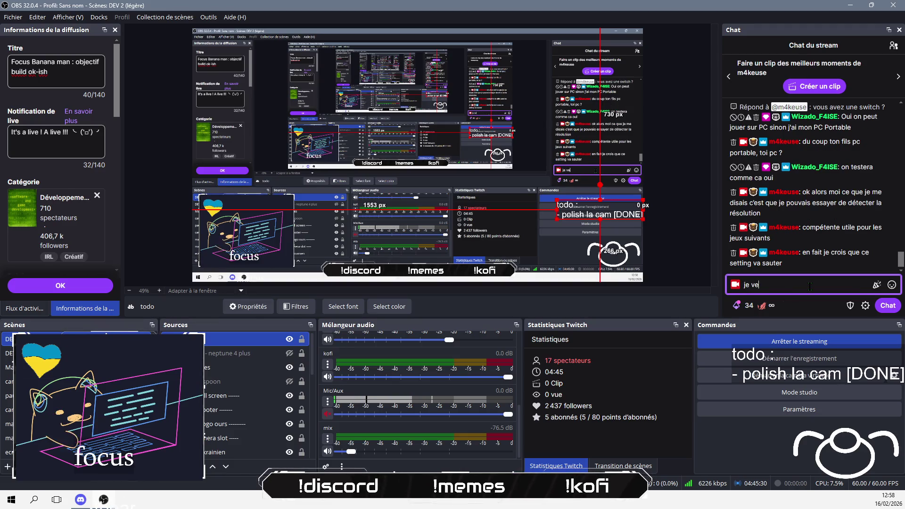
pyautogui.write('orcément etre sur la meme resolution que le jo')
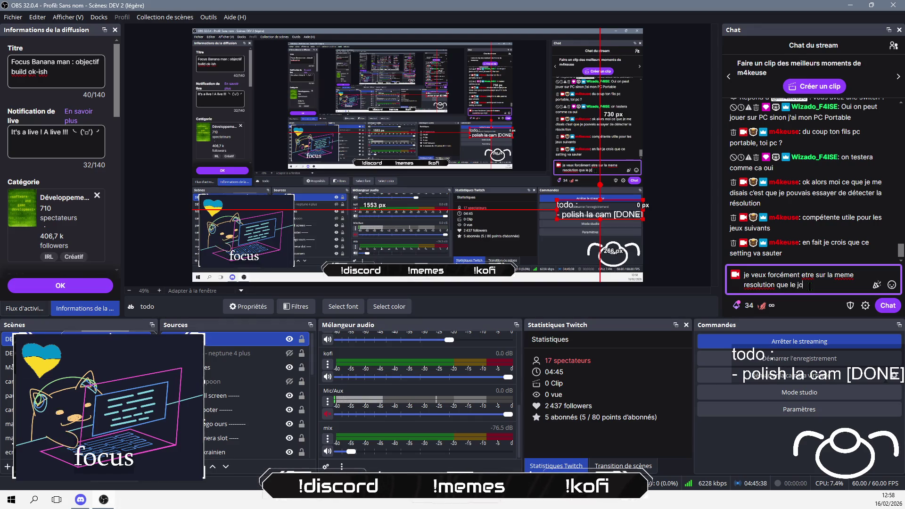
pyautogui.write('ueur')
pyautogui.press('Return')
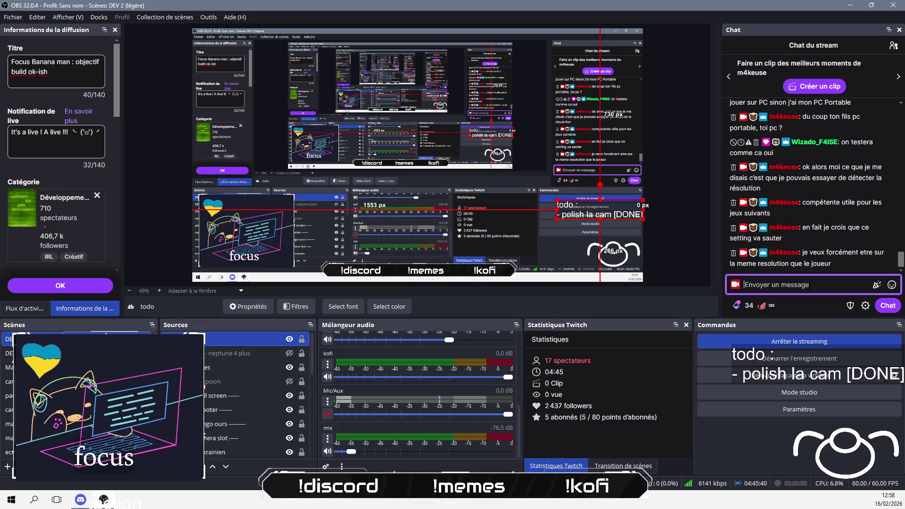
pyautogui.hotkey('alt', 'Tab')
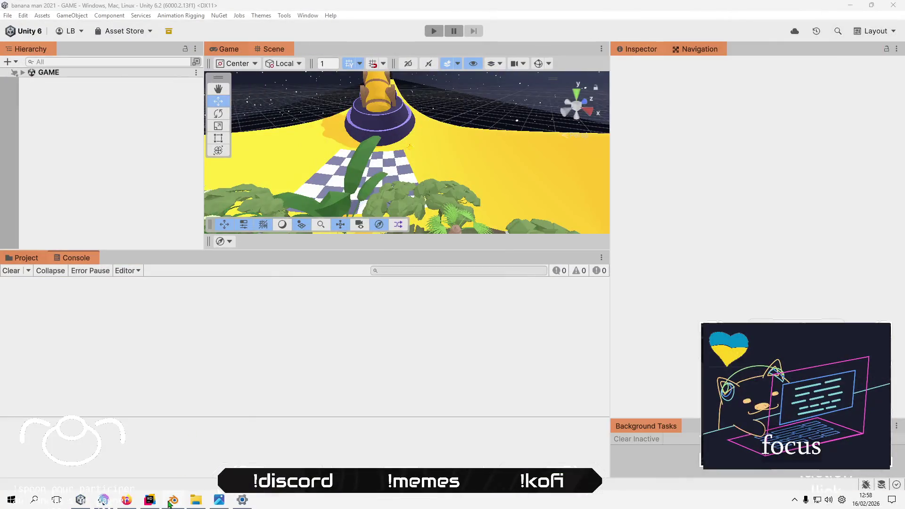
pyautogui.click(430, 349)
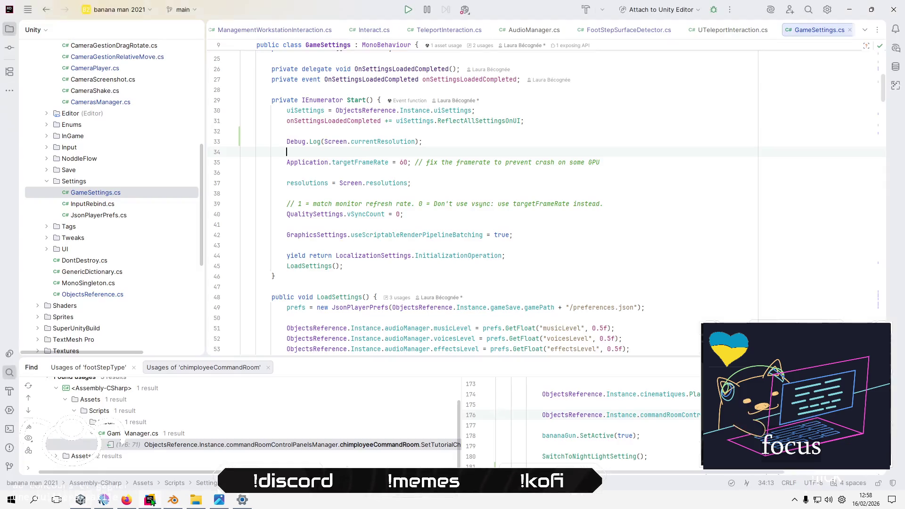
# - In Rider, inspect how LoadSettings reads and range-checks the saved resolution around line 60
pyautogui.click(150, 500)
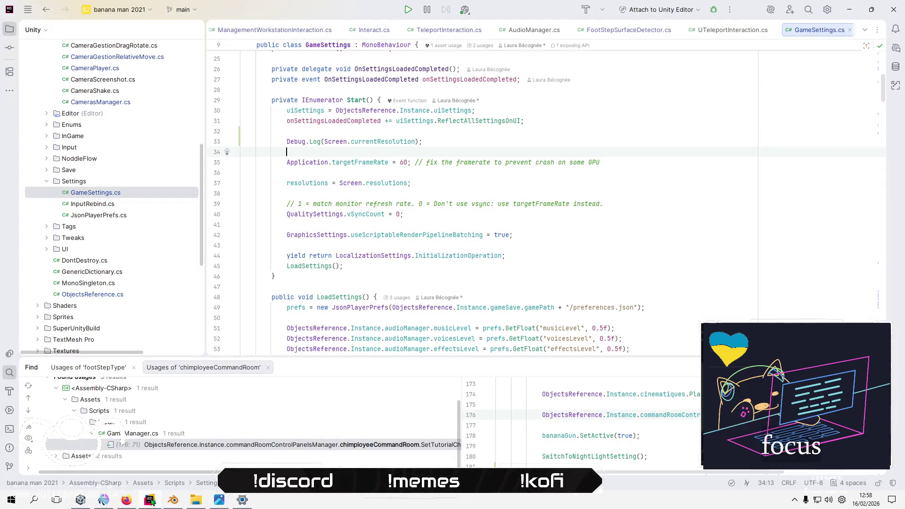
pyautogui.click(522, 268)
pyautogui.scroll(-4, 522, 269)
pyautogui.scroll(-3, 522, 270)
pyautogui.click(320, 203)
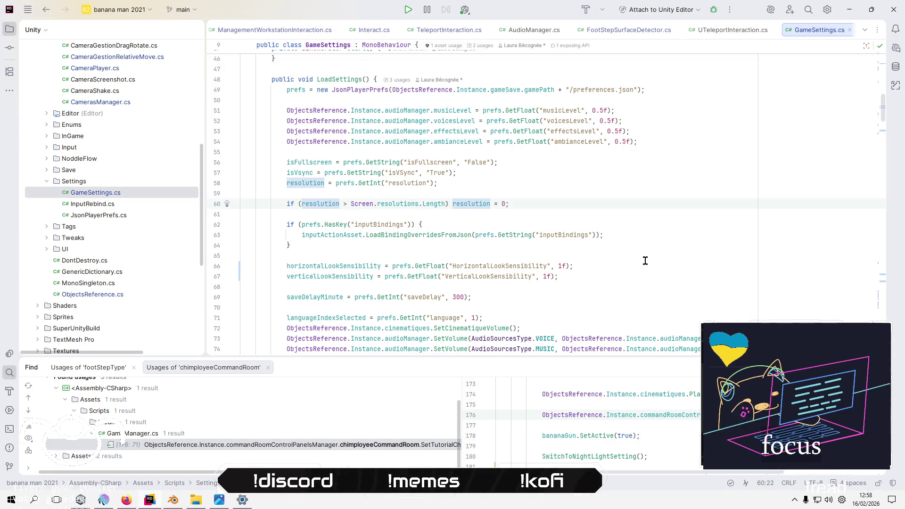
pyautogui.click(627, 258)
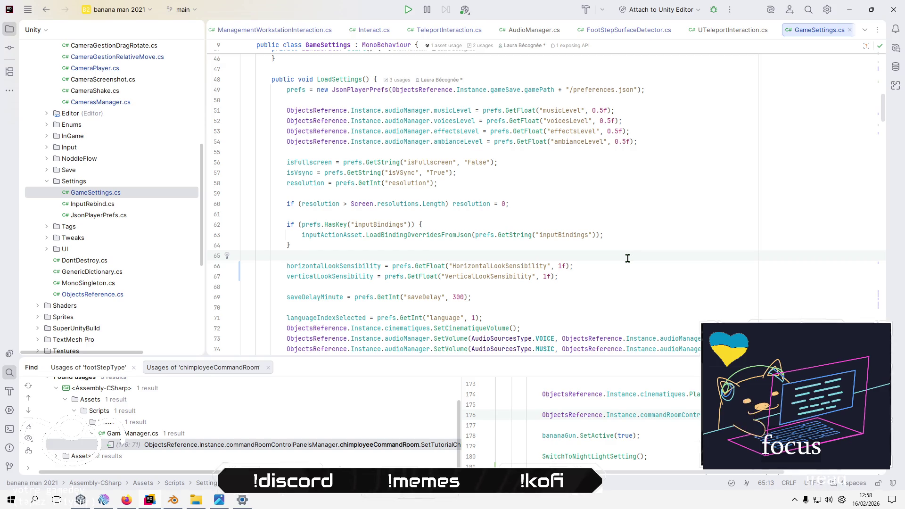
# - Delete the public int resolution field, its prefs.GetInt loading line and its bounds check
pyautogui.hotkey('ctrl', 'z')
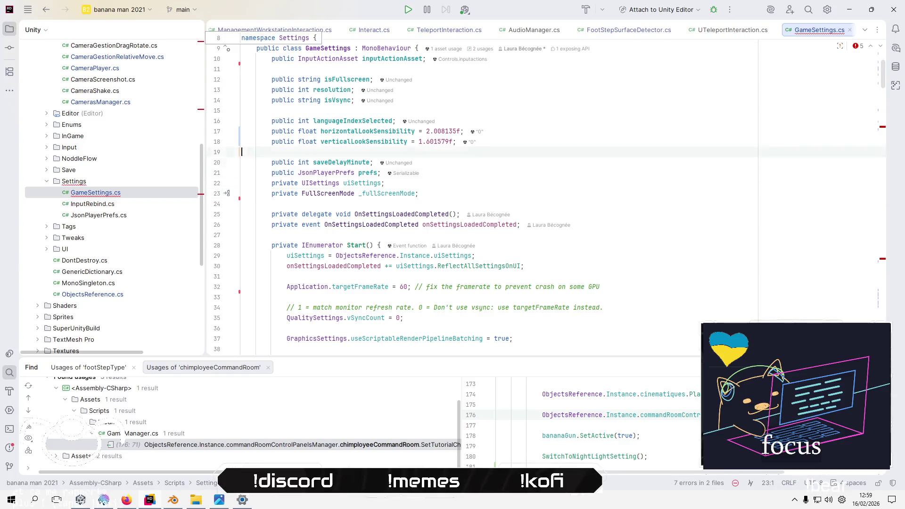
pyautogui.hotkey('shift', 'Down')
pyautogui.press('Delete')
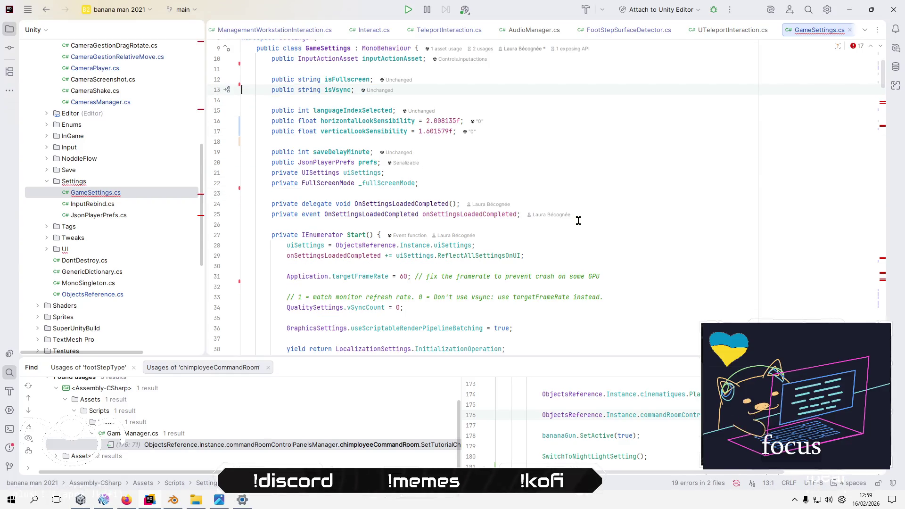
pyautogui.scroll(1, 578, 220)
pyautogui.scroll(-6, 579, 220)
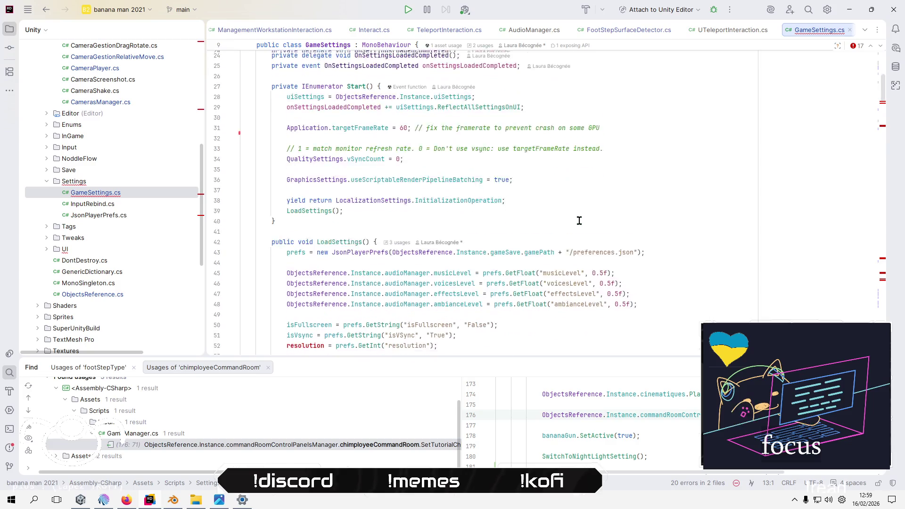
pyautogui.scroll(-7, 579, 220)
pyautogui.click(603, 270)
pyautogui.tripleClick(603, 271)
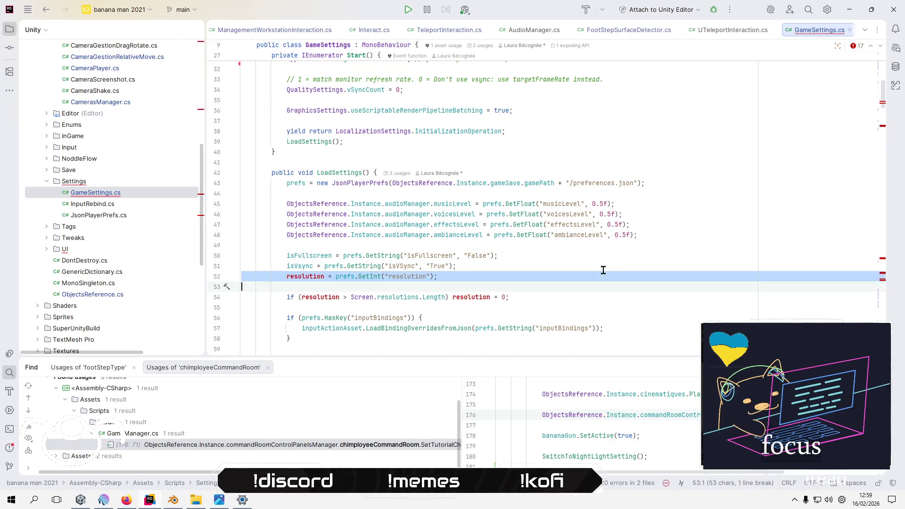
pyautogui.press('Delete')
pyautogui.hotkey('shift', 'Down')
pyautogui.hotkey('shift', 'Down')
pyautogui.press('Delete')
# - Delete the Screen.SetResolution statement in LoadSettings and the leftover empty line
pyautogui.scroll(-8, 603, 268)
pyautogui.click(610, 250)
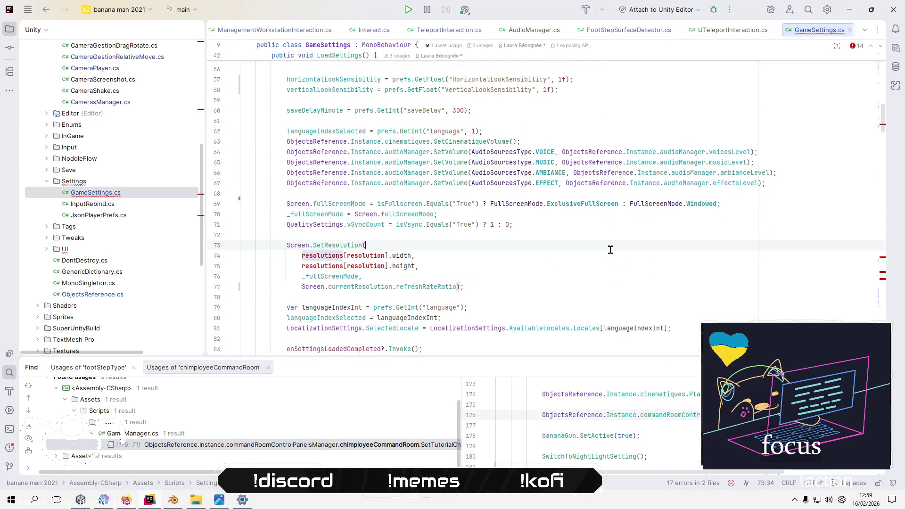
pyautogui.hotkey('ctrl', 'w')
pyautogui.hotkey('ctrl', 'w')
pyautogui.hotkey('ctrl', 'w')
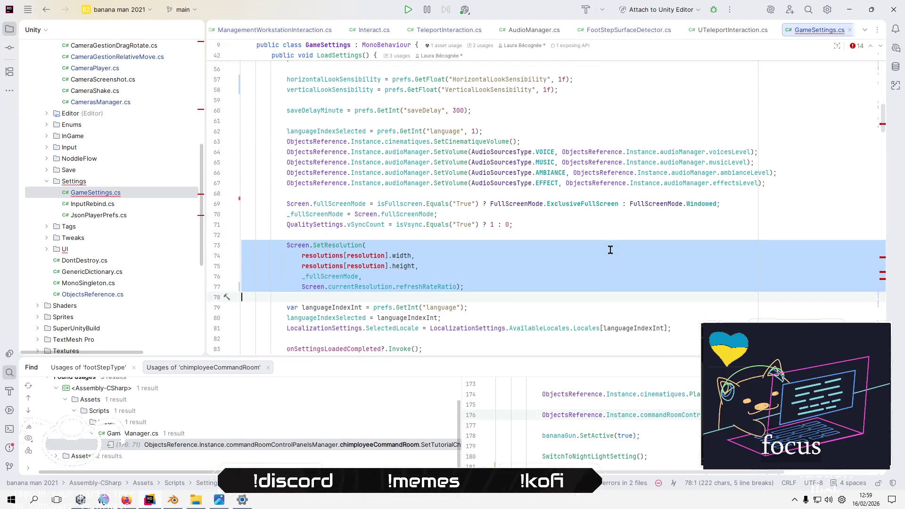
pyautogui.press('Delete')
pyautogui.press('BackSpace')
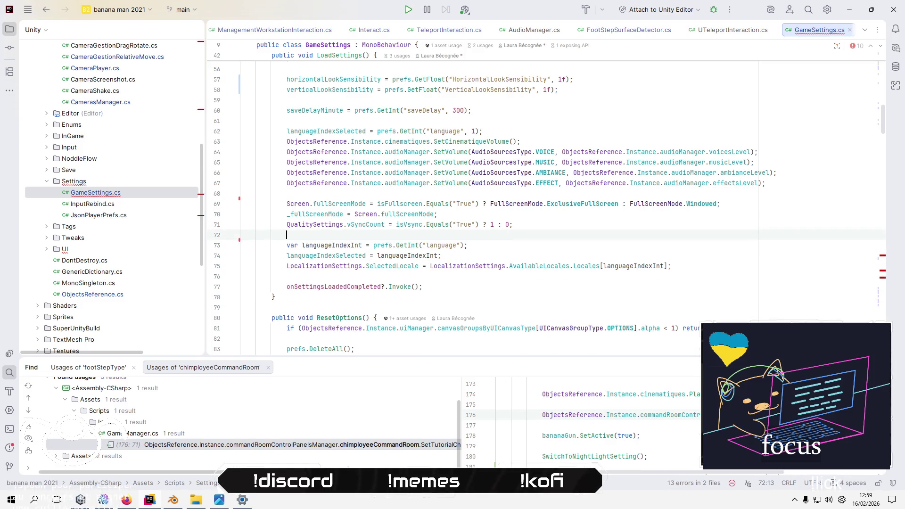
pyautogui.scroll(-12, 618, 266)
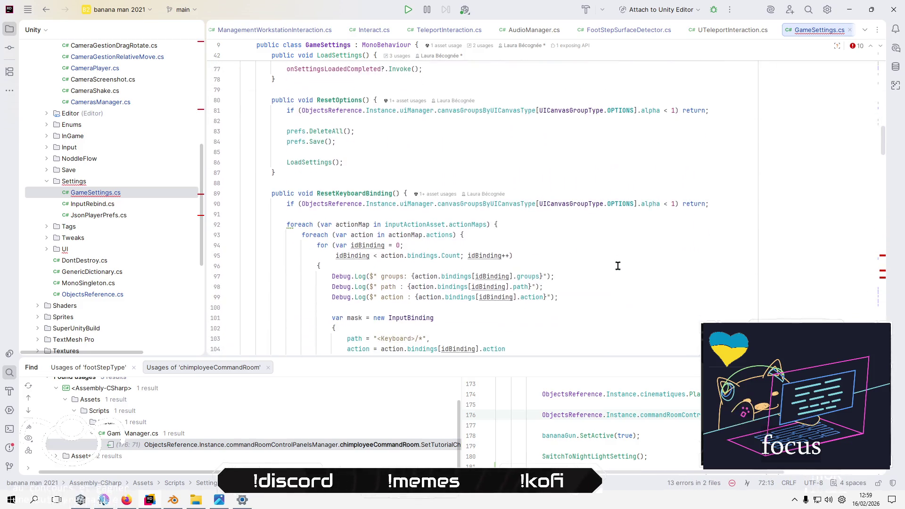
pyautogui.scroll(-19, 618, 266)
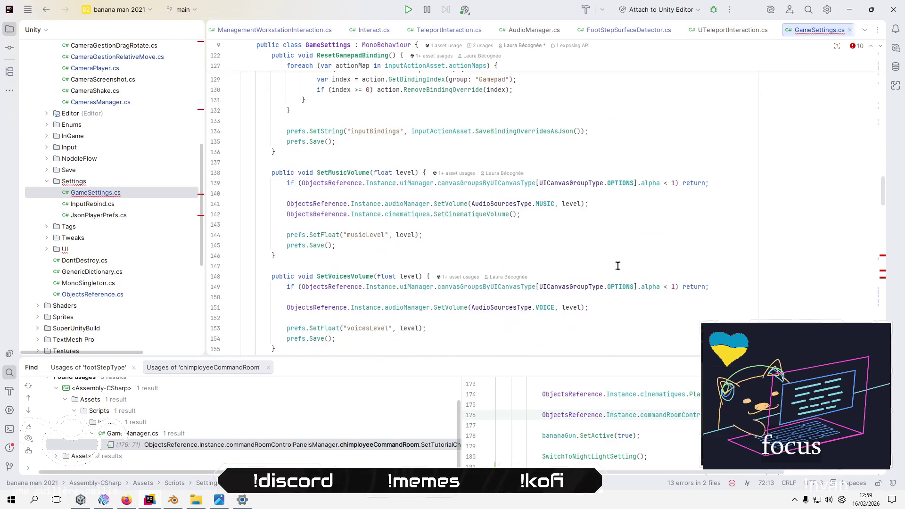
pyautogui.scroll(-14, 618, 265)
# - Delete the SetResolution(int), SetLowerResolution and SetHigherResolution methods
pyautogui.click(623, 220)
pyautogui.press('Up')
pyautogui.press('Up')
pyautogui.press('Up')
pyautogui.press('Home')
pyautogui.hotkey('shift', 'Down')
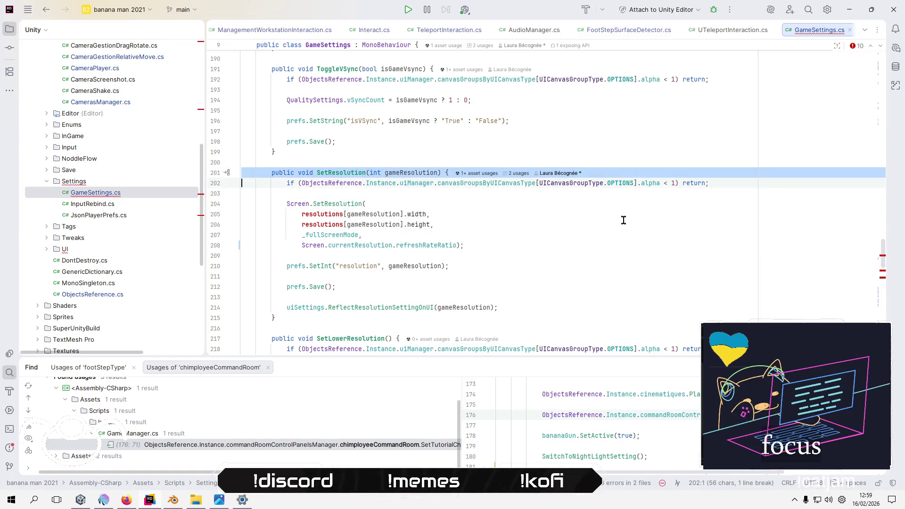
pyautogui.hotkey('shift', 'Down')
pyautogui.hotkey('shift', 'Down')
pyautogui.hotkey('shift', 'Down')
pyautogui.press('Delete')
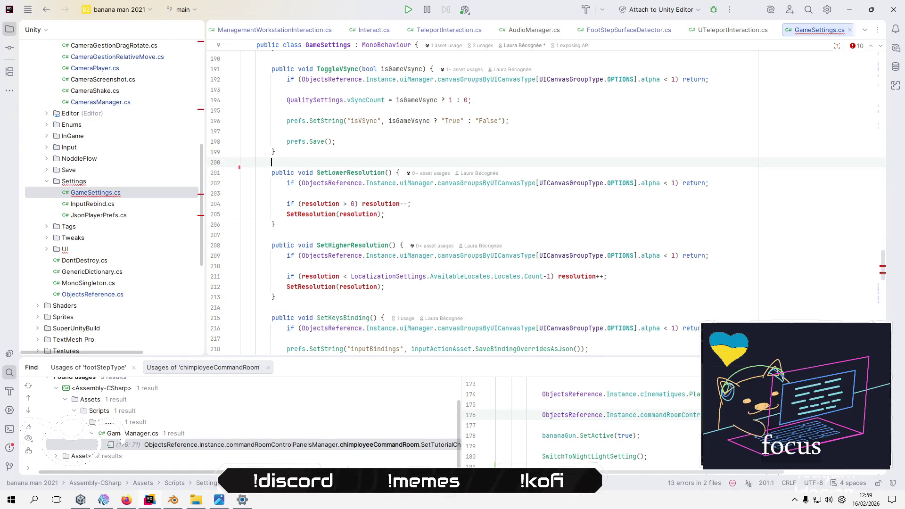
pyautogui.press('Down')
pyautogui.press('Home')
pyautogui.hotkey('shift', 'Down')
pyautogui.hotkey('shift', 'Down')
pyautogui.hotkey('shift', 'Down')
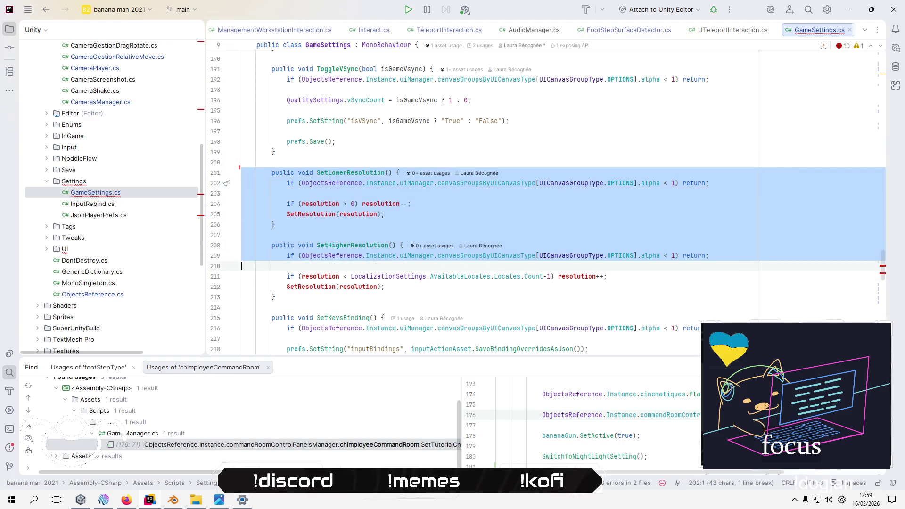
pyautogui.press('Delete')
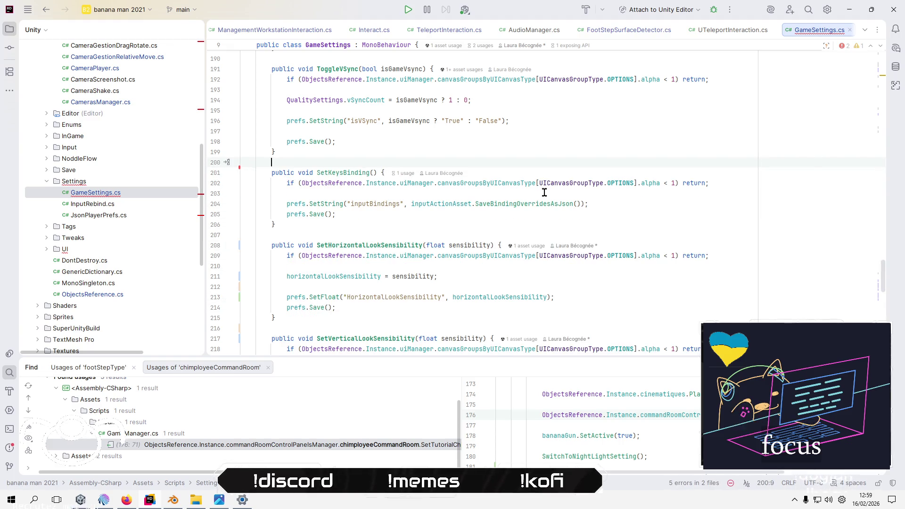
# - Delete the GetCurrentResolution method and the blank line above it
pyautogui.scroll(-5, 541, 190)
pyautogui.scroll(-5, 541, 190)
pyautogui.click(542, 193)
pyautogui.scroll(-3, 542, 192)
pyautogui.scroll(-4, 542, 193)
pyautogui.click(628, 234)
pyautogui.press('Down')
pyautogui.hotkey('shift', 'Down')
pyautogui.hotkey('shift', 'Down')
pyautogui.press('Delete')
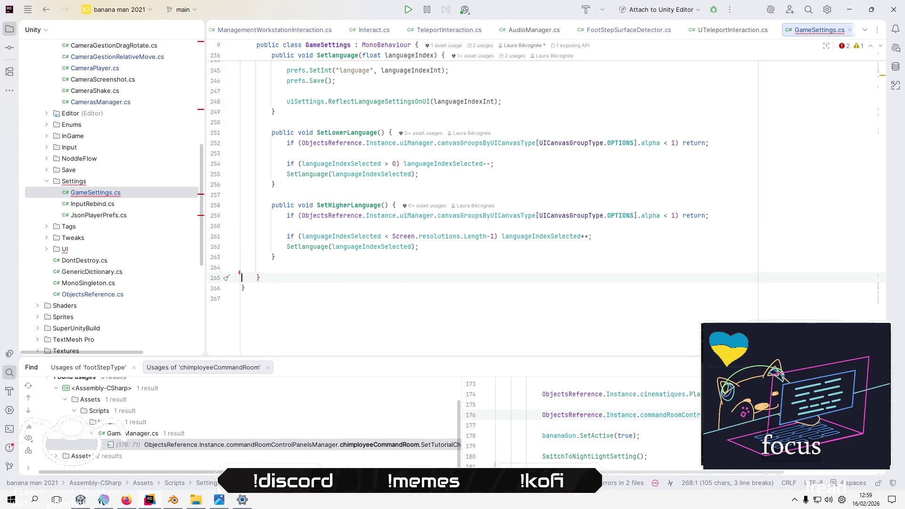
pyautogui.press('BackSpace')
pyautogui.press('BackSpace')
# - Remove the unused _fullScreenMode field declaration line
pyautogui.scroll(3, 628, 235)
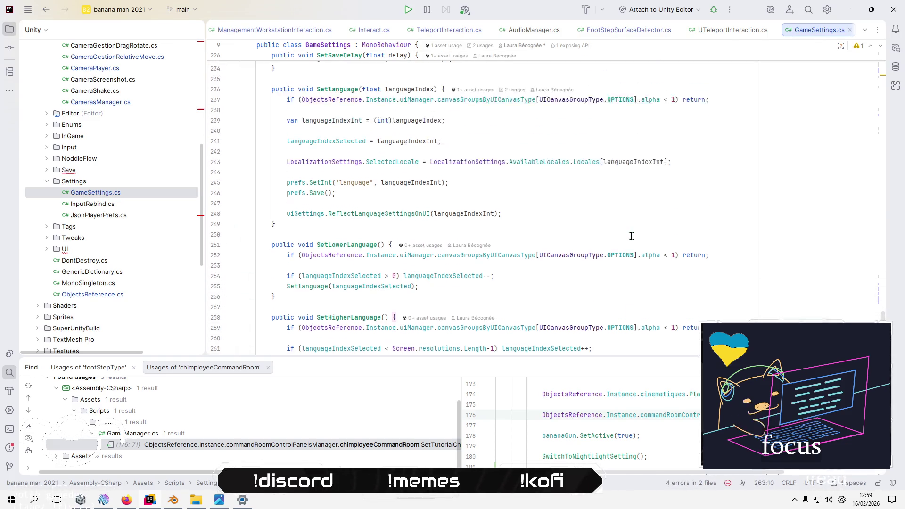
pyautogui.click(881, 76)
pyautogui.press('Up')
pyautogui.press('Up')
pyautogui.press('Down')
pyautogui.press('Down')
pyautogui.press('Home')
pyautogui.press('Home')
pyautogui.hotkey('shift', 'Down')
pyautogui.press('Delete')
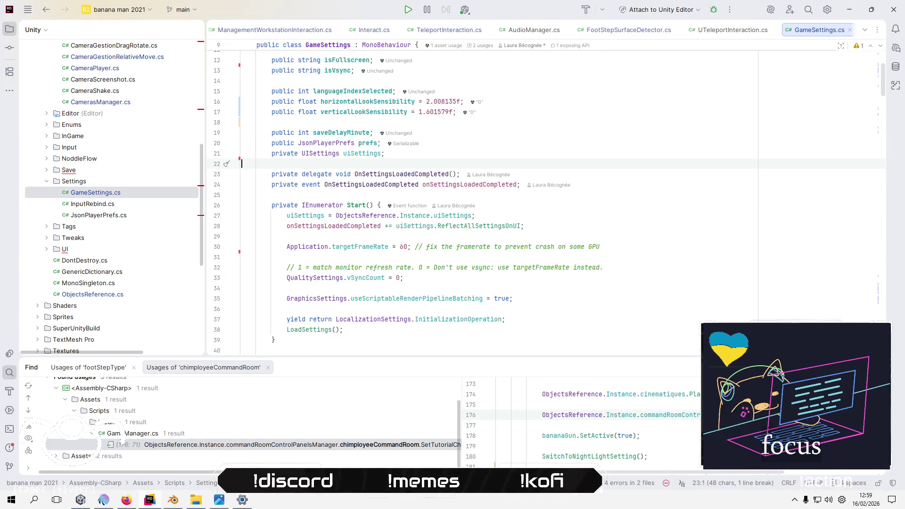
pyautogui.hotkey('ctrl', 'z')
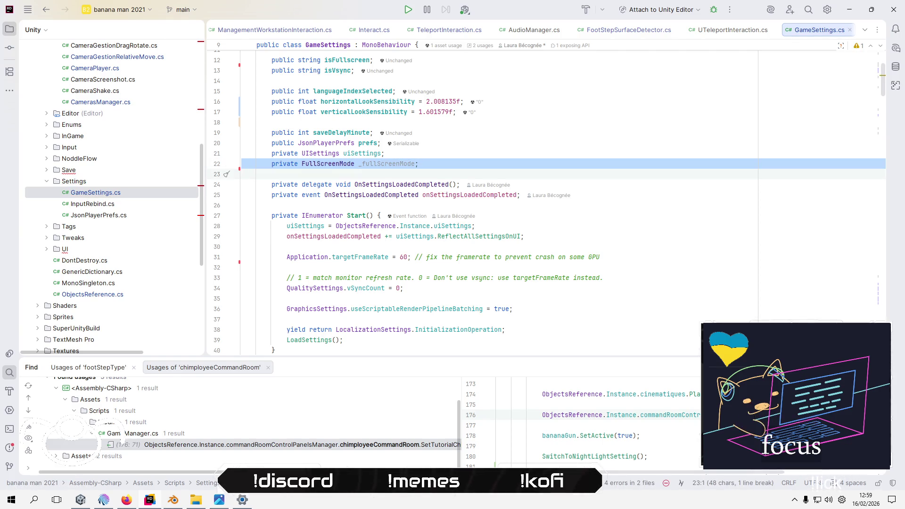
pyautogui.press('Delete')
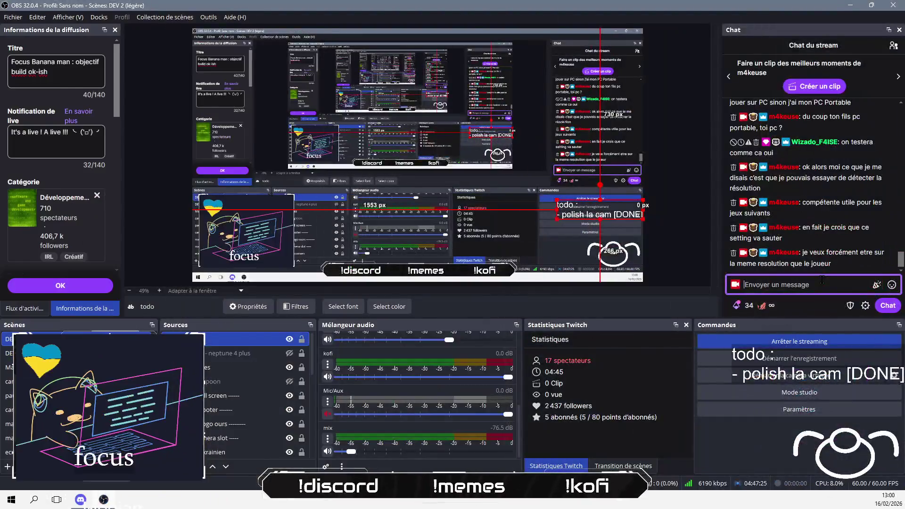
# - Post a chat reply that resolution will be replaced by a windowed/fullscreen choice
pyautogui.write('je remplac')
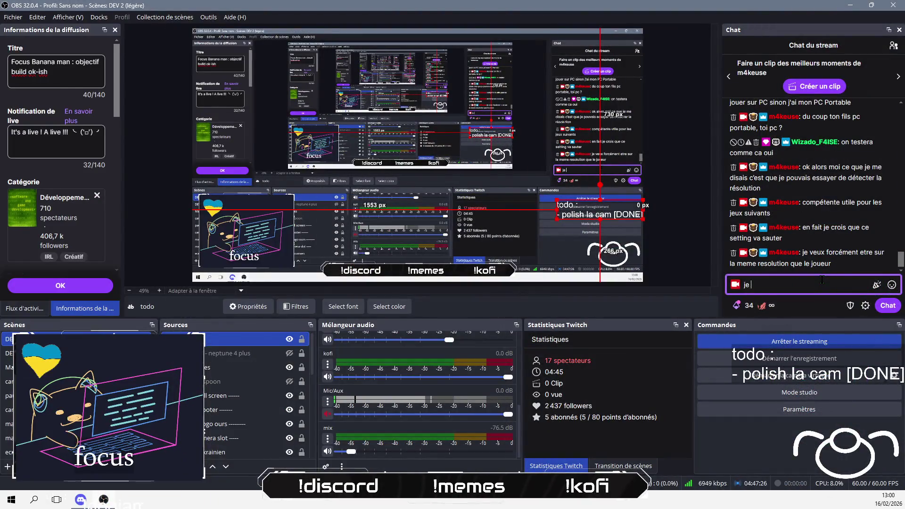
pyautogui.write('erai vi')
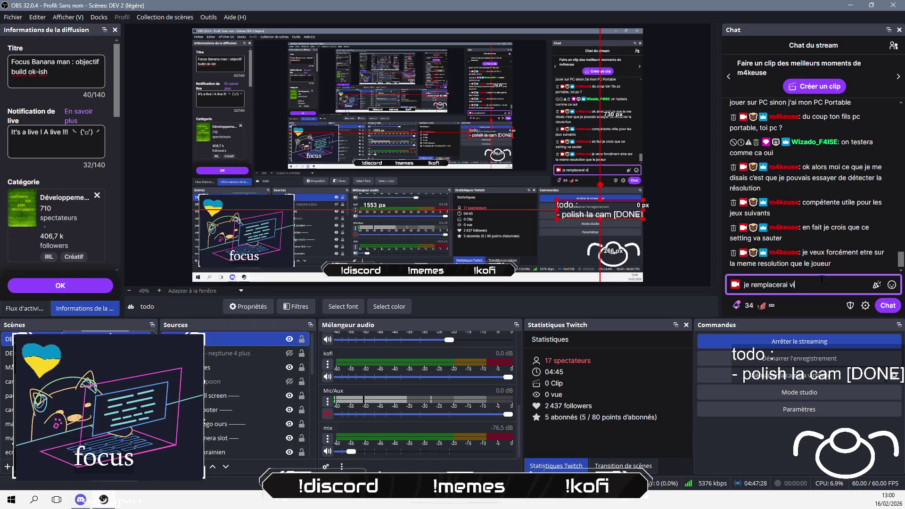
pyautogui.write('enbien av')
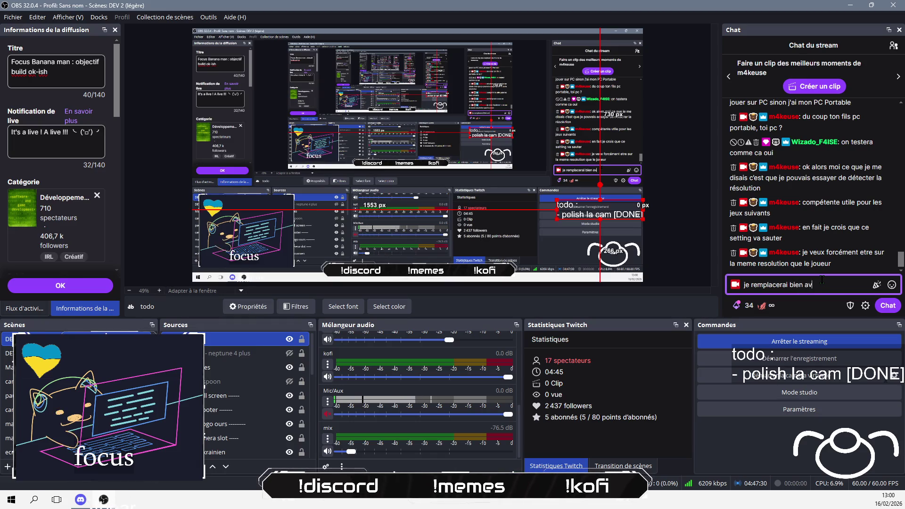
pyautogui.write('ec un truc ')
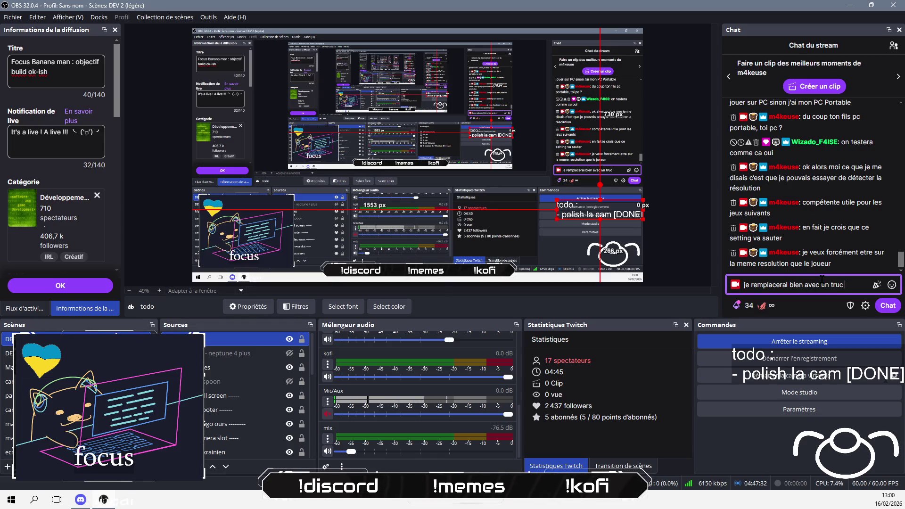
pyautogui.write('pour chois')
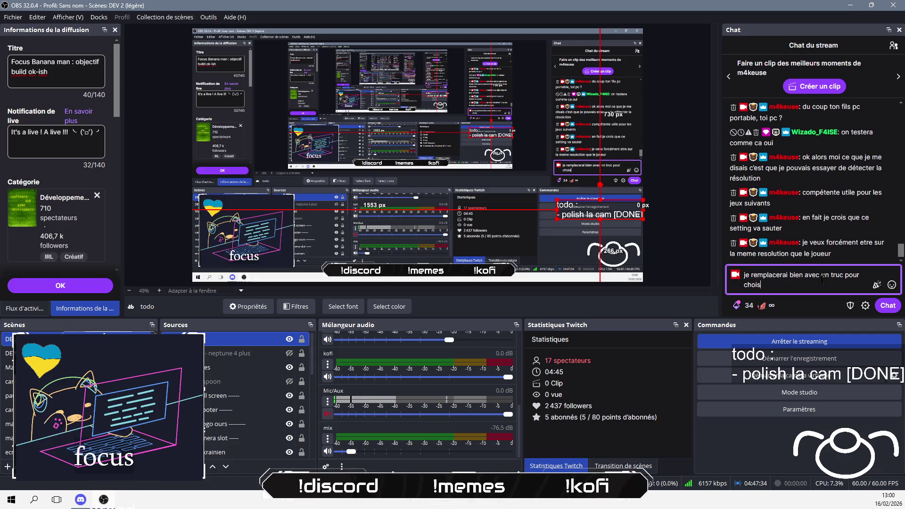
pyautogui.write('ir entre fenetr')
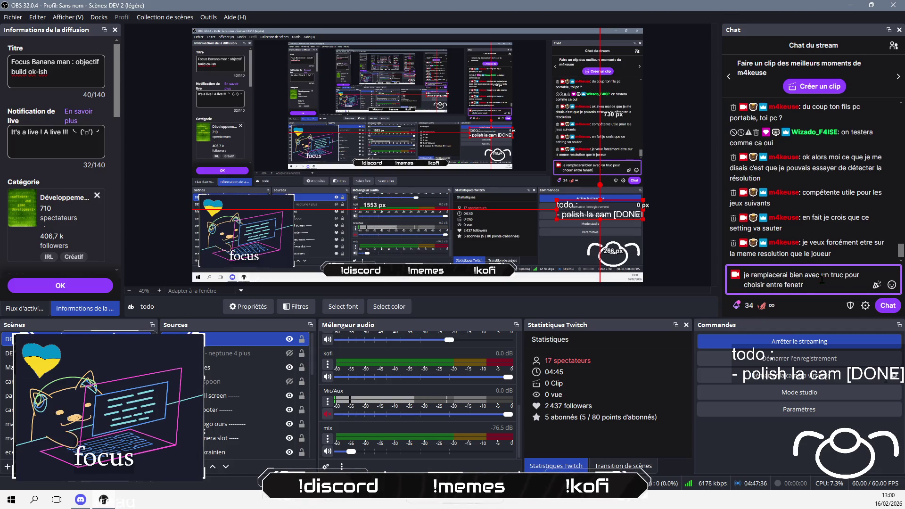
pyautogui.write('é et ')
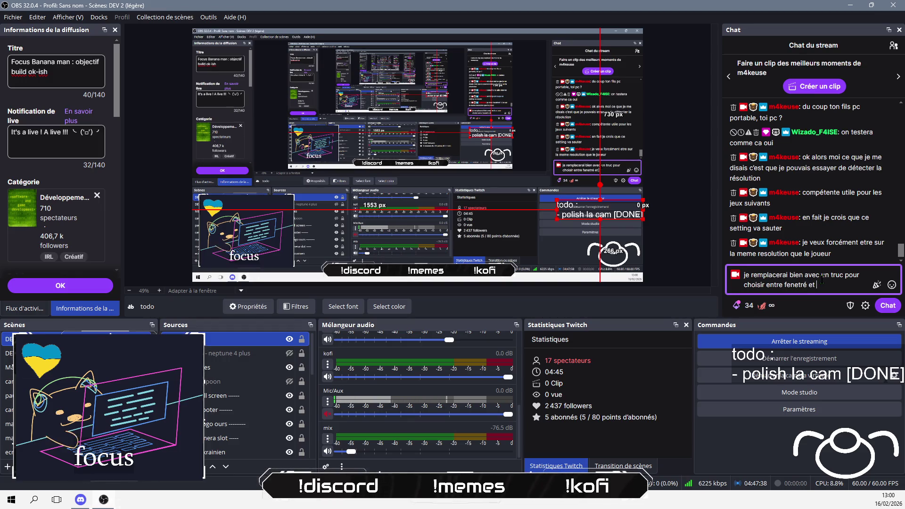
pyautogui.write('plein écran')
pyautogui.press('Return')
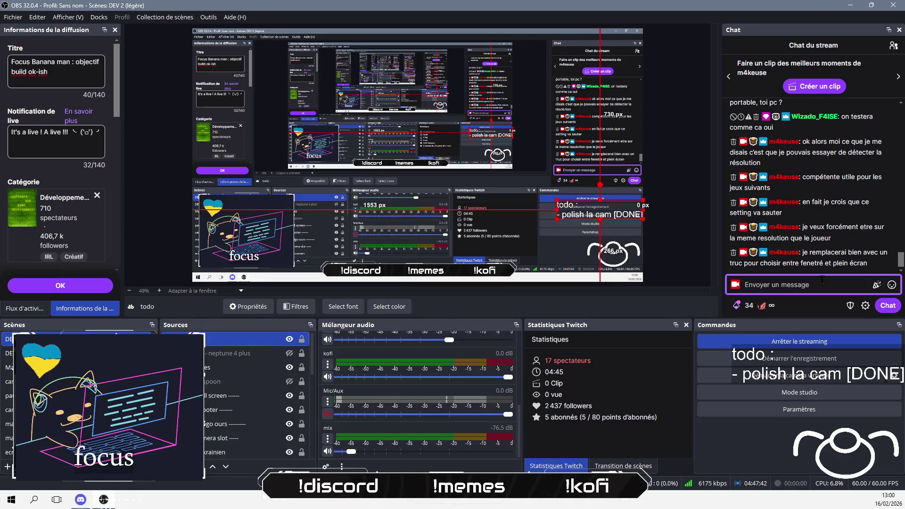
pyautogui.hotkey('alt', 'Tab')
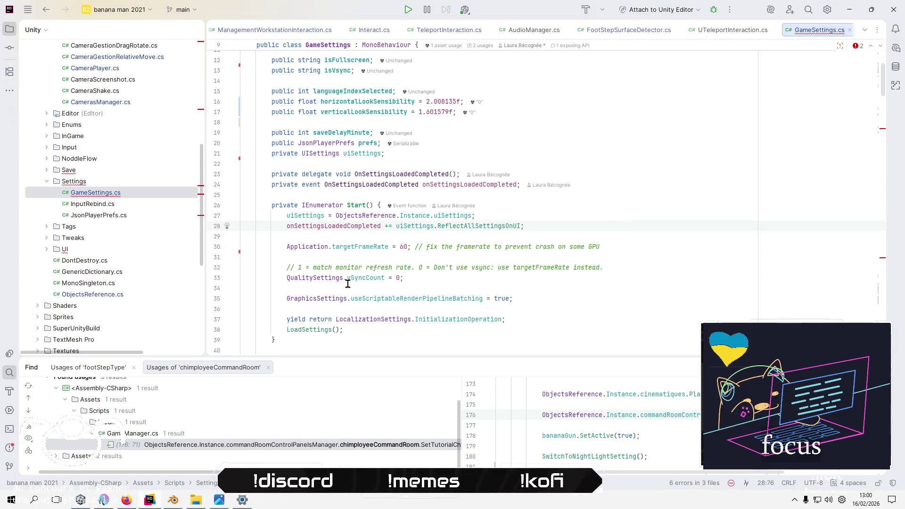
# - Expand the GAME scene's Canvas to menu_options and VideoTab, and show the options menu in the Game view
pyautogui.hotkey('alt', 'Tab')
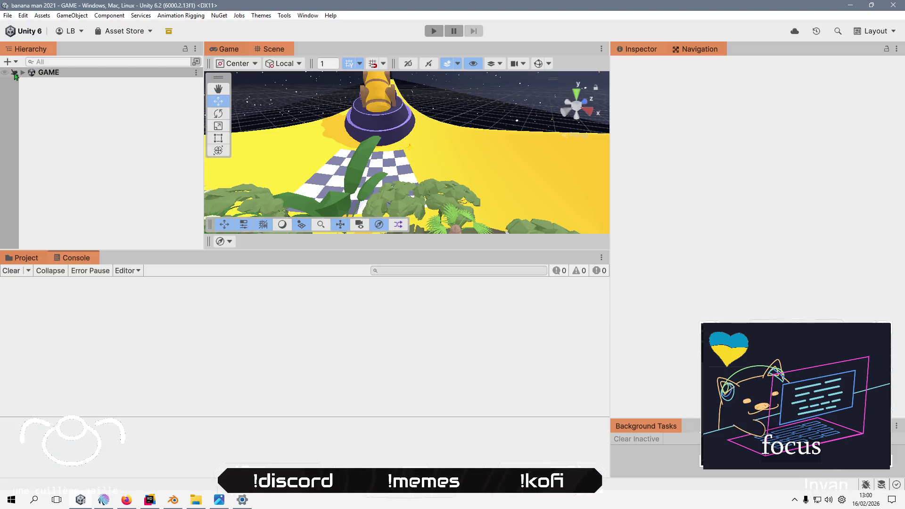
pyautogui.click(23, 72)
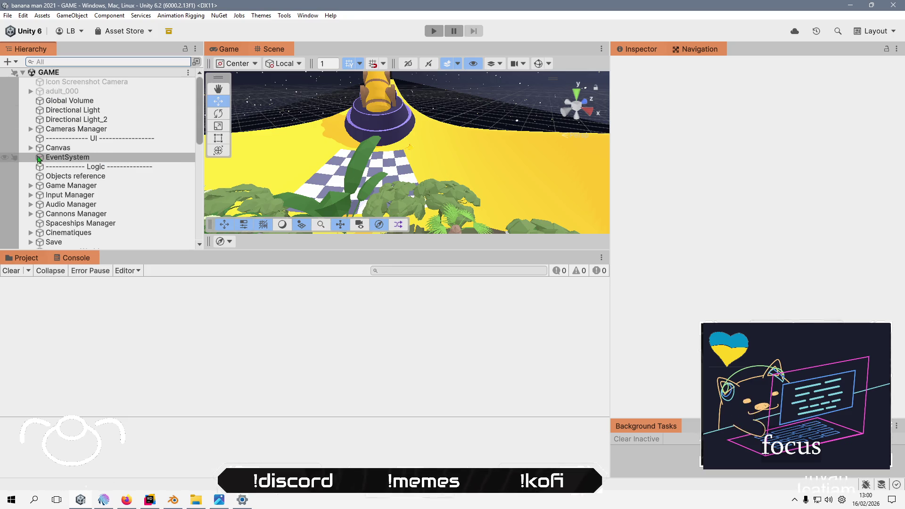
pyautogui.click(31, 148)
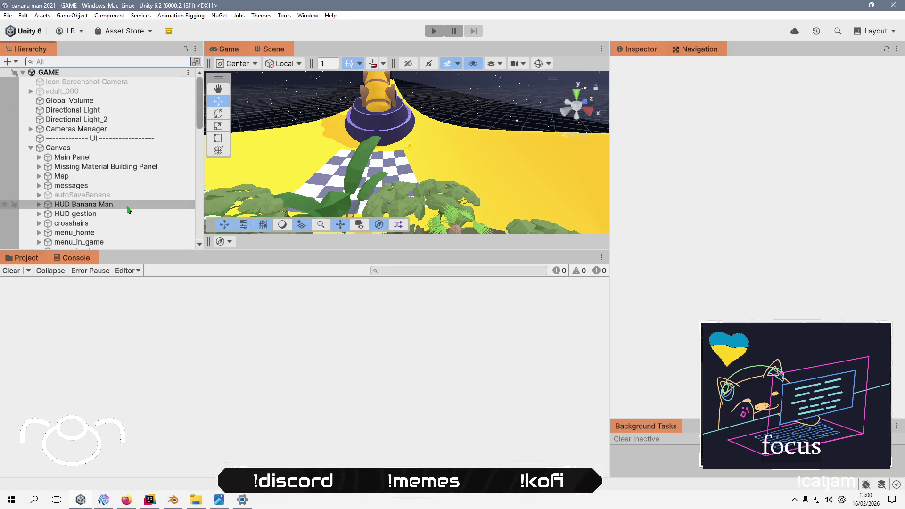
pyautogui.moveTo(153, 250); pyautogui.dragTo(156, 308)
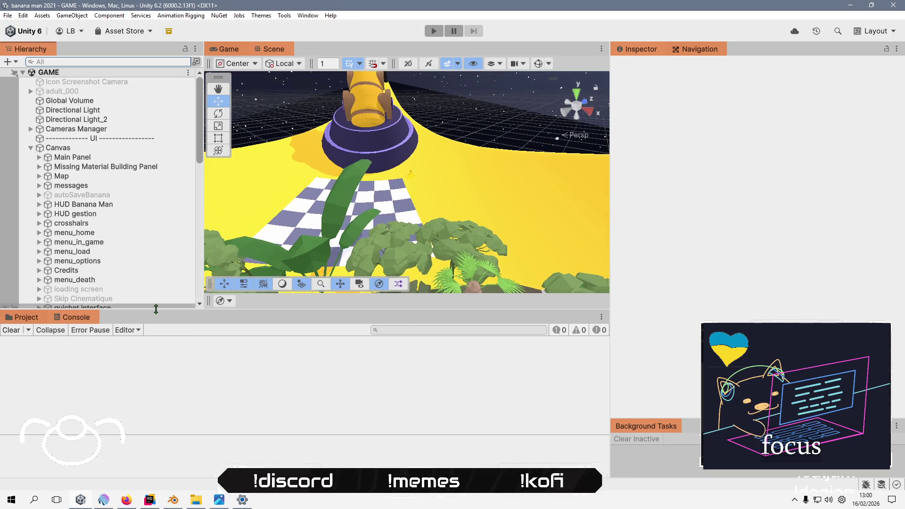
pyautogui.scroll(-2, 85, 241)
pyautogui.click(47, 225)
pyautogui.click(39, 226)
pyautogui.scroll(-3, 57, 221)
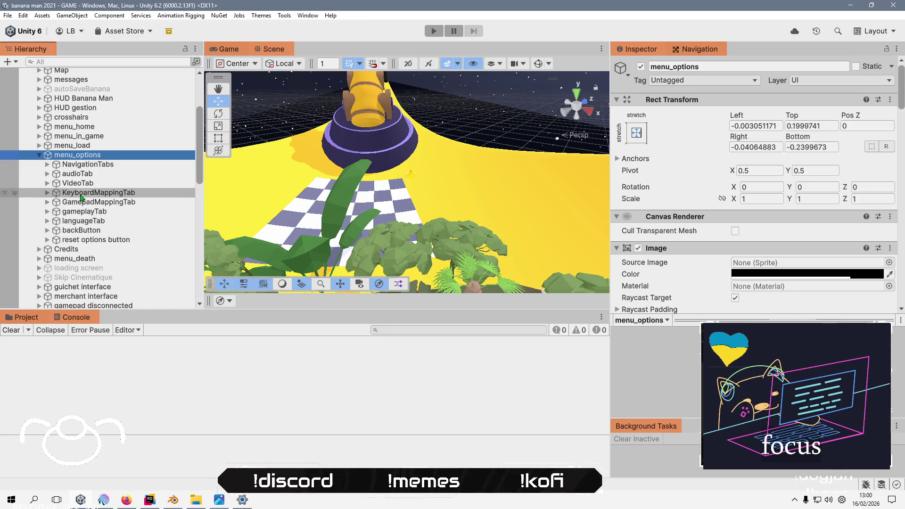
pyautogui.click(78, 183)
pyautogui.click(47, 182)
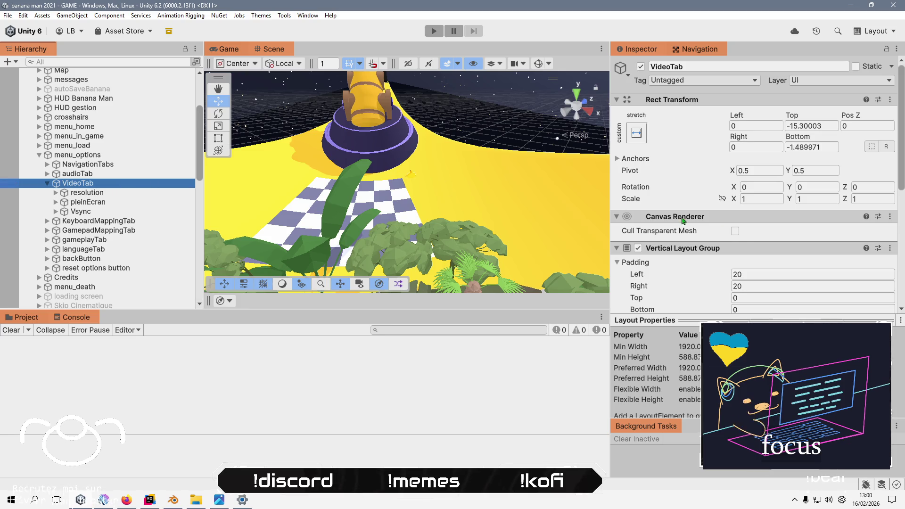
pyautogui.click(77, 154)
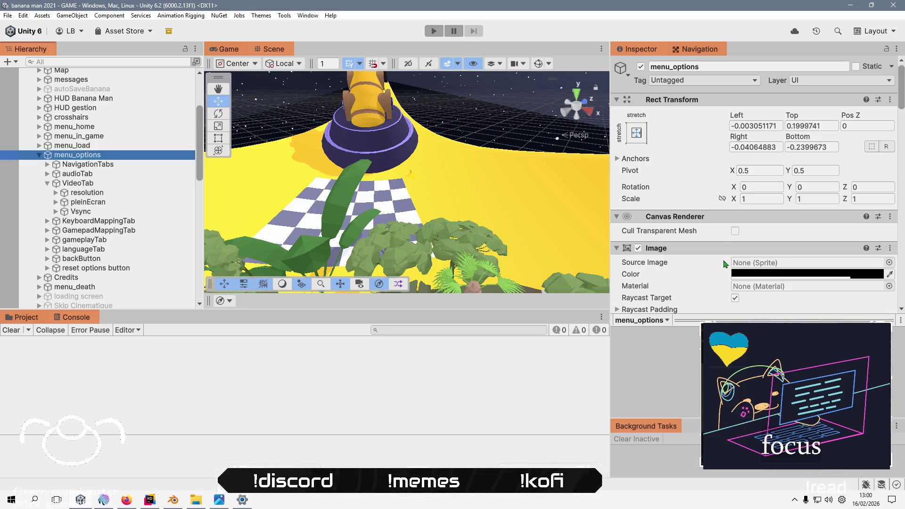
pyautogui.scroll(-3, 724, 264)
pyautogui.click(760, 195)
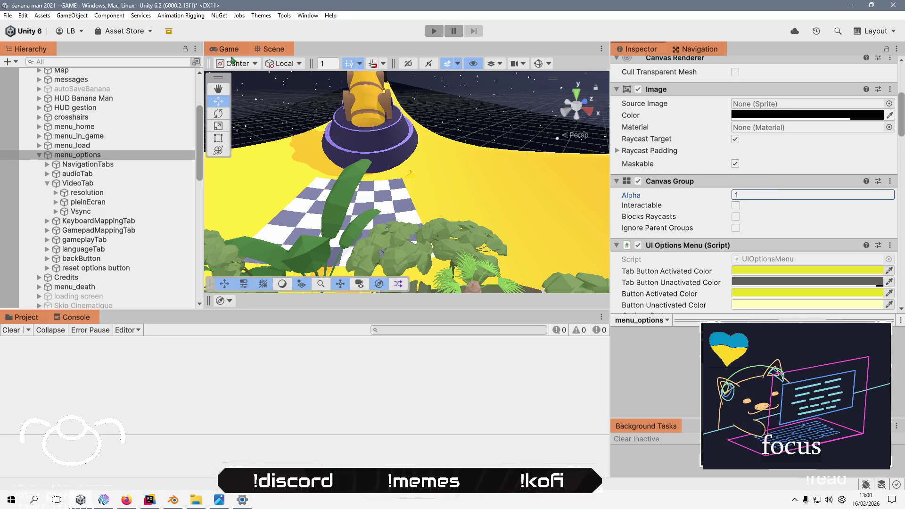
pyautogui.click(228, 49)
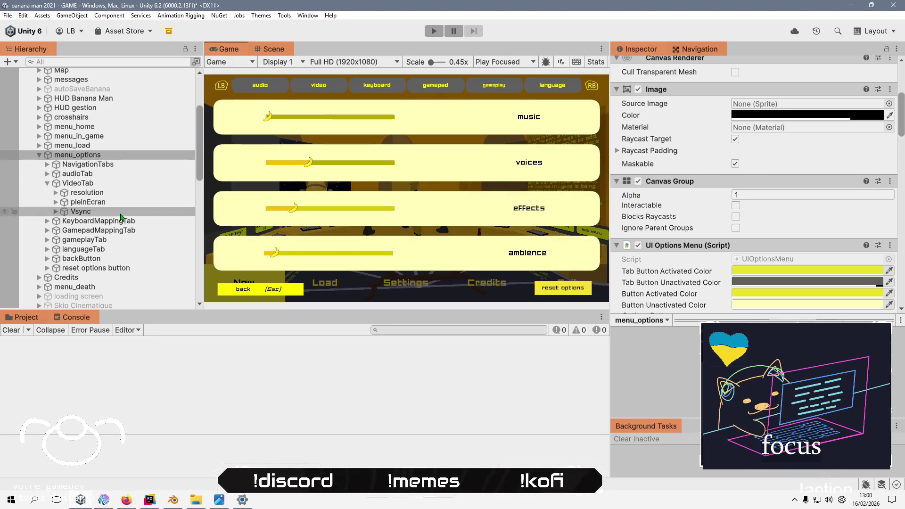
# - Set audioTab's Canvas Group alpha to 0 and VideoTab's to 1, then inspect the resolution and fullscreen rows
pyautogui.click(121, 184)
pyautogui.click(78, 174)
pyautogui.scroll(-3, 699, 243)
pyautogui.moveTo(699, 244); pyautogui.dragTo(659, 247)
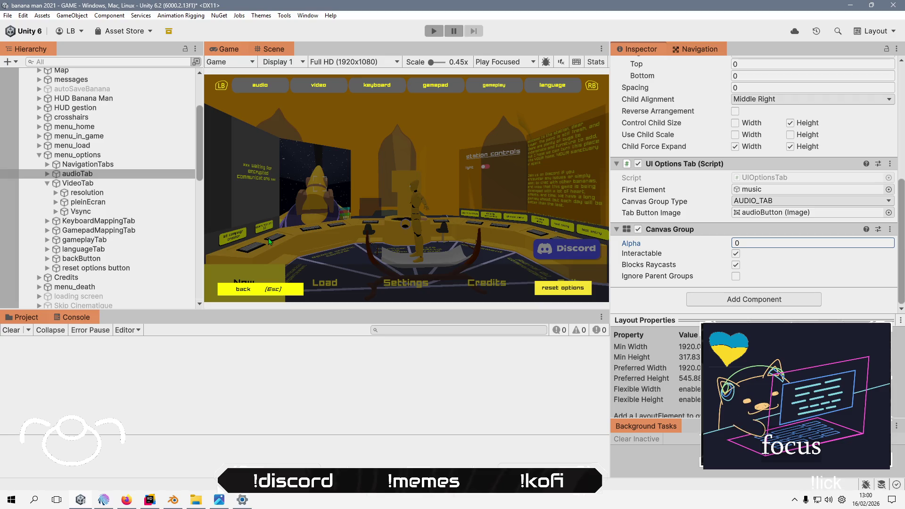
pyautogui.click(78, 182)
pyautogui.moveTo(689, 245); pyautogui.dragTo(731, 245)
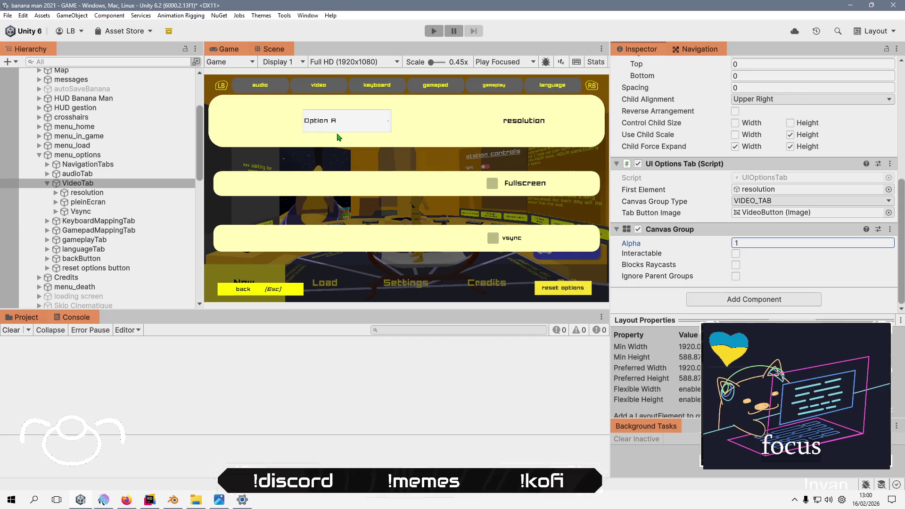
pyautogui.click(92, 193)
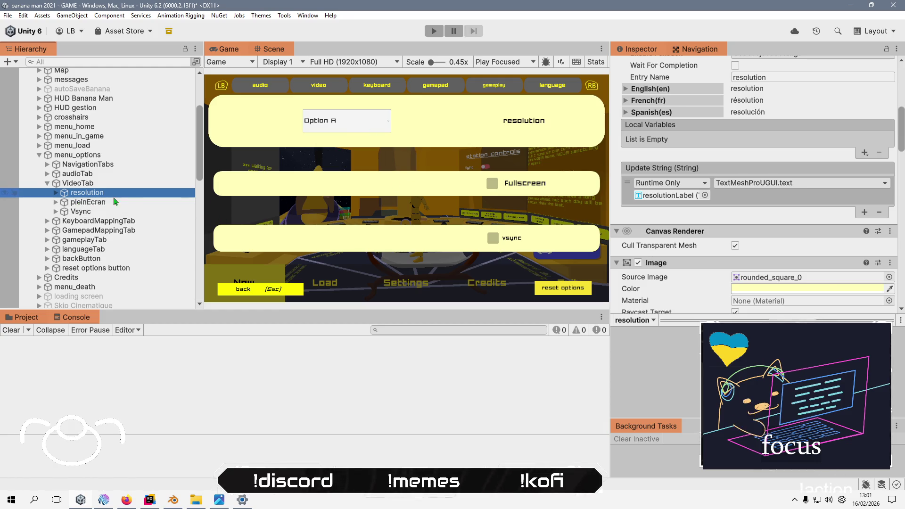
pyautogui.click(92, 206)
# - Rename the resolution object to 'window style'
pyautogui.press('Up')
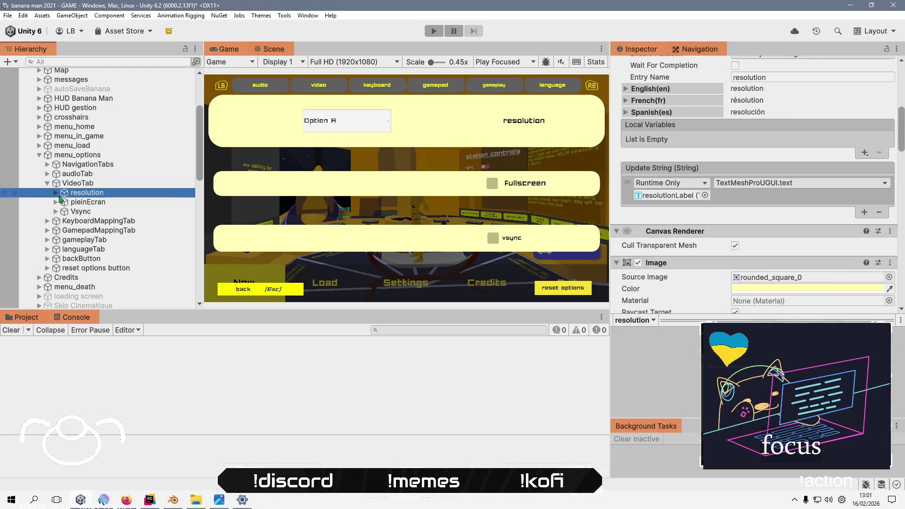
pyautogui.press('F2')
pyautogui.press('Home')
pyautogui.write('se')
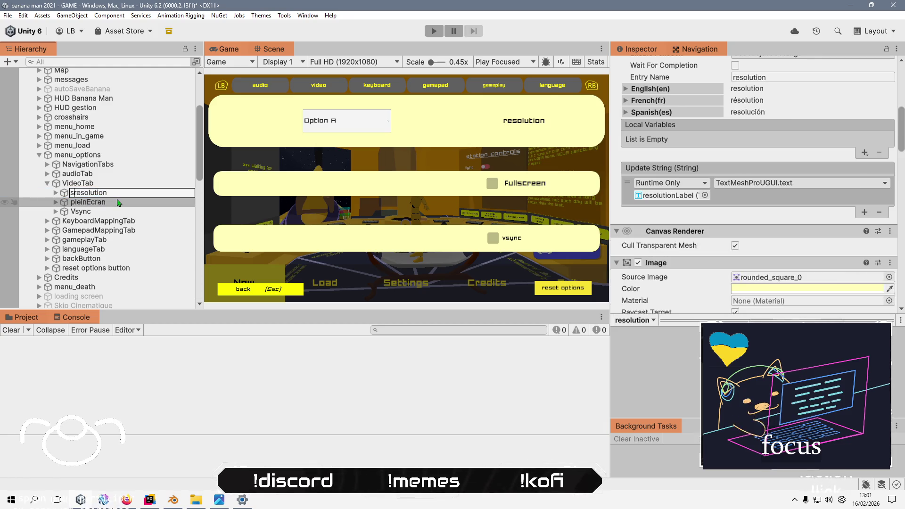
pyautogui.write('t')
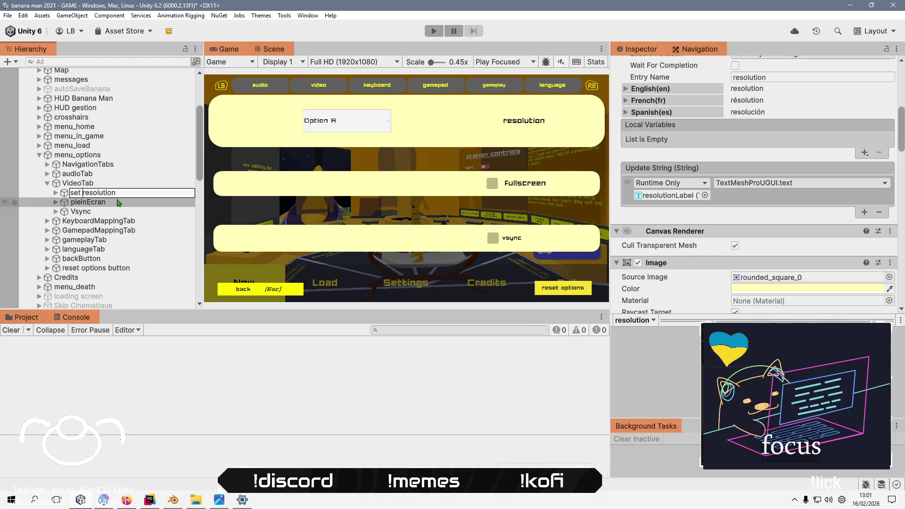
pyautogui.hotkey('shift', 'Home')
pyautogui.write('win')
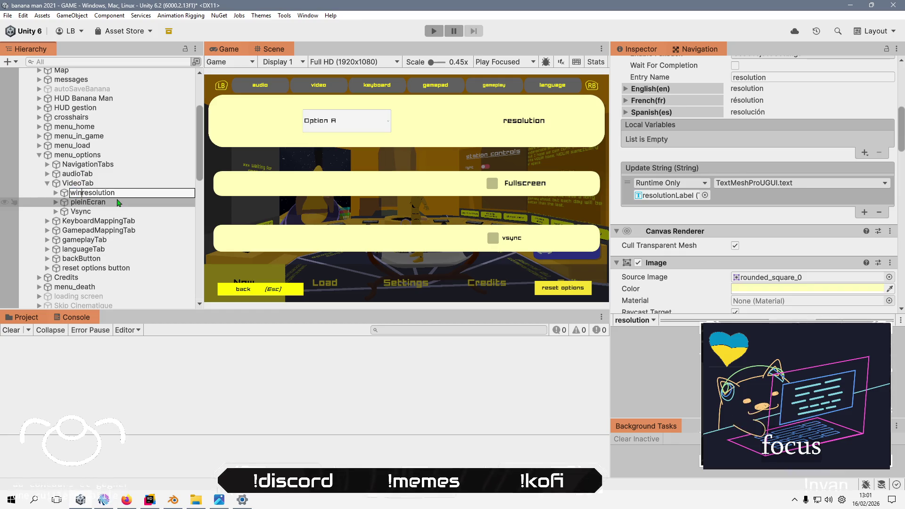
pyautogui.write('sc')
pyautogui.write('ty')
pyautogui.press('Delete')
pyautogui.press('Return')
pyautogui.press('Right')
# - Rename its resolutionLabel child to 'windowLabel'
pyautogui.click(118, 202)
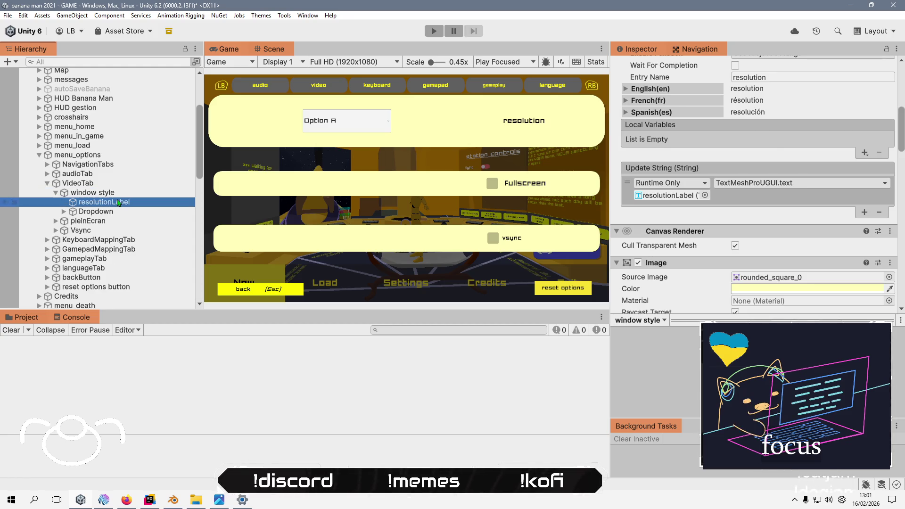
pyautogui.press('F2')
pyautogui.press('End')
pyautogui.hotkey('shift', 'Right')
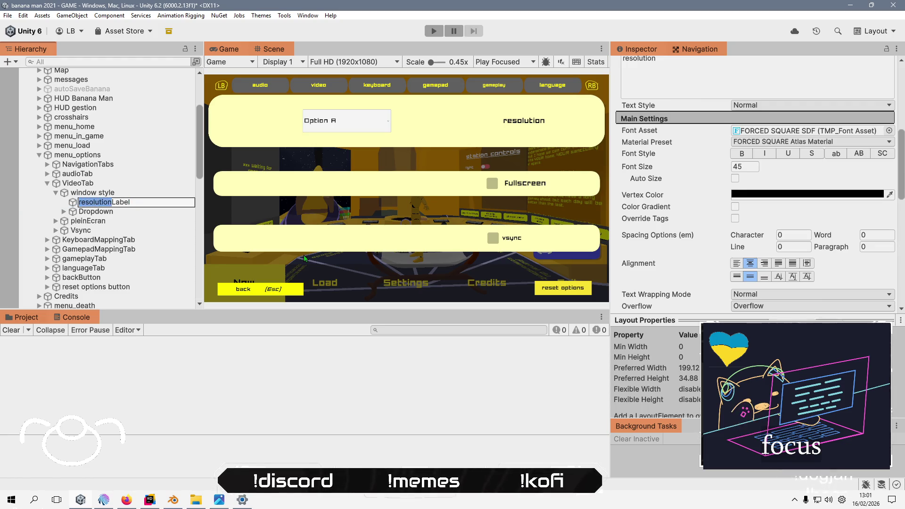
pyautogui.write('windos')
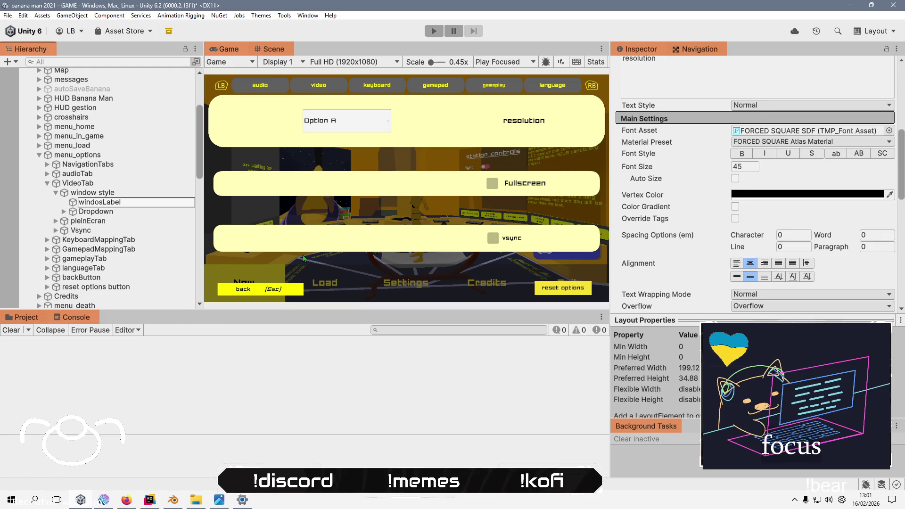
pyautogui.press('Return')
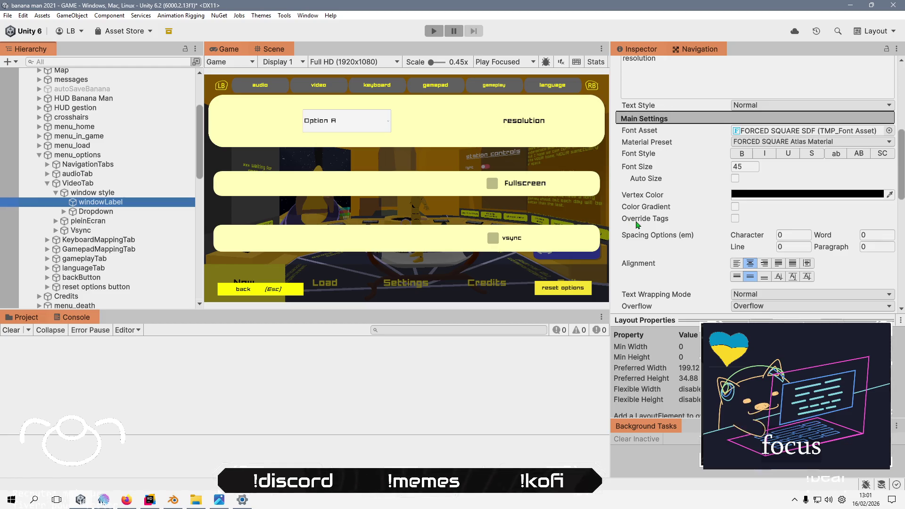
# - Set the label's TextMeshPro text to 'window style'
pyautogui.scroll(4, 637, 224)
pyautogui.click(747, 182)
pyautogui.write('window s')
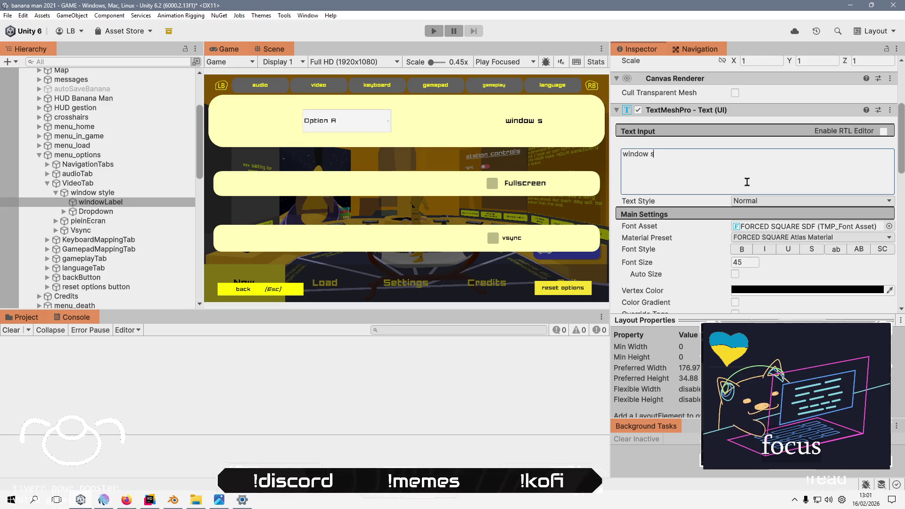
pyautogui.press('BackSpace')
pyautogui.press('BackSpace')
pyautogui.press('BackSpace')
pyautogui.write('tyl')
pyautogui.scroll(-10, 746, 181)
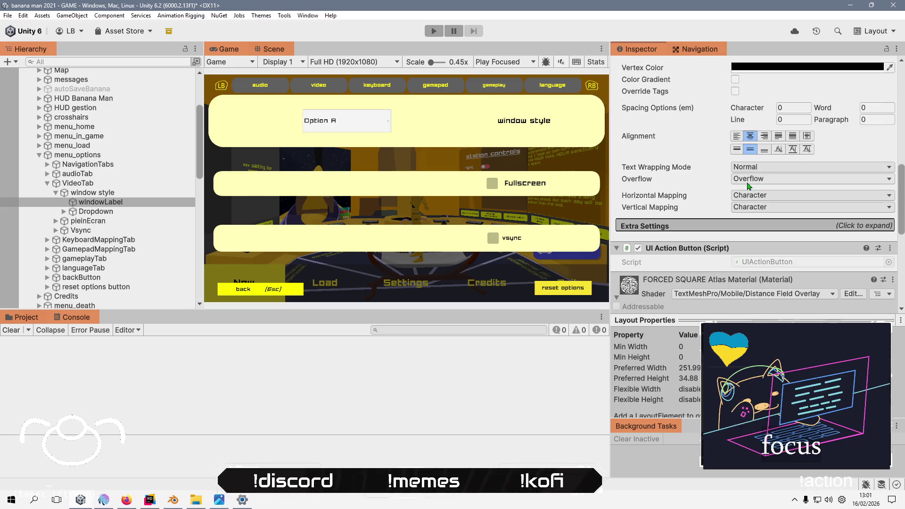
pyautogui.scroll(-5, 760, 186)
pyautogui.scroll(7, 759, 187)
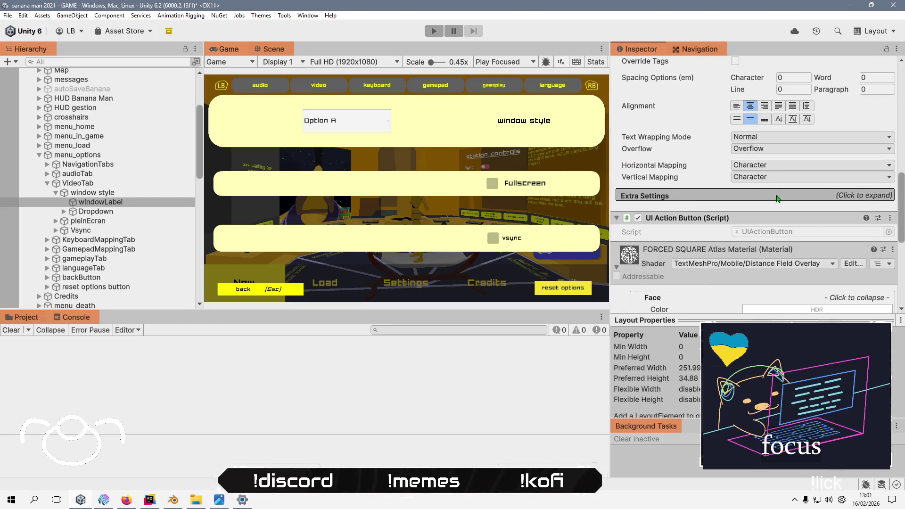
pyautogui.scroll(4, 702, 238)
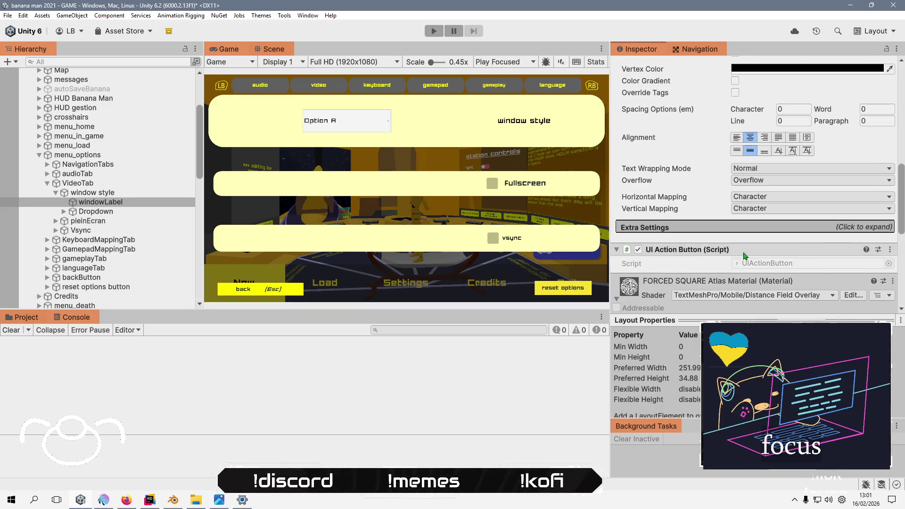
pyautogui.scroll(3, 702, 247)
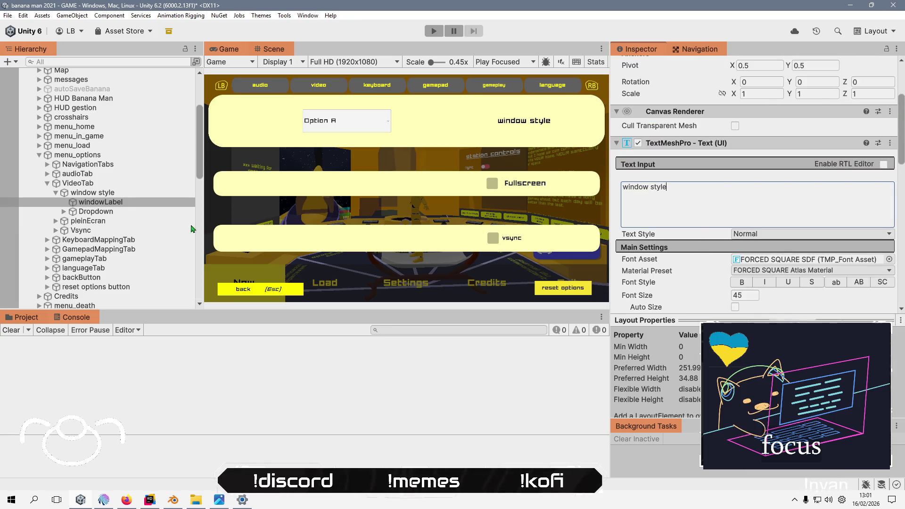
pyautogui.click(117, 213)
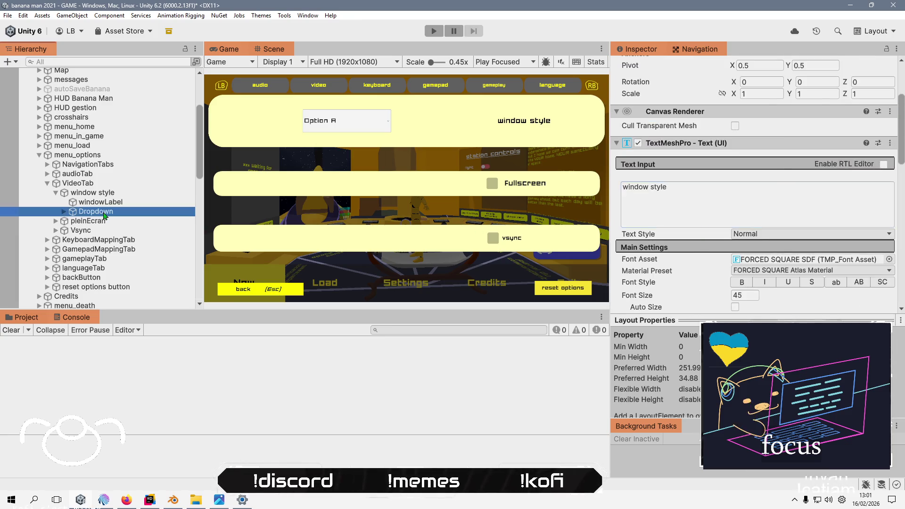
# - Select the window style object under the Dropdown in the Hierarchy
pyautogui.scroll(3, 664, 229)
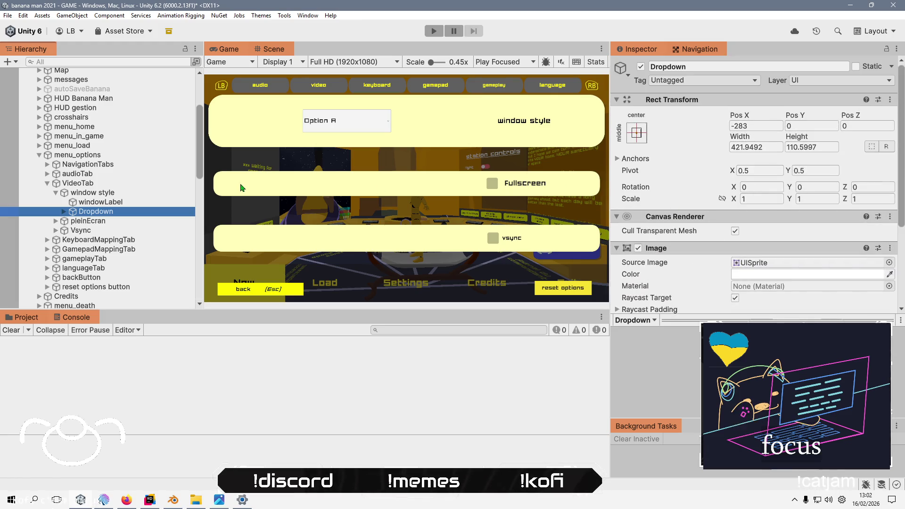
pyautogui.click(64, 211)
pyautogui.press('Down')
pyautogui.press('Down')
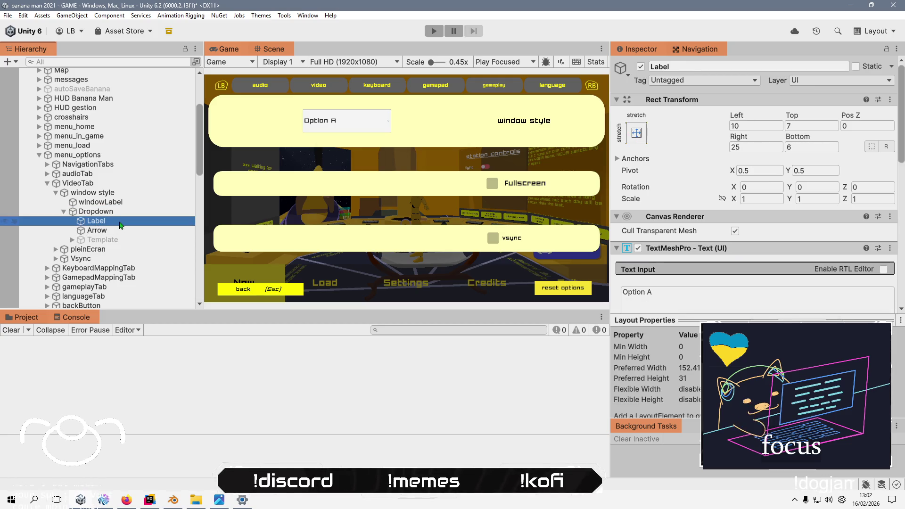
pyautogui.scroll(-3, 655, 182)
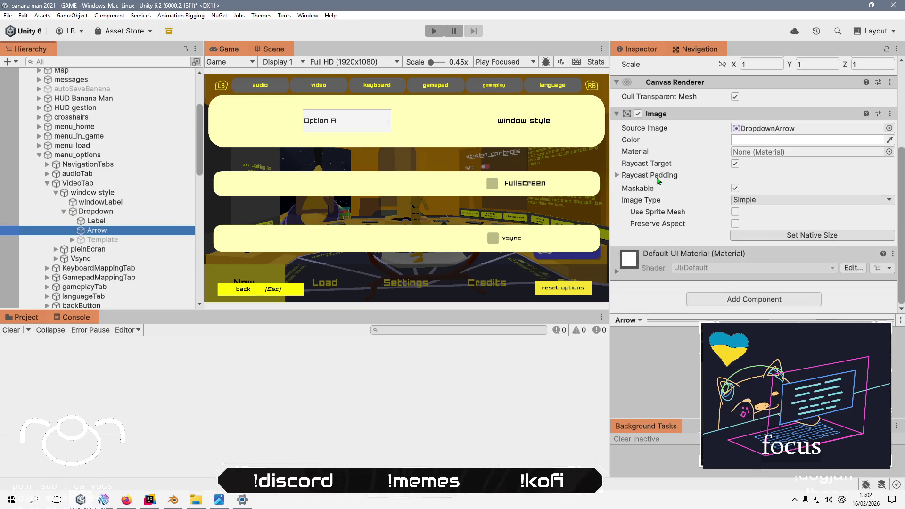
pyautogui.click(130, 194)
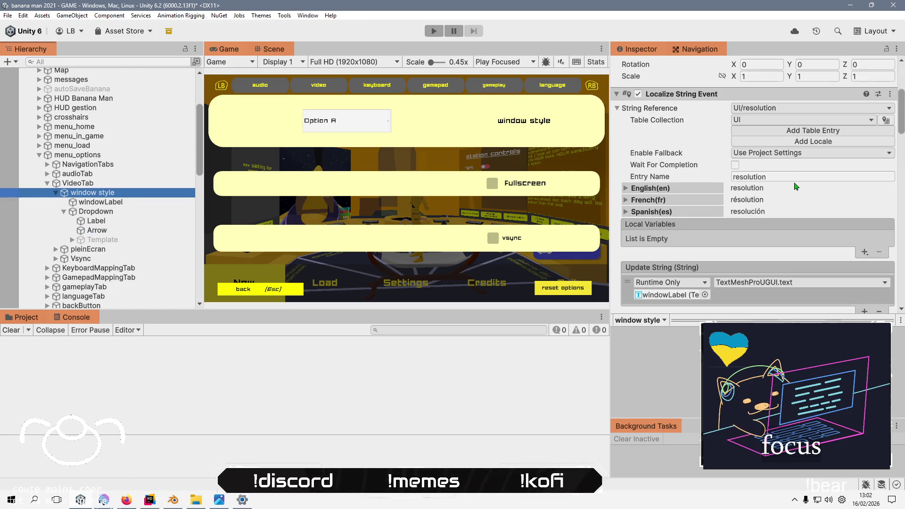
# - Name the label's localization entry 'windowStyle'
pyautogui.click(781, 109)
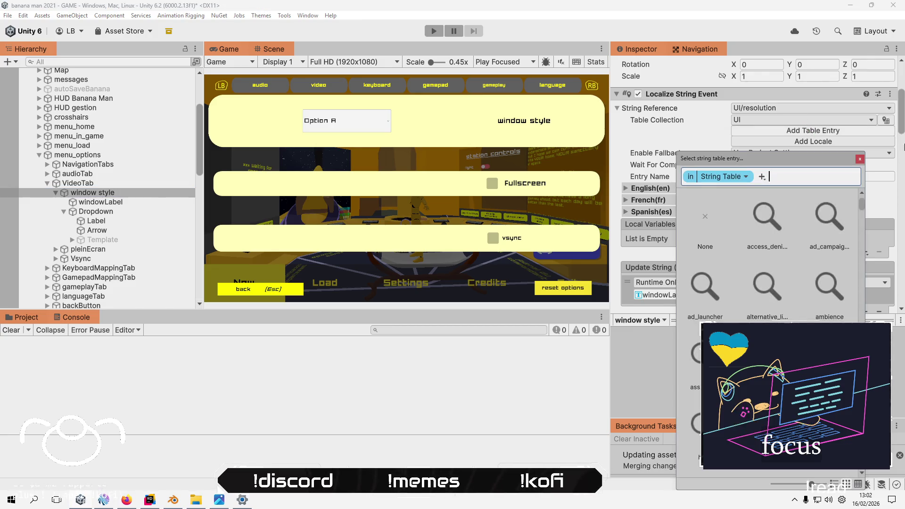
pyautogui.click(858, 160)
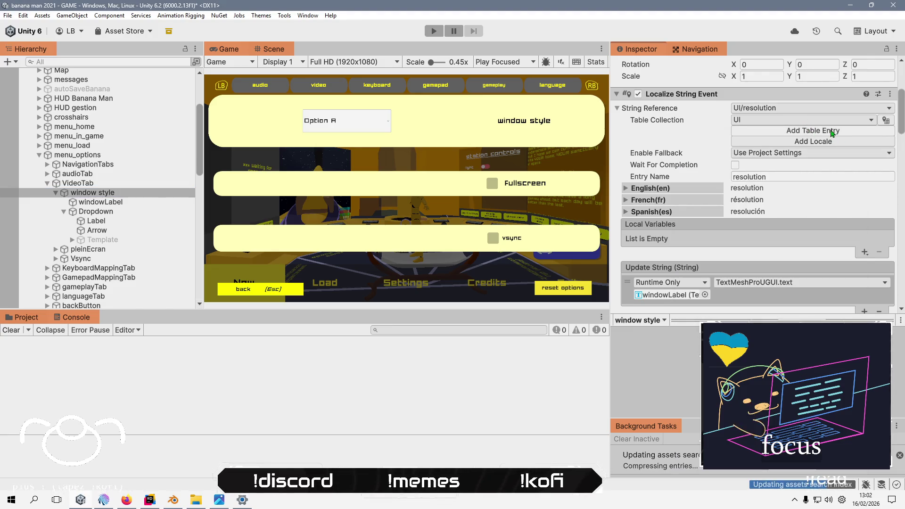
pyautogui.click(771, 176)
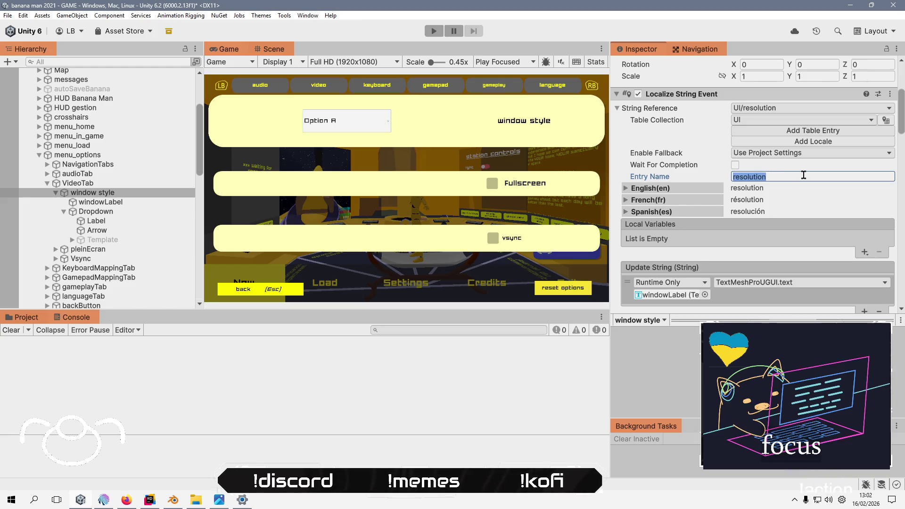
pyautogui.write('window')
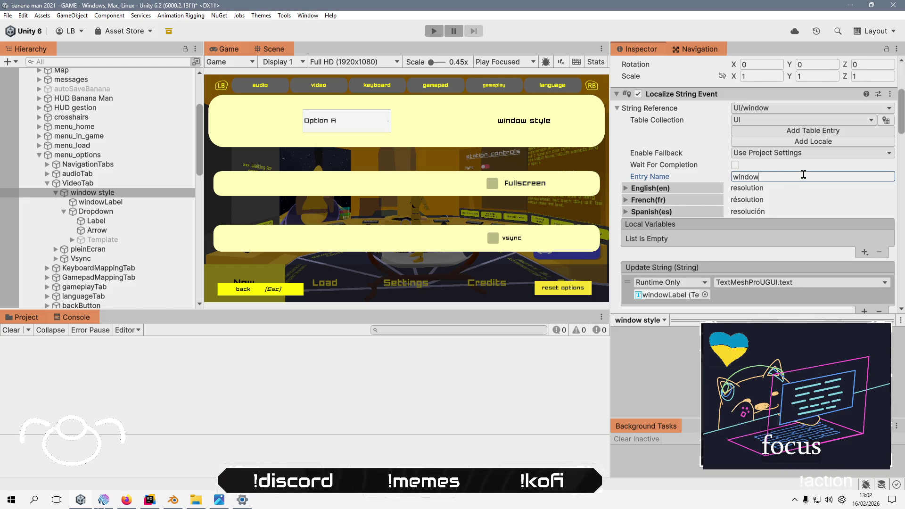
pyautogui.write('St')
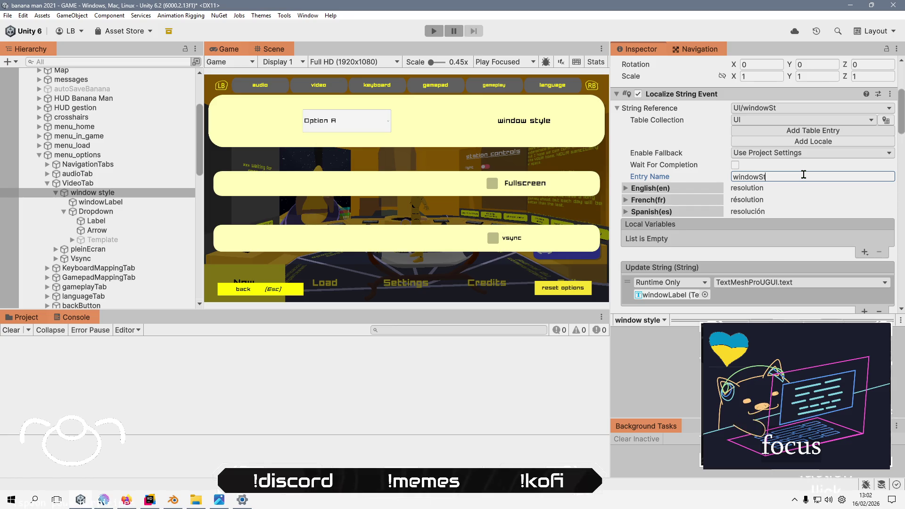
pyautogui.write('y')
pyautogui.press('BackSpace')
pyautogui.write('e')
pyautogui.press('Return')
pyautogui.press('BackSpace')
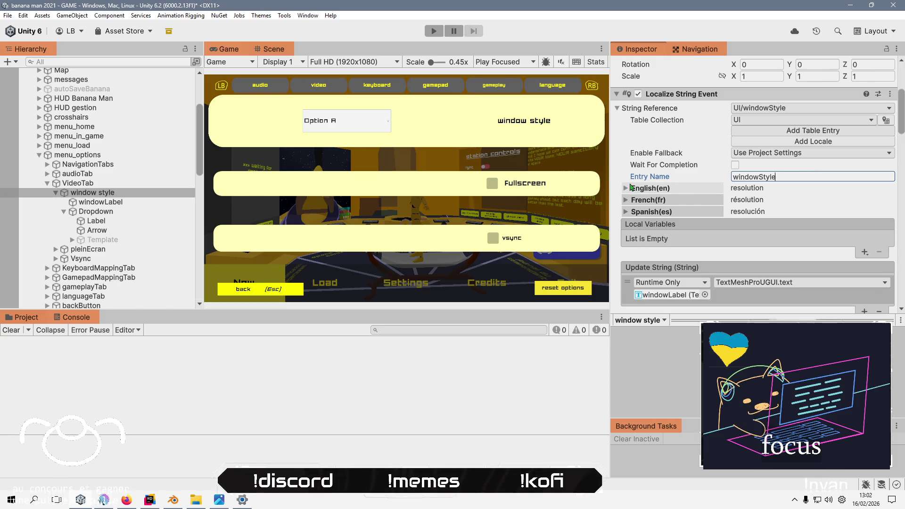
# - Set the English translation to 'window style'
pyautogui.click(749, 189)
pyautogui.click(732, 212)
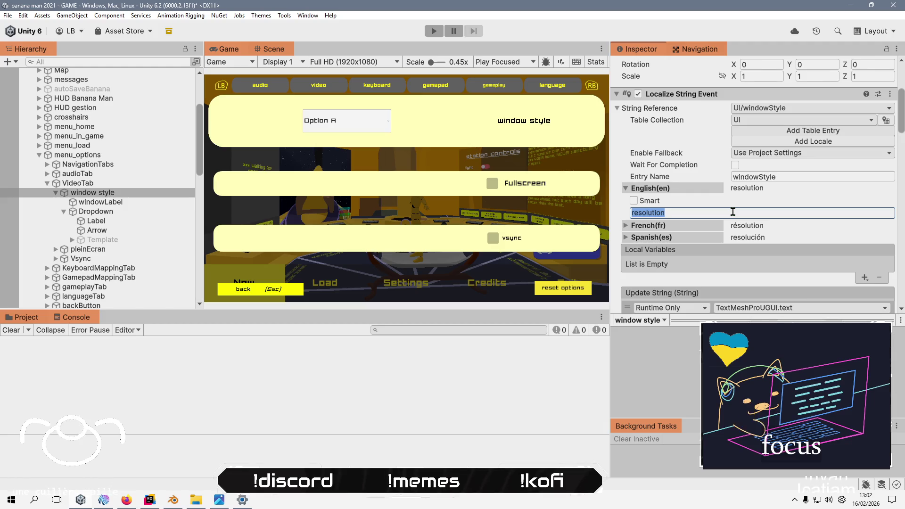
pyautogui.write('window sr')
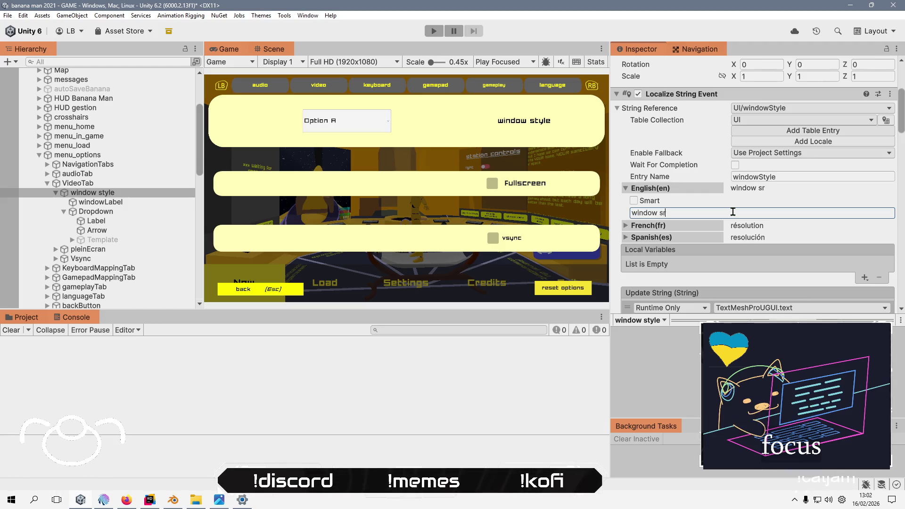
pyautogui.press('BackSpace')
pyautogui.write('tyle')
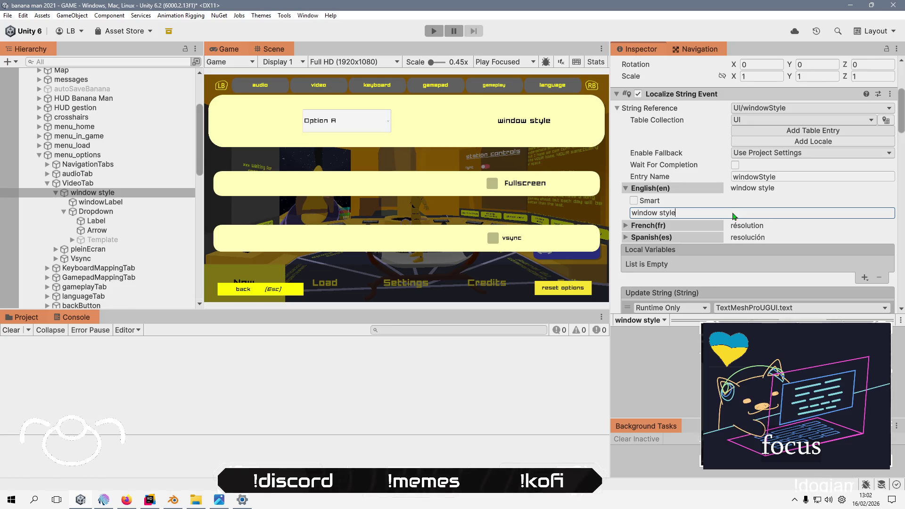
pyautogui.tripleClick(670, 210)
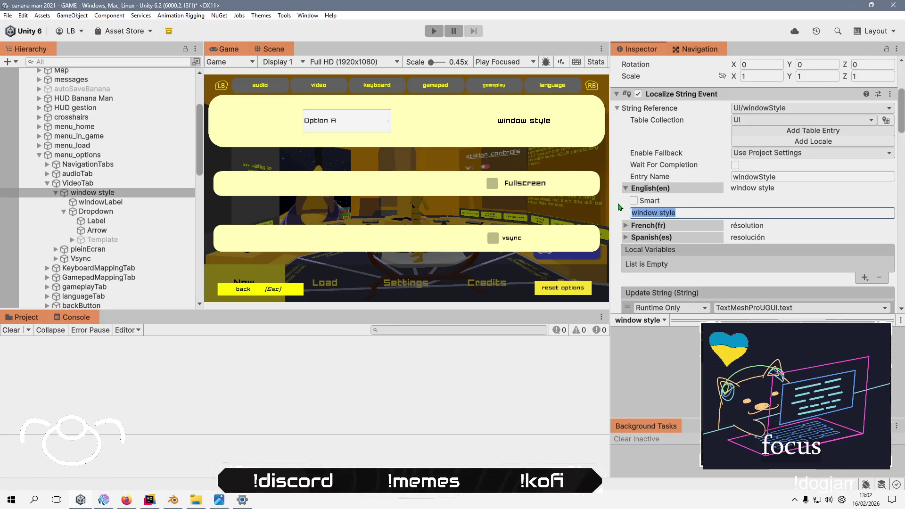
# - Change the French translation from 'résolution' to 'style de fenêtre', then expand Spanish
pyautogui.click(650, 225)
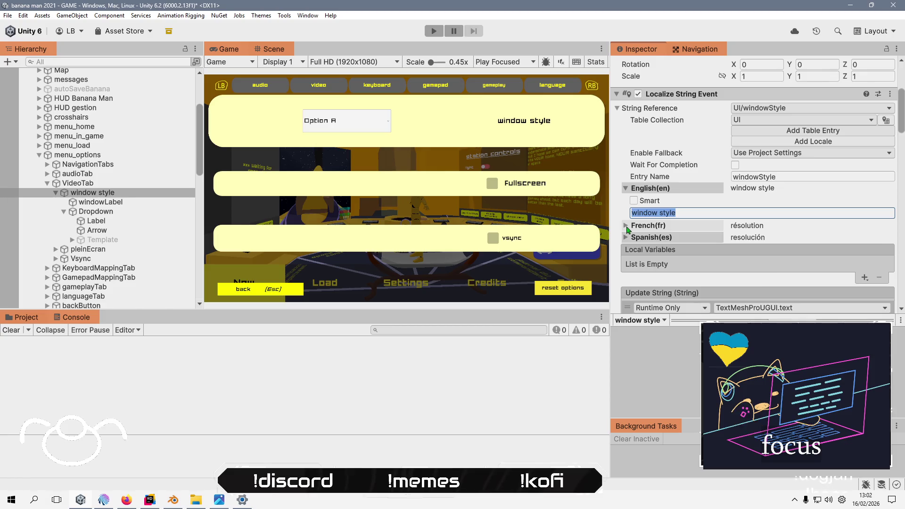
pyautogui.tripleClick(708, 250)
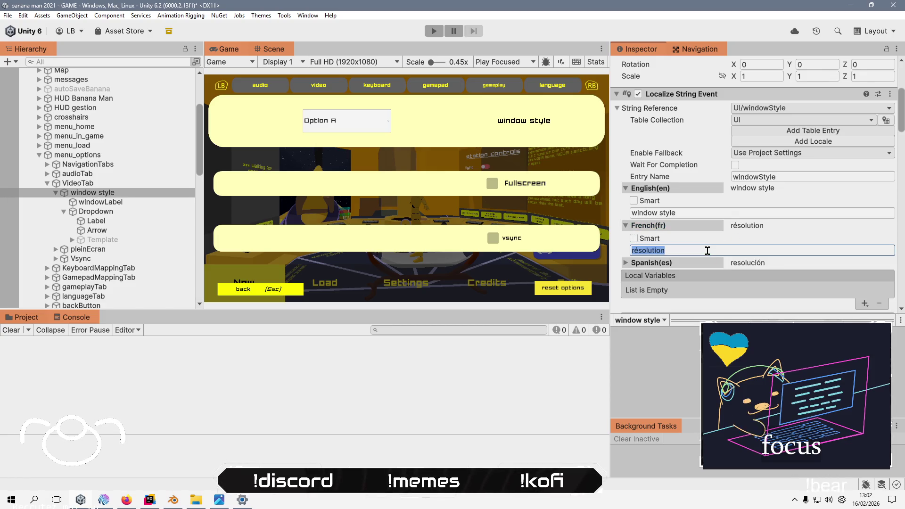
pyautogui.write('style de fen')
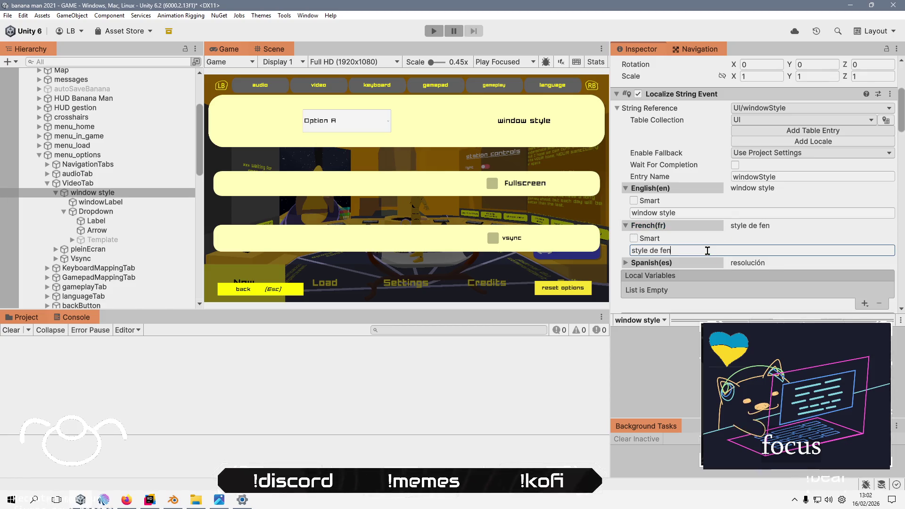
pyautogui.write('être')
pyautogui.click(656, 266)
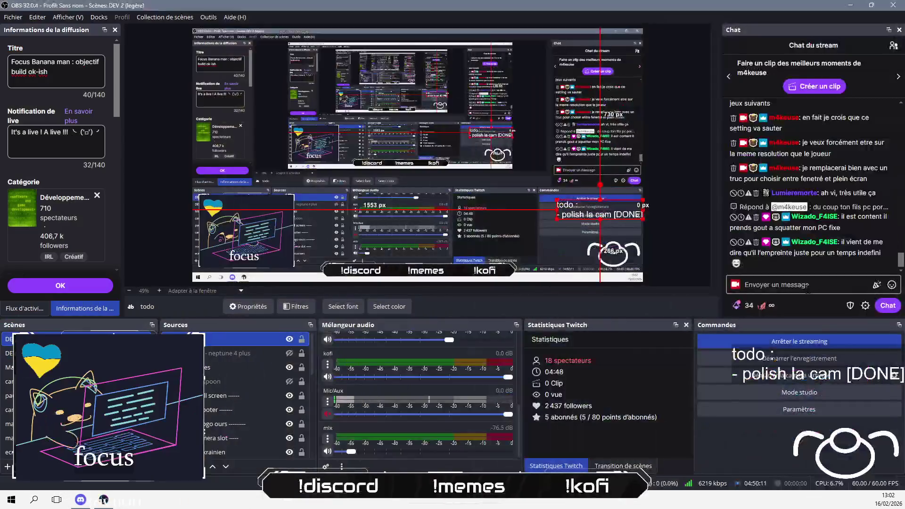
pyautogui.click(807, 285)
# - Post 'PTDR' in the stream chat and load Google Translate
pyautogui.write('PTDR')
pyautogui.press('Return')
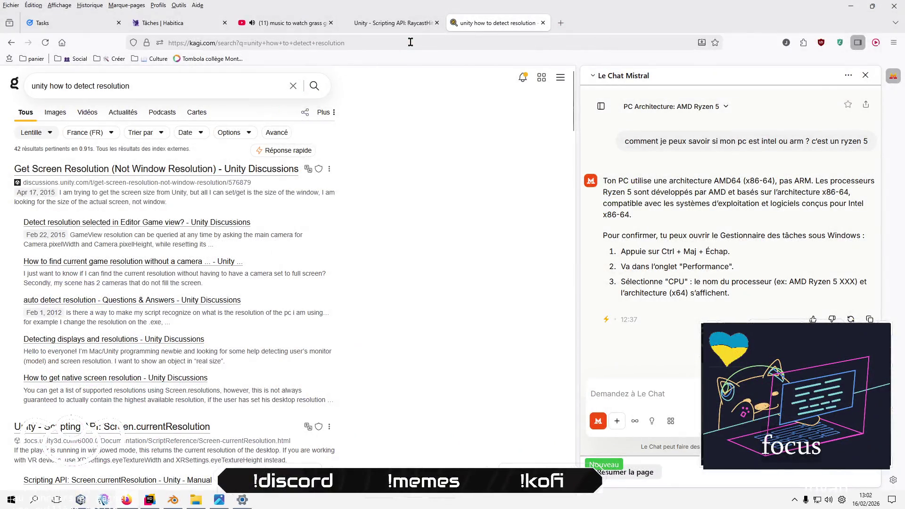
pyautogui.click(411, 42)
pyautogui.write('translate.google.com/')
pyautogui.press('Return')
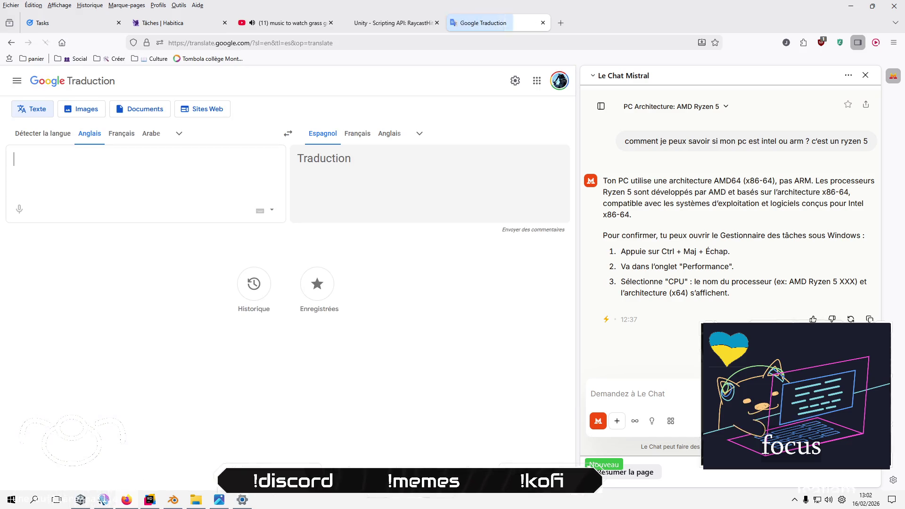
# - Translate 'window style' into Spanish and copy 'estilo de ventana' for Unity
pyautogui.write('Window ')
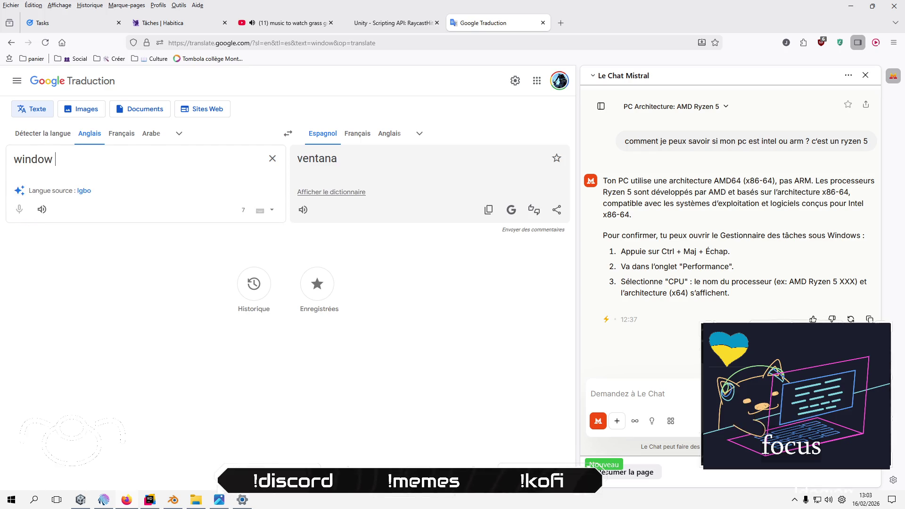
pyautogui.write('style')
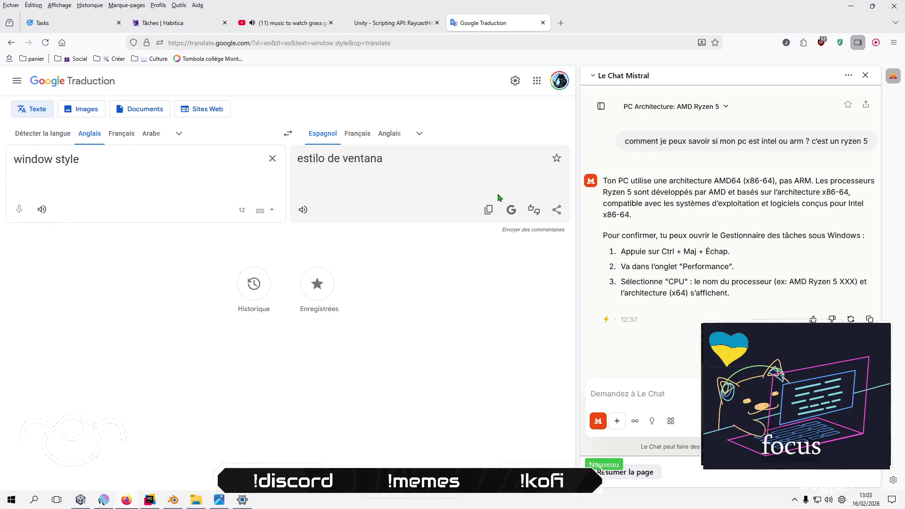
pyautogui.click(488, 209)
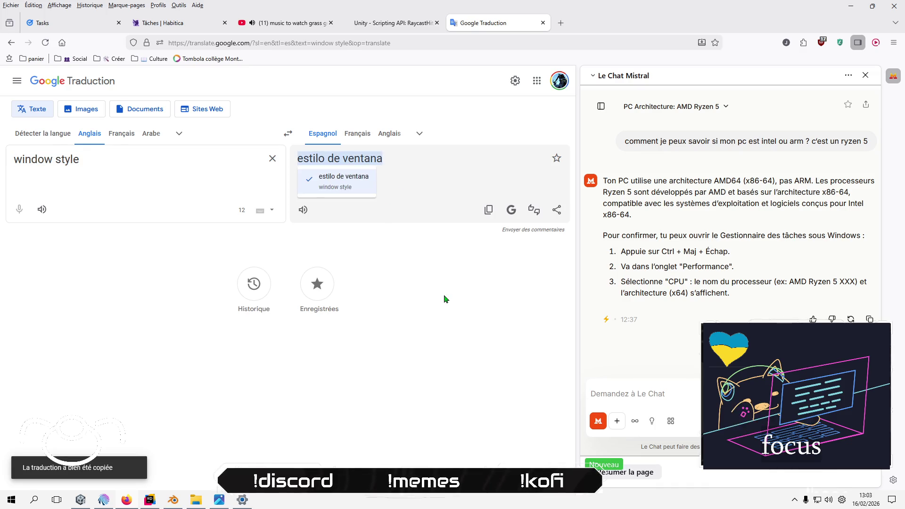
pyautogui.hotkey('alt', 'Tab')
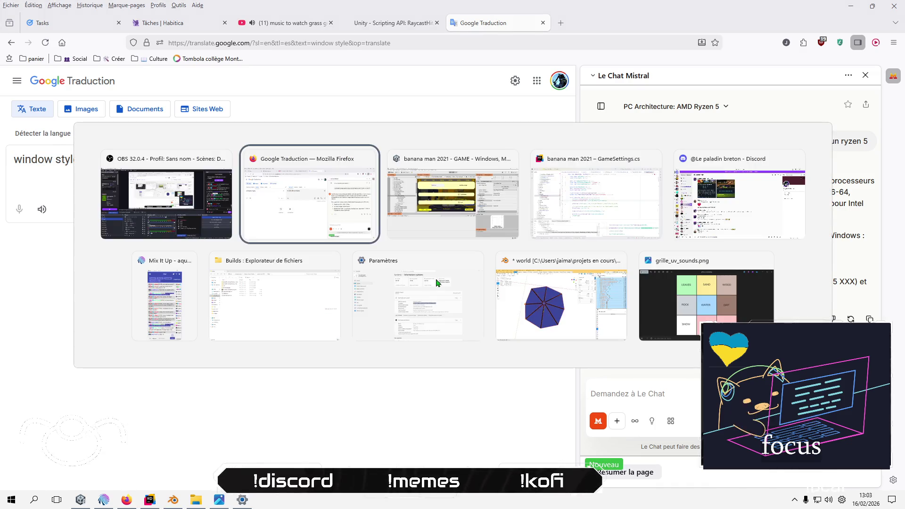
pyautogui.scroll(-1, 680, 255)
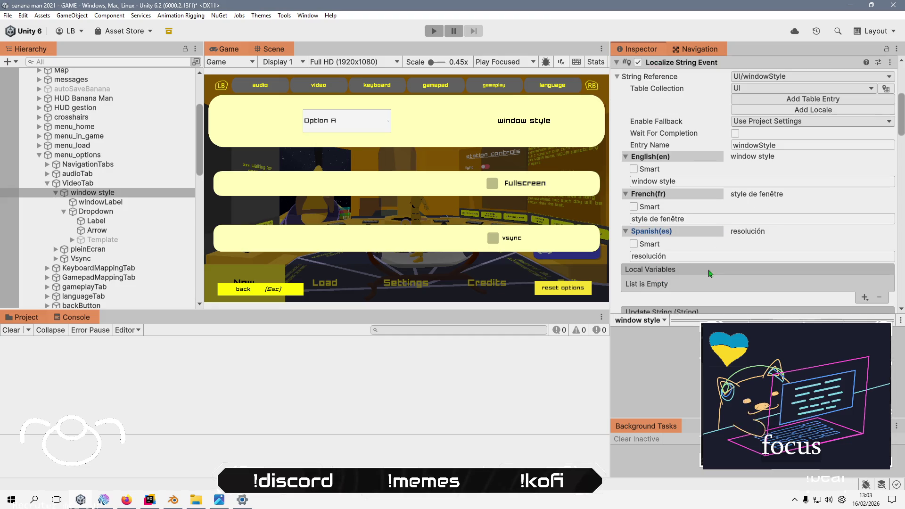
# - Replace the Spanish text 'resolución' with the pasted 'estilo de ventana'
pyautogui.doubleClick(680, 255)
pyautogui.hotkey('ctrl', 'v')
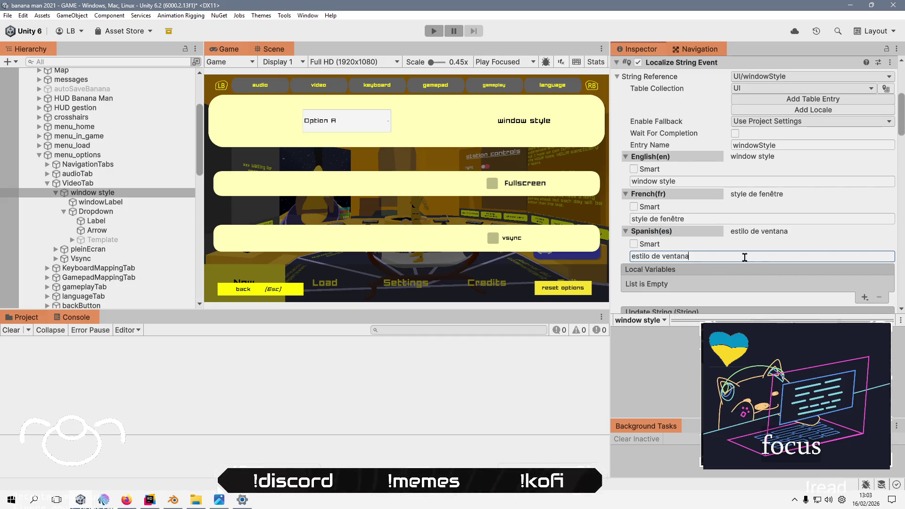
pyautogui.scroll(5, 747, 134)
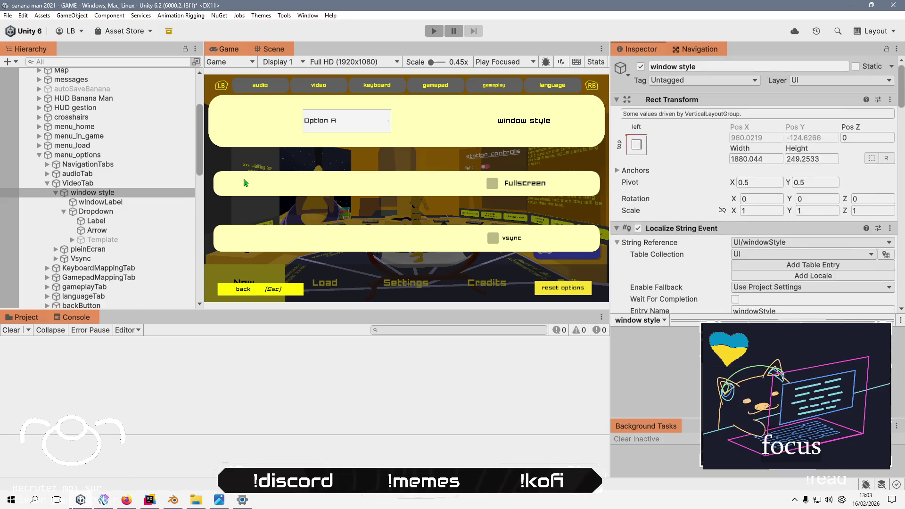
# - Inspect the windowLabel and dropdown Label objects to check what the string updates
pyautogui.click(95, 203)
pyautogui.click(119, 193)
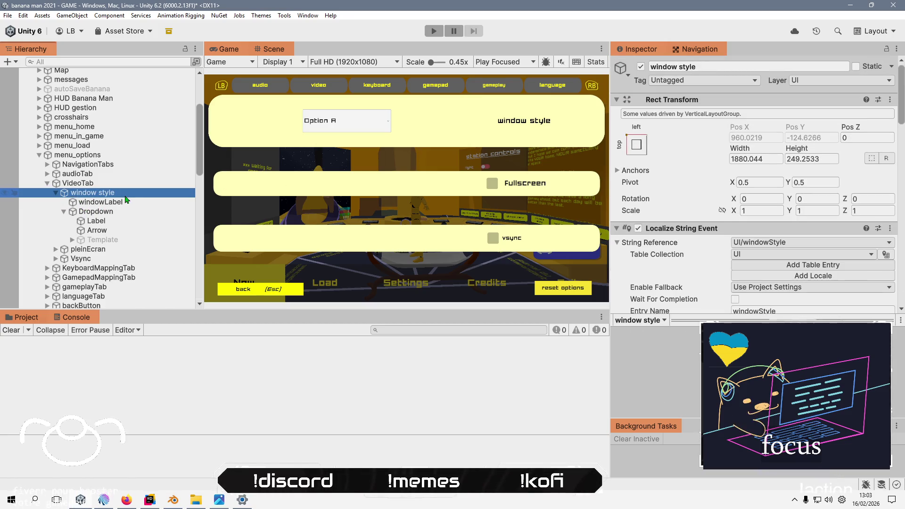
pyautogui.scroll(-3, 629, 207)
pyautogui.scroll(-6, 629, 207)
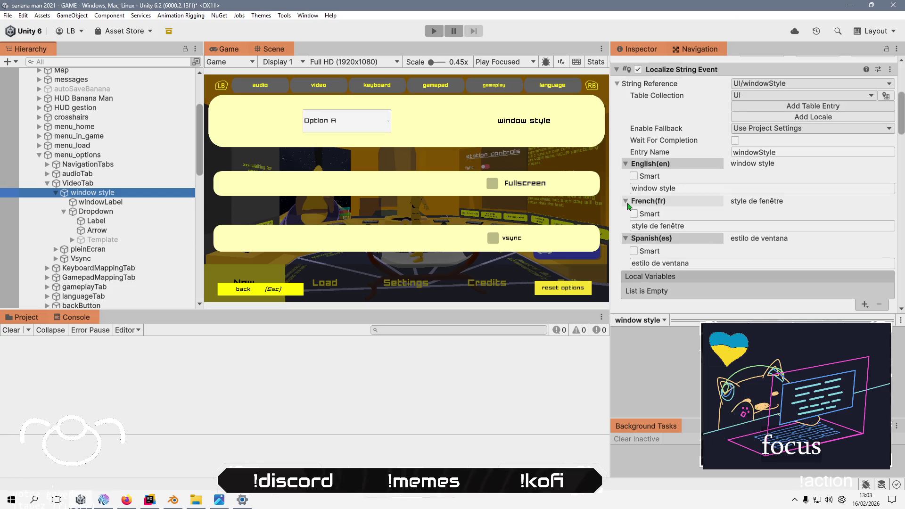
pyautogui.click(667, 251)
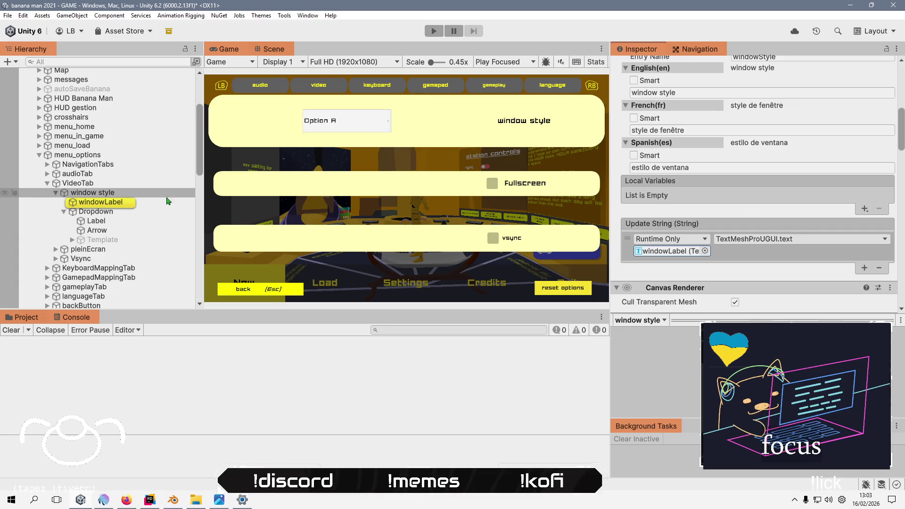
pyautogui.click(108, 221)
pyautogui.click(114, 193)
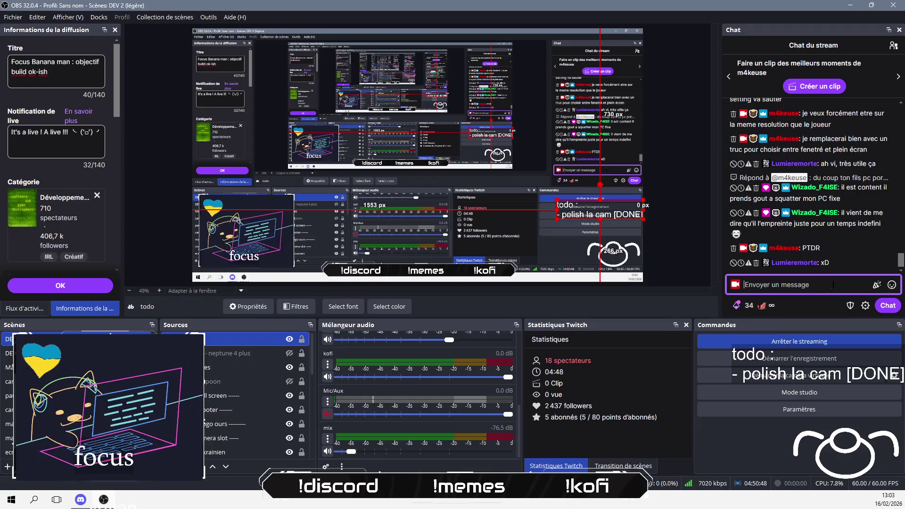
# - Send 'y a de l'abus là' and a reply about the government's letter on young people
pyautogui.write("y a de l'abus là")
pyautogui.press('Return')
pyautogui.write("t'as p")
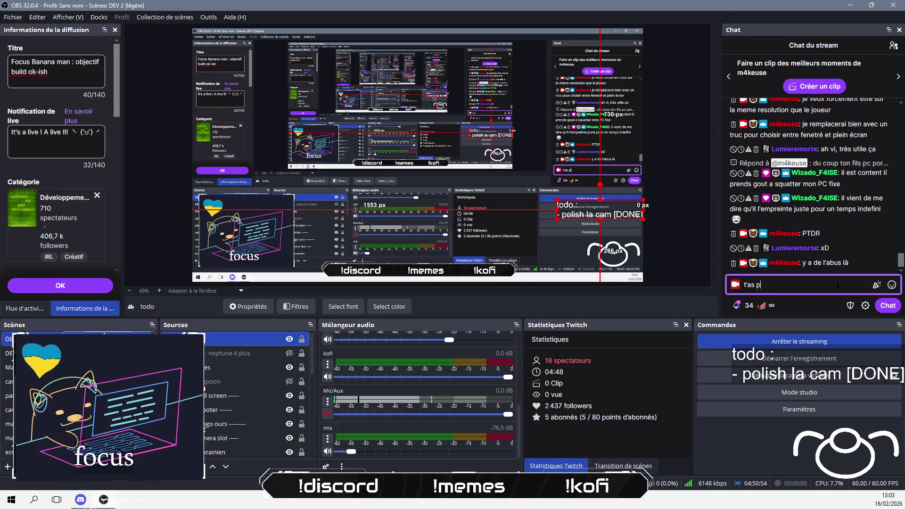
pyautogui.write('as lu la lettre du gouvernement ?')
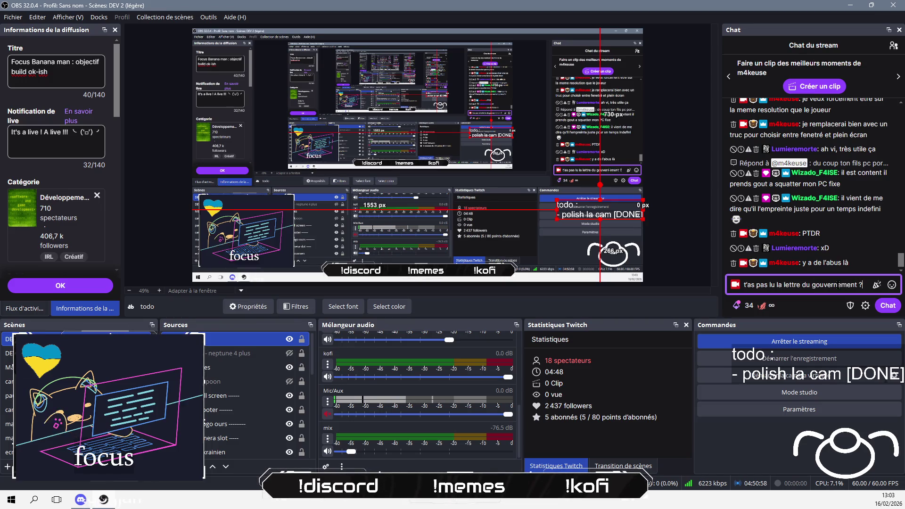
pyautogui.write(' Les heu')
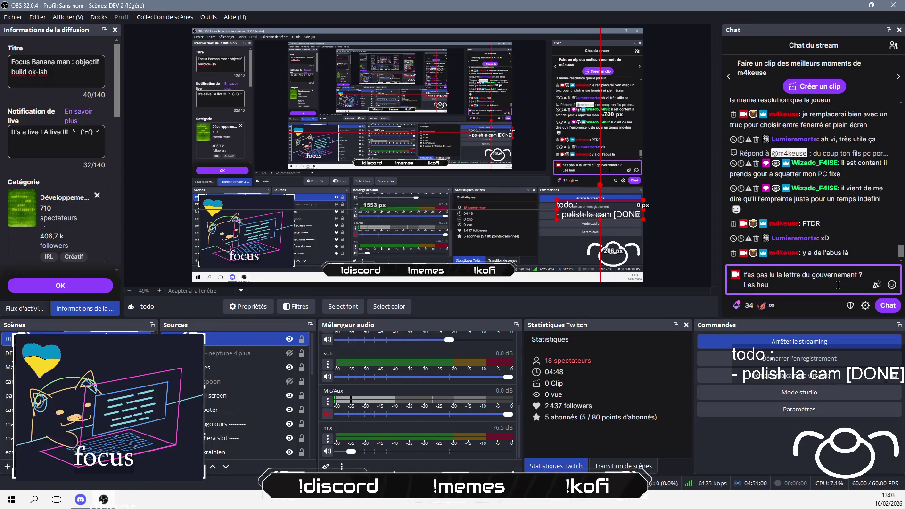
pyautogui.press('Left')
pyautogui.press('Left')
pyautogui.press('Left')
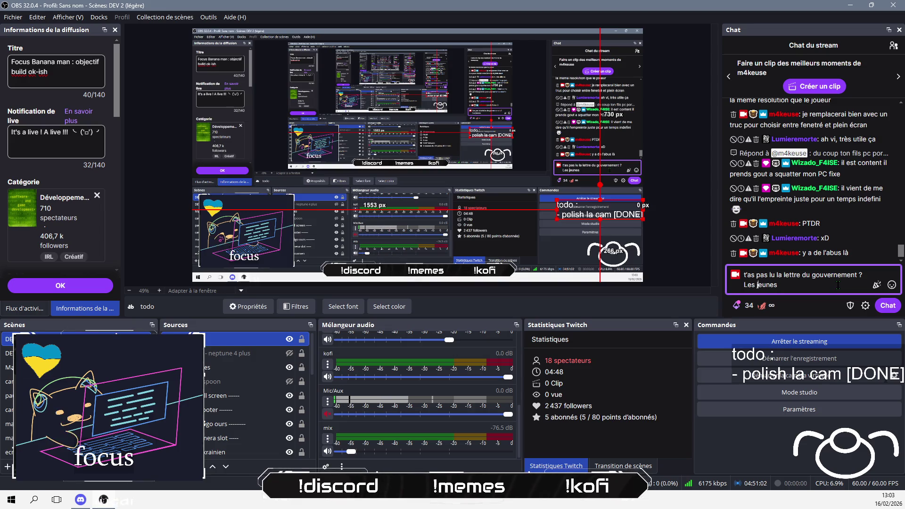
pyautogui.write(' sont')
pyautogui.write(' tous des')
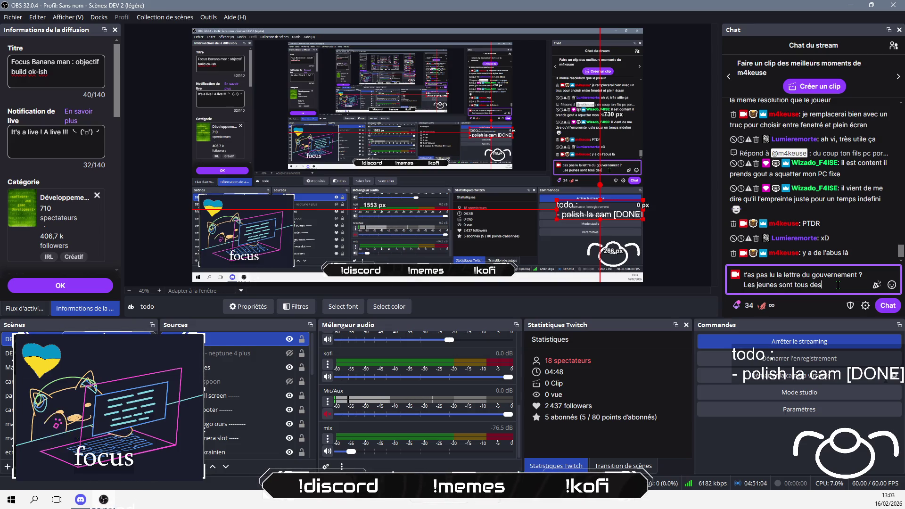
pyautogui.write(' pukds de nos')
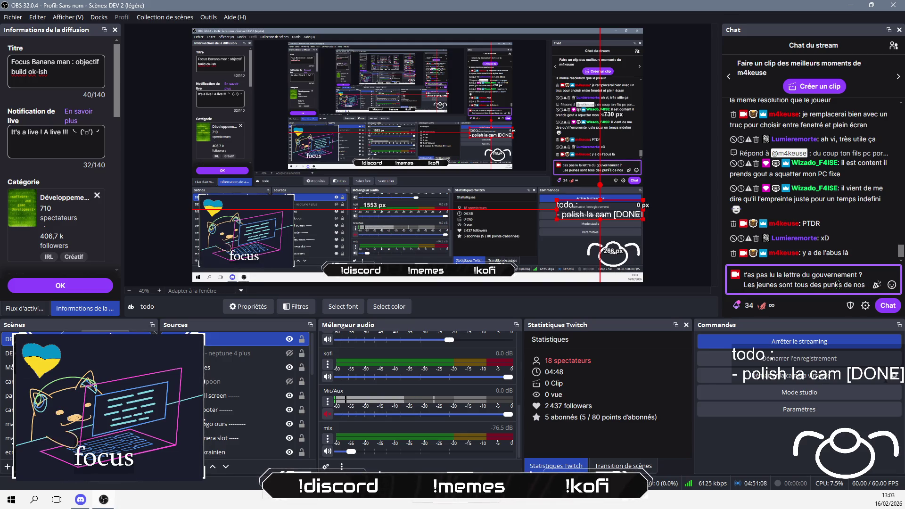
pyautogui.write(' jours')
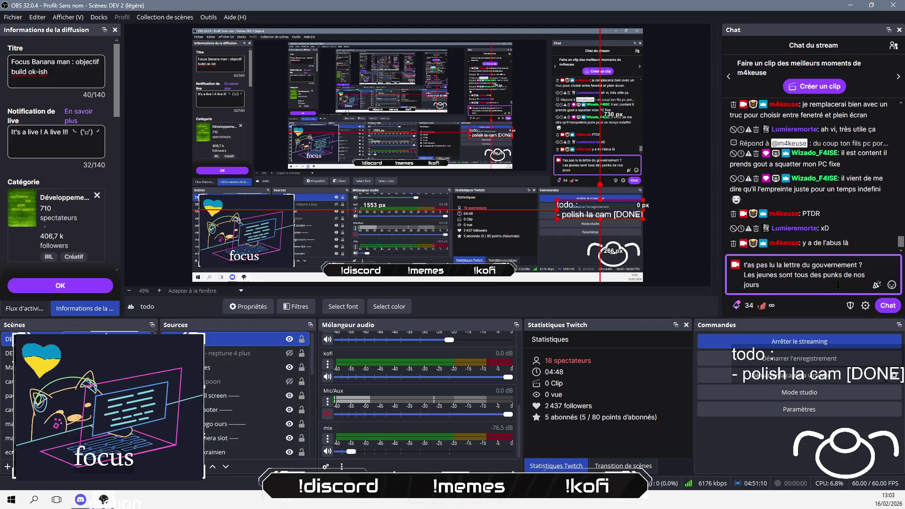
pyautogui.write(', ilst à')
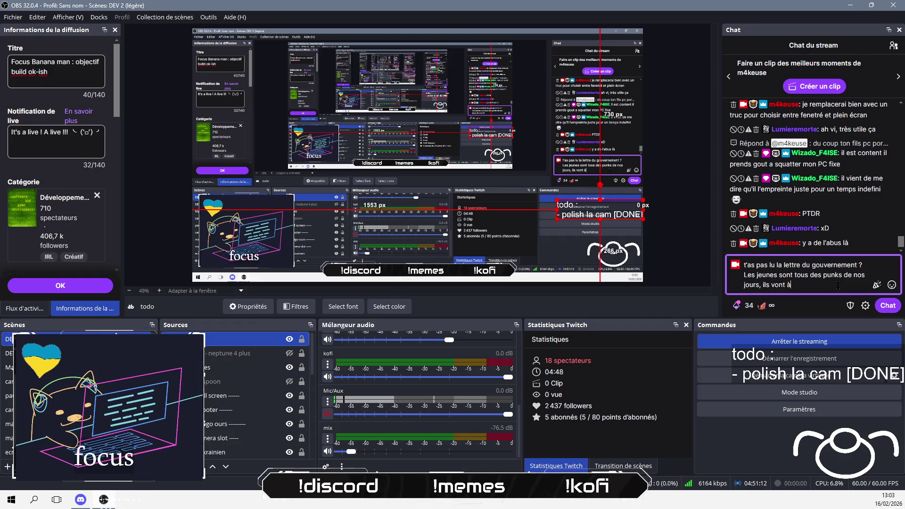
pyautogui.write("'écol")
pyautogui.write('e avec unco')
pyautogui.write('uteazu')
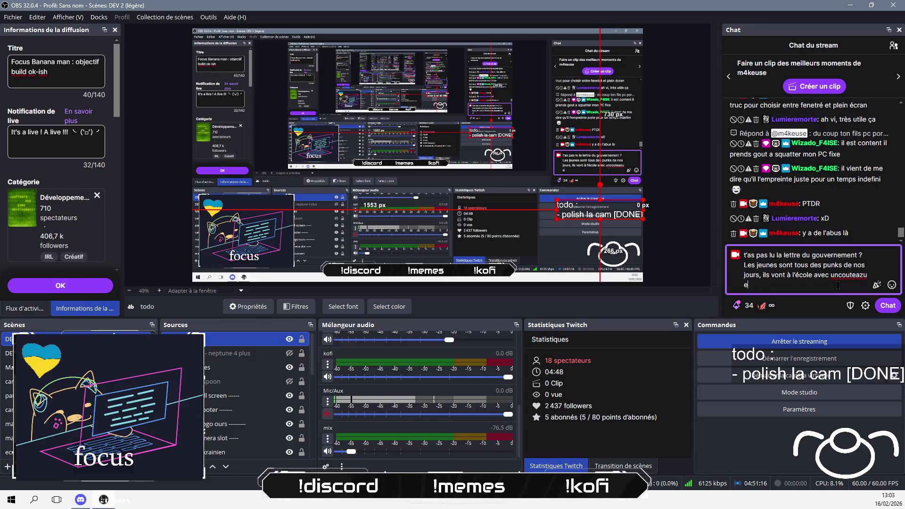
pyautogui.press('BackSpace')
pyautogui.press('BackSpace')
pyautogui.write('u e')
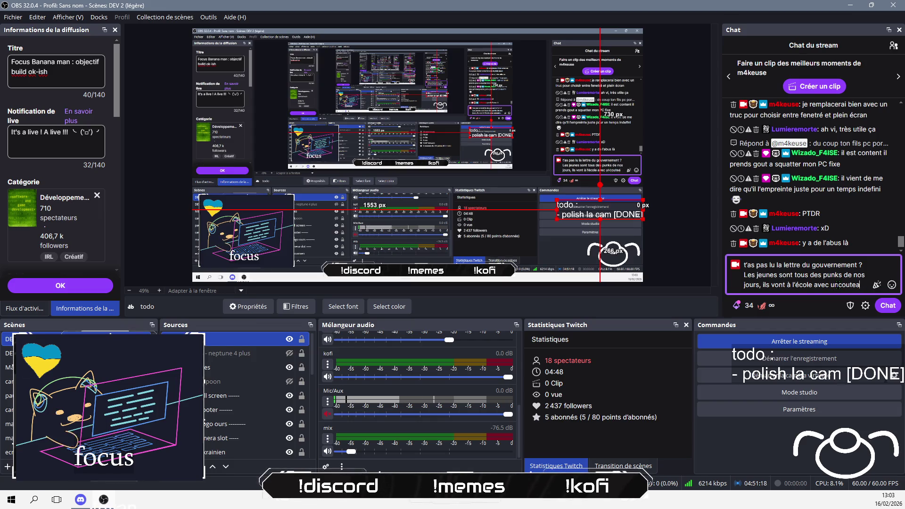
pyautogui.write('t respectent')
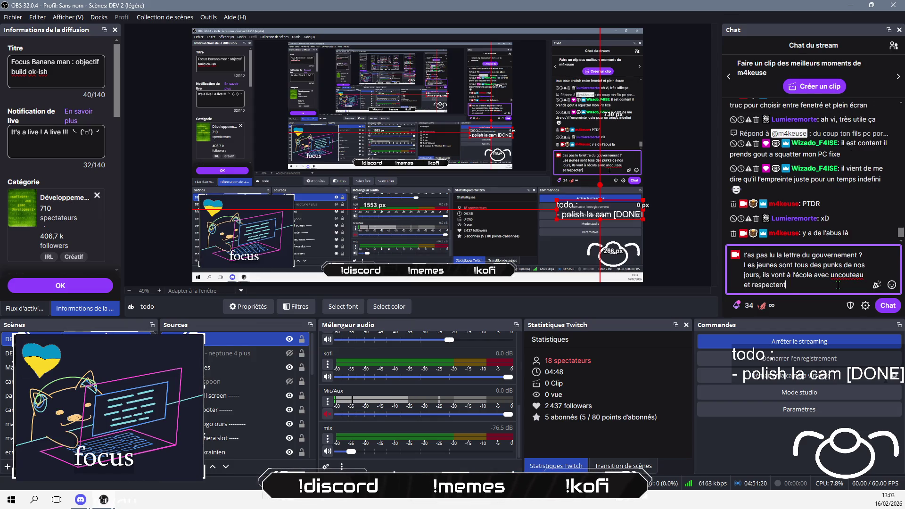
pyautogui.write(' plus rien')
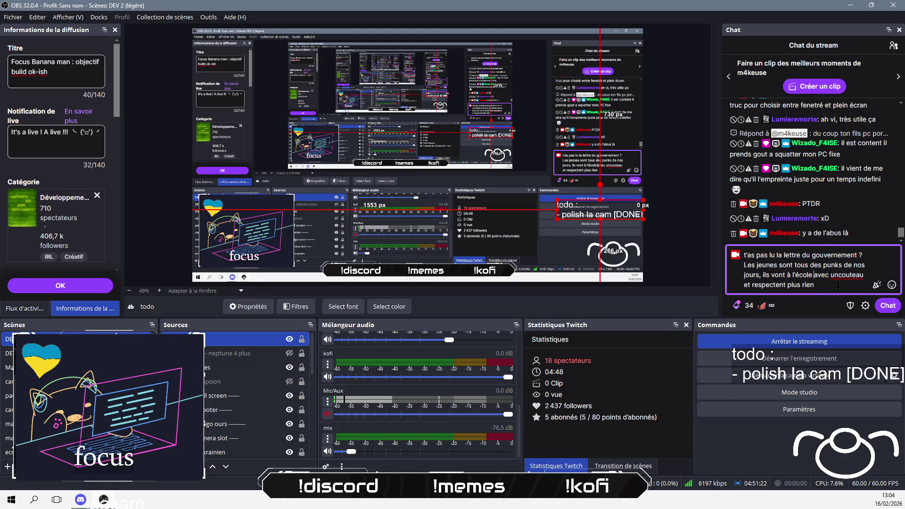
pyautogui.press('Return')
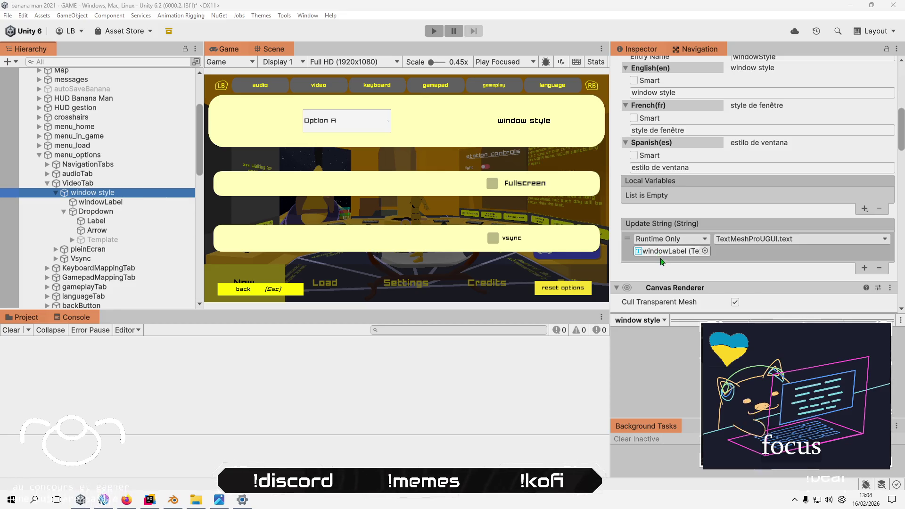
# - Rename dropdown options A, B, C to 'Fenetré', 'plein écran' and 'fenêtré sans bordure'
pyautogui.scroll(-15, 661, 260)
pyautogui.scroll(-10, 665, 263)
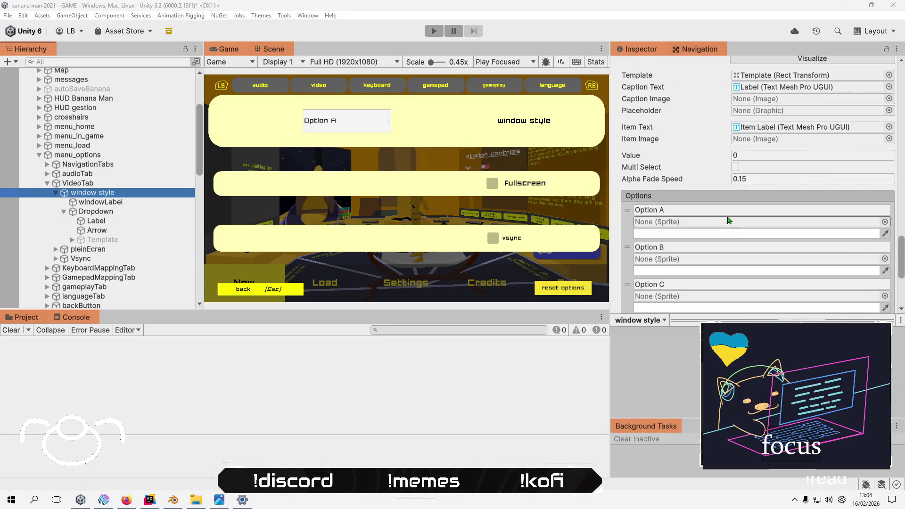
pyautogui.click(732, 207)
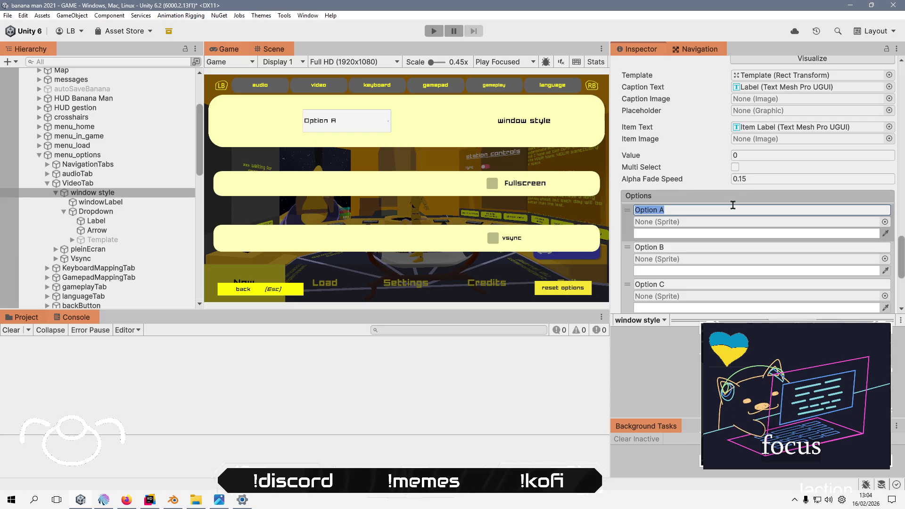
pyautogui.write('Fenetr')
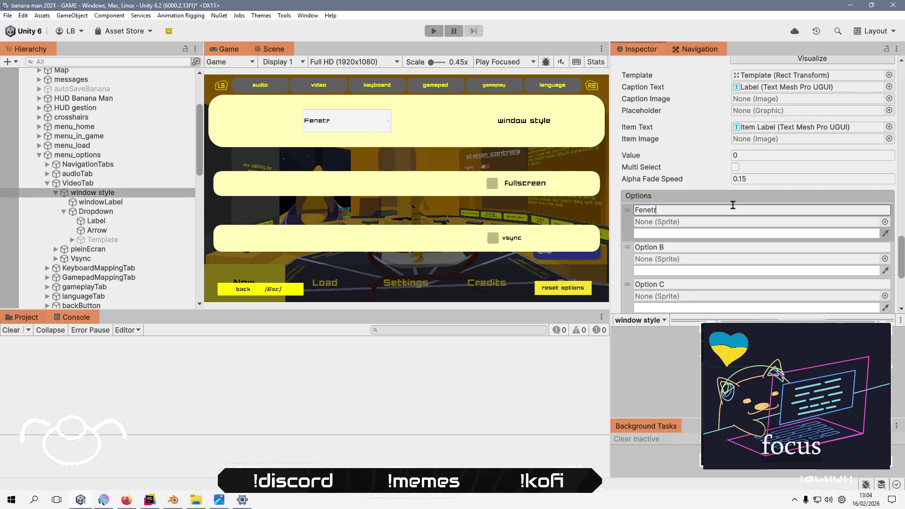
pyautogui.write('é')
pyautogui.click(712, 243)
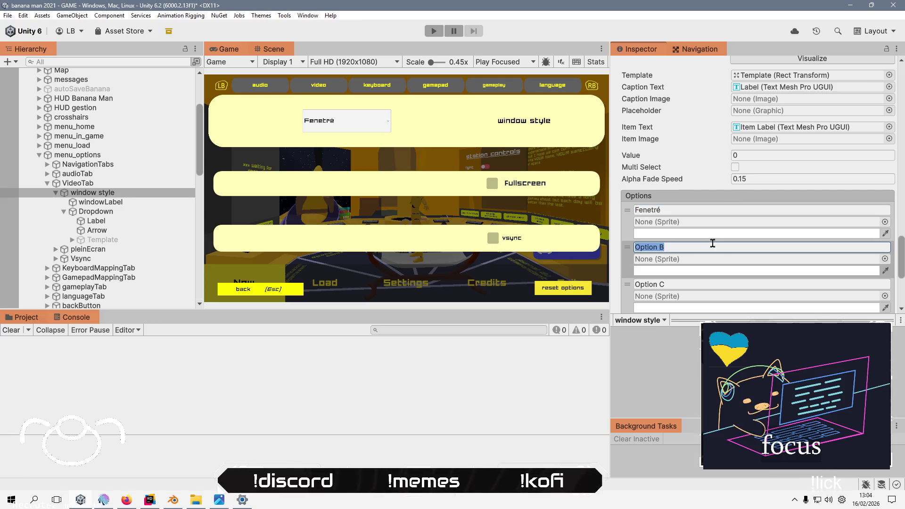
pyautogui.write('plein')
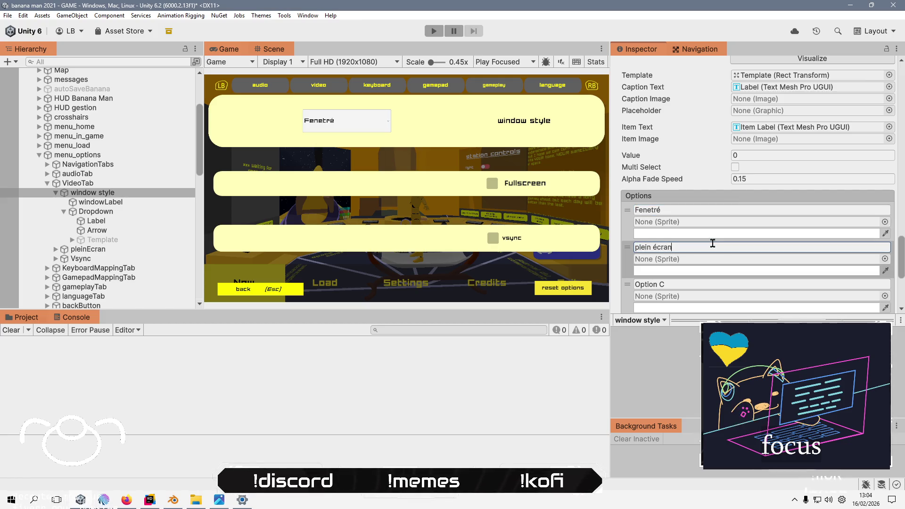
pyautogui.click(695, 285)
pyautogui.write('fenêtr')
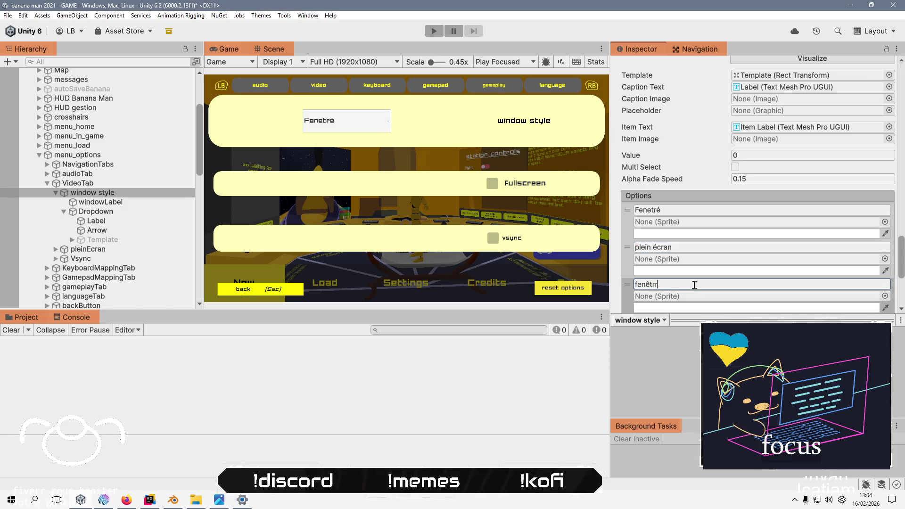
pyautogui.write('é sa.s')
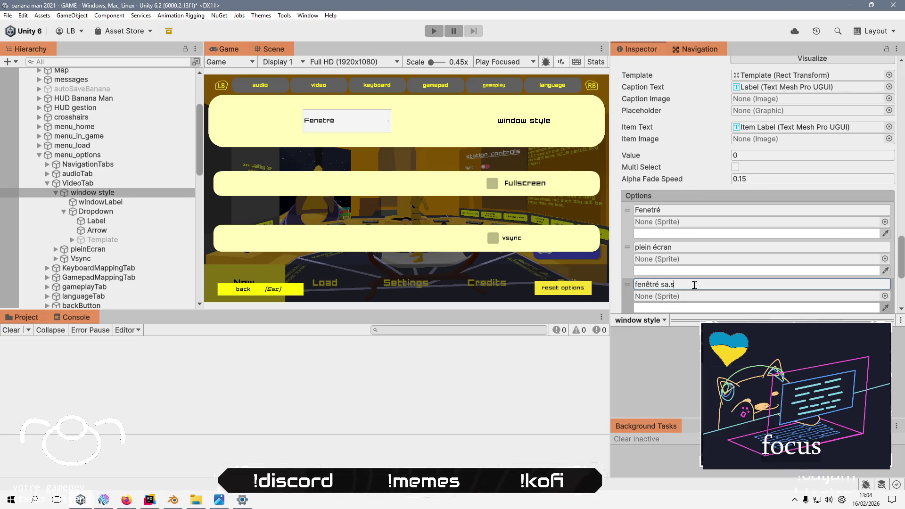
pyautogui.press('BackSpace')
pyautogui.write('nêtré sa')
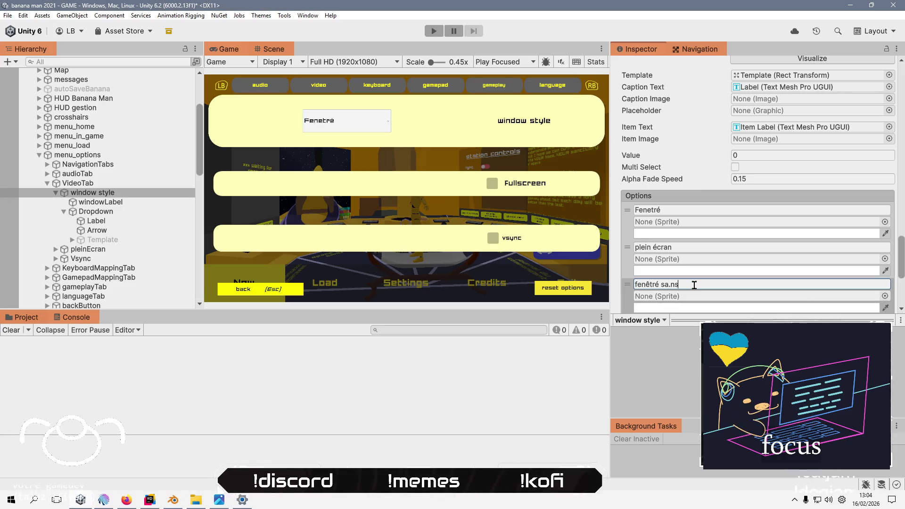
pyautogui.write('ns bordure')
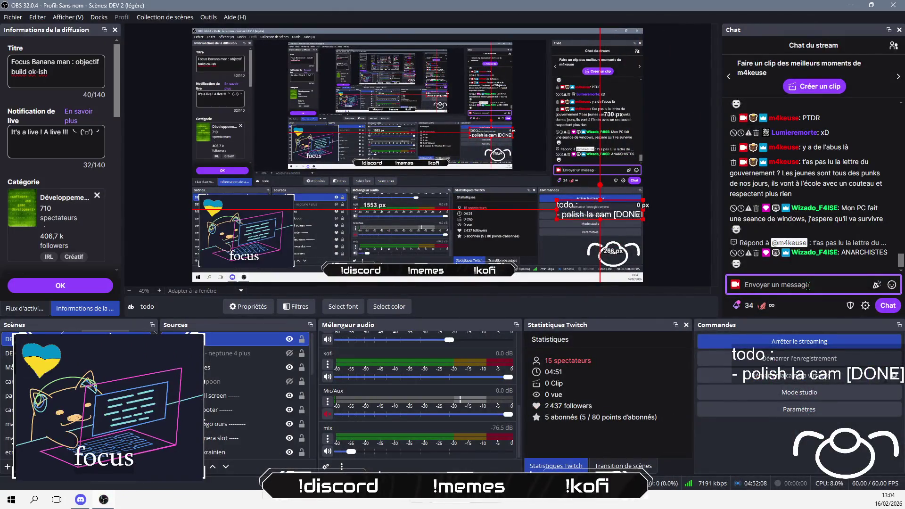
# - Send a hand emoji in the stream chat using the emoji picker, then return to Unity
pyautogui.press('super+period')
pyautogui.click(772, 318)
pyautogui.click(789, 318)
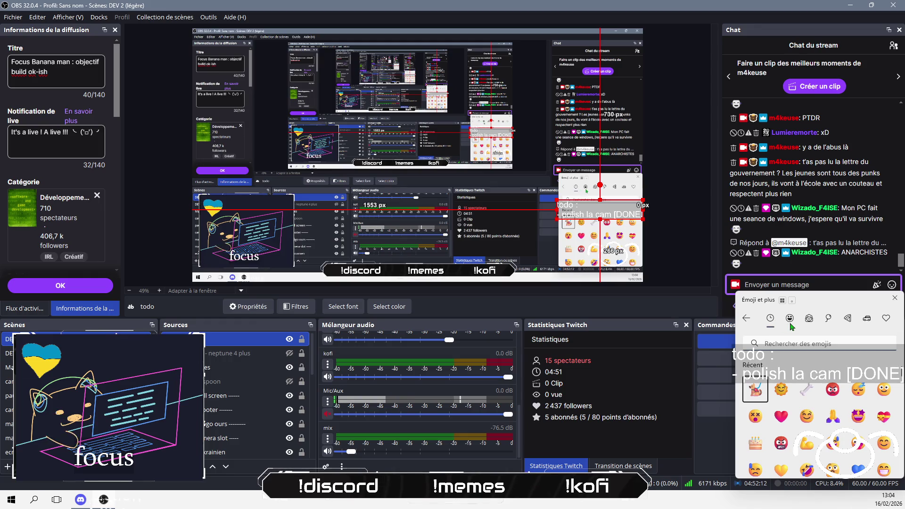
pyautogui.scroll(-3, 839, 389)
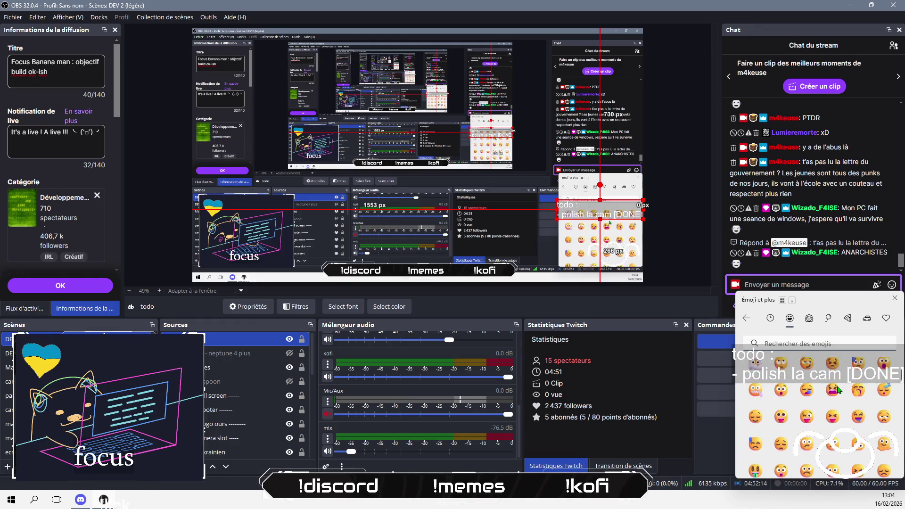
pyautogui.scroll(-5, 838, 390)
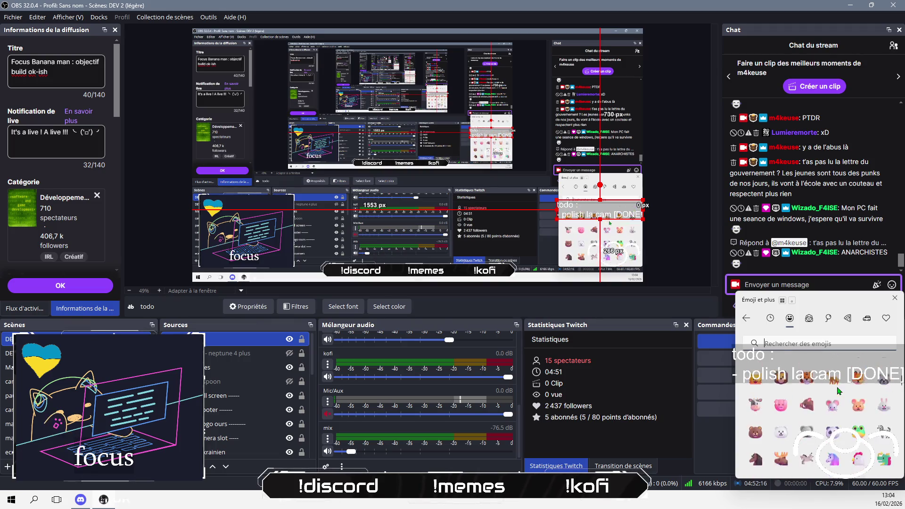
pyautogui.scroll(-5, 839, 391)
pyautogui.scroll(-5, 838, 390)
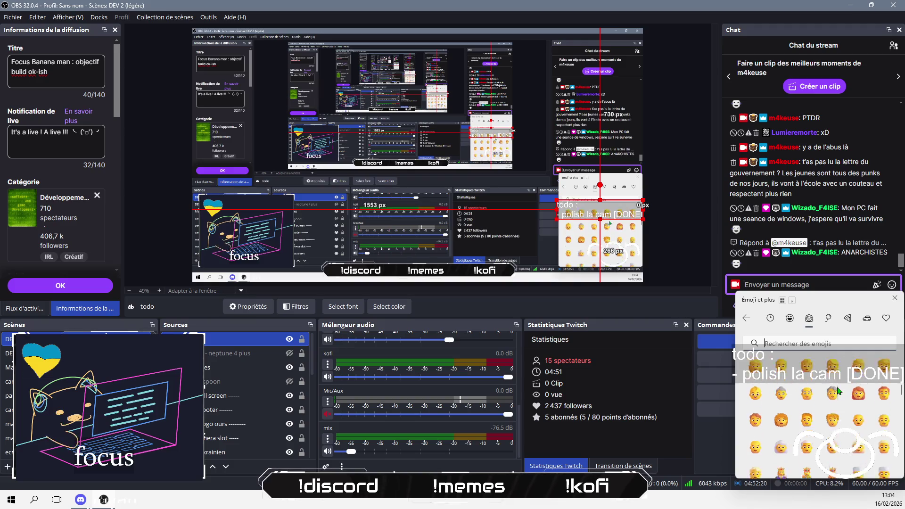
pyautogui.scroll(-5, 838, 391)
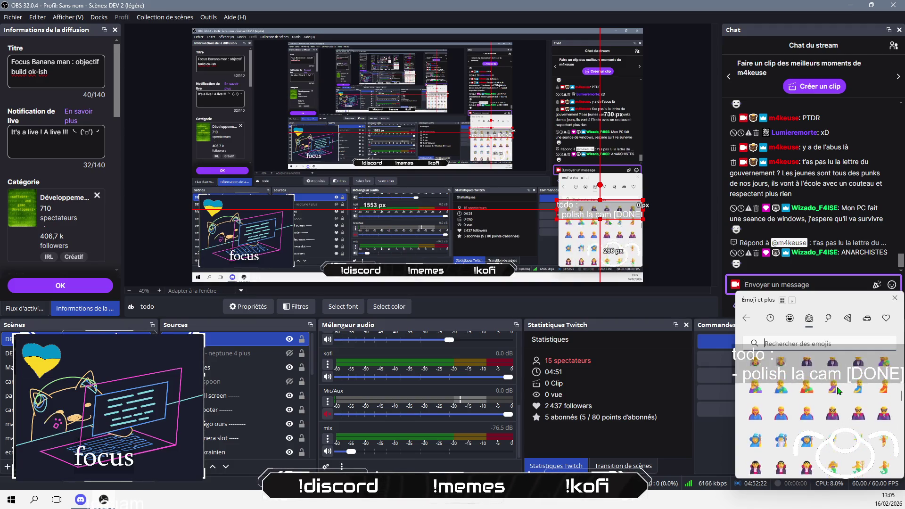
pyautogui.scroll(-5, 839, 391)
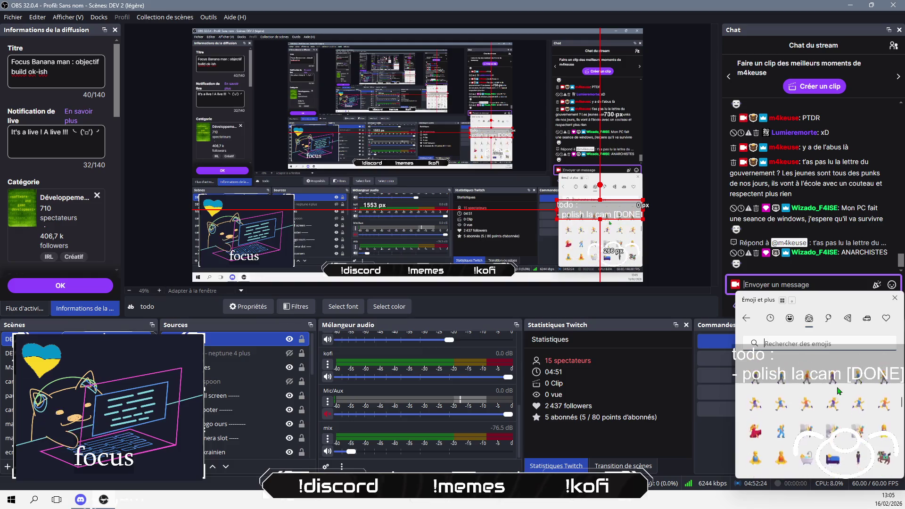
pyautogui.scroll(-2, 838, 391)
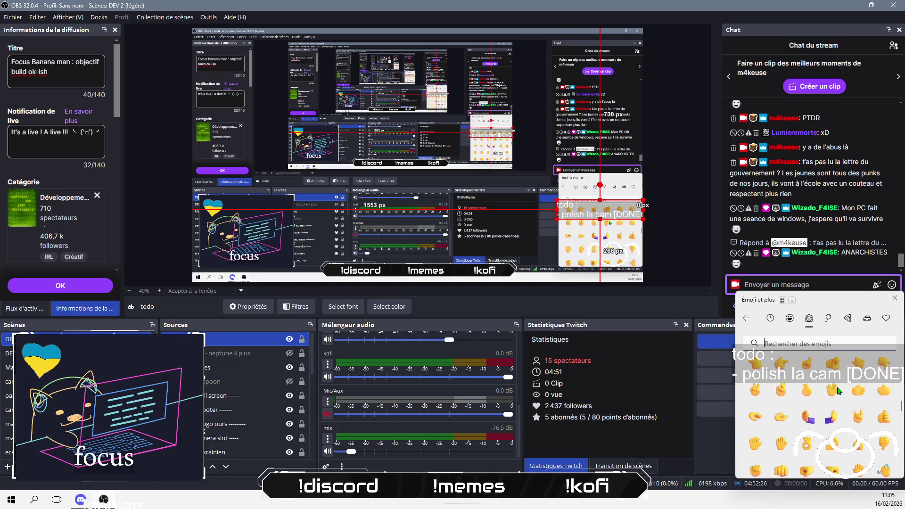
pyautogui.click(859, 416)
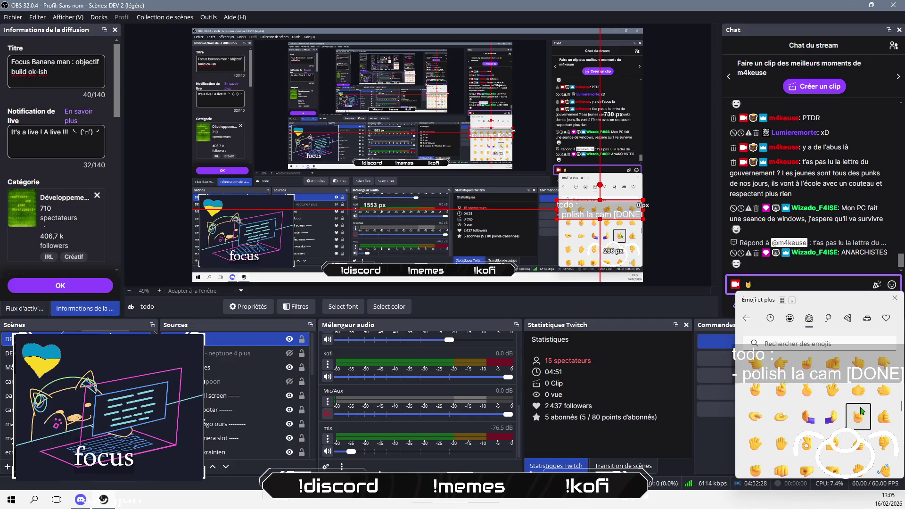
pyautogui.click(845, 285)
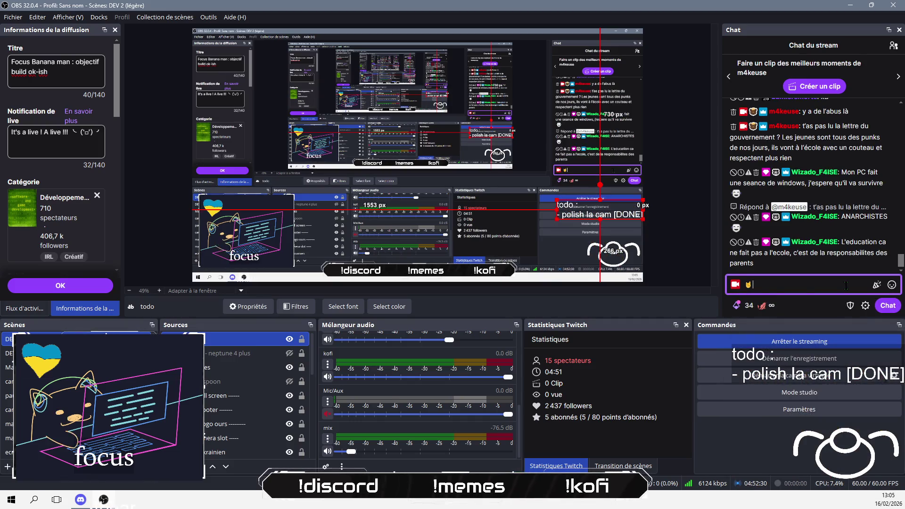
pyautogui.press('Return')
pyautogui.hotkey('alt', 'Tab')
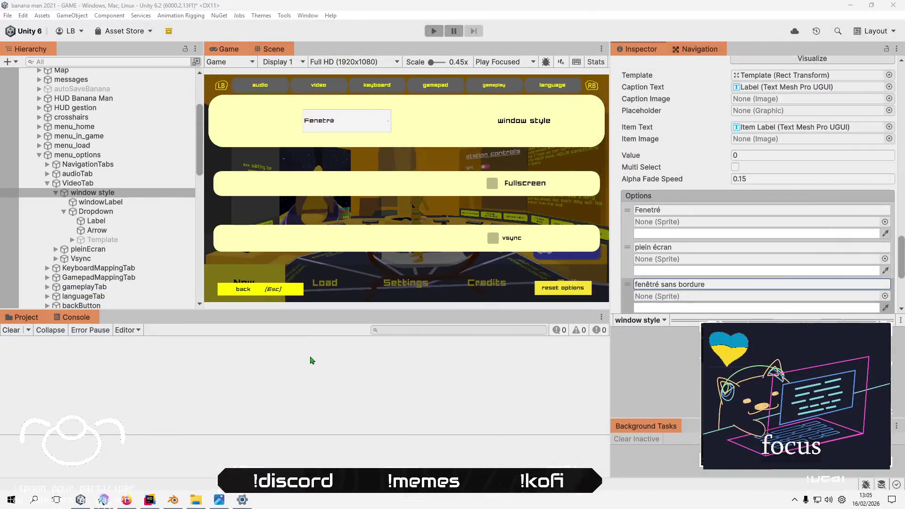
# - Inspect the VideoTab object's components
pyautogui.scroll(10, 679, 266)
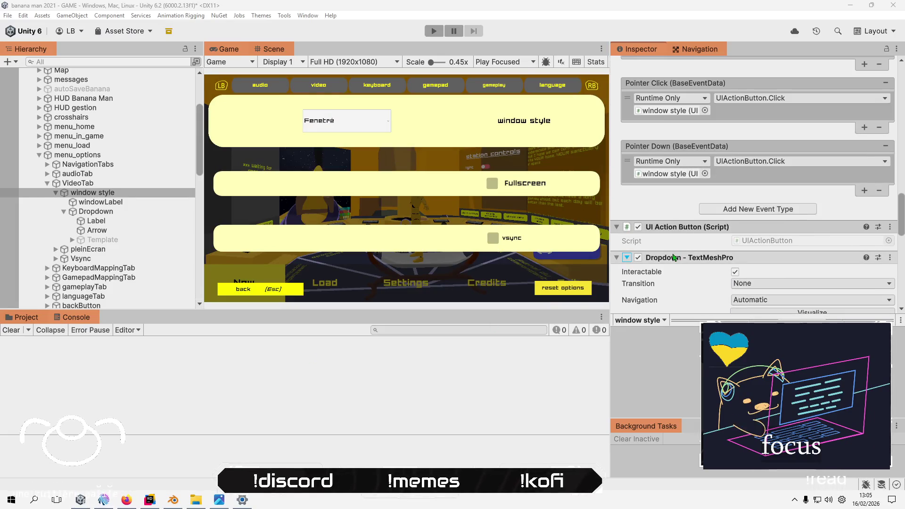
pyautogui.scroll(10, 675, 254)
pyautogui.scroll(10, 675, 256)
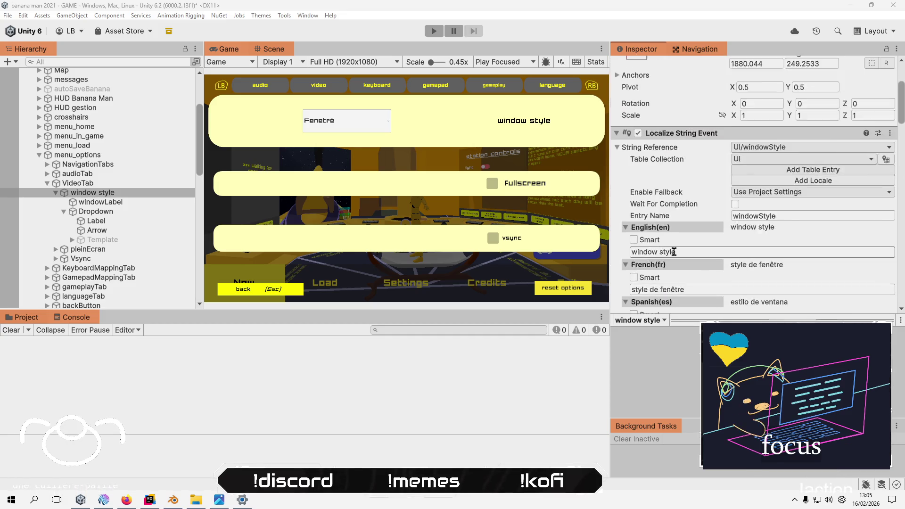
pyautogui.click(77, 183)
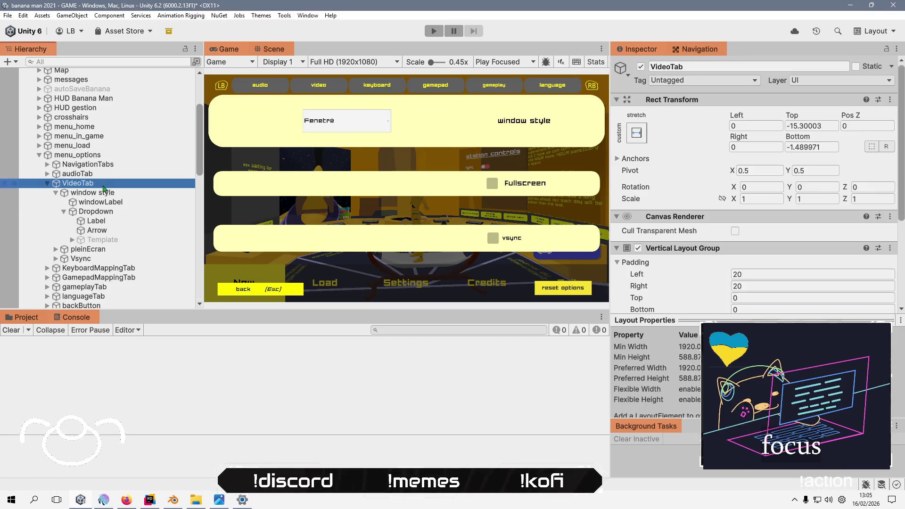
pyautogui.scroll(-5, 705, 252)
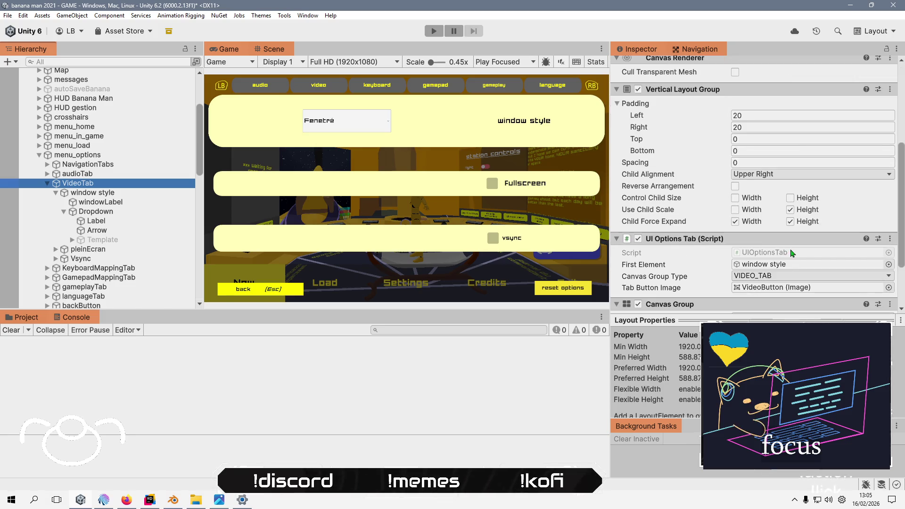
pyautogui.scroll(-2, 788, 261)
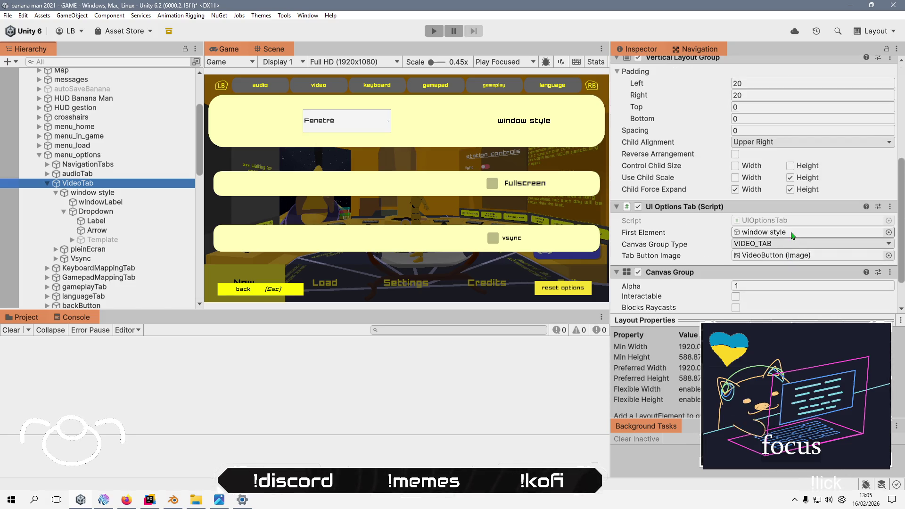
pyautogui.scroll(-2, 783, 224)
pyautogui.scroll(6, 780, 225)
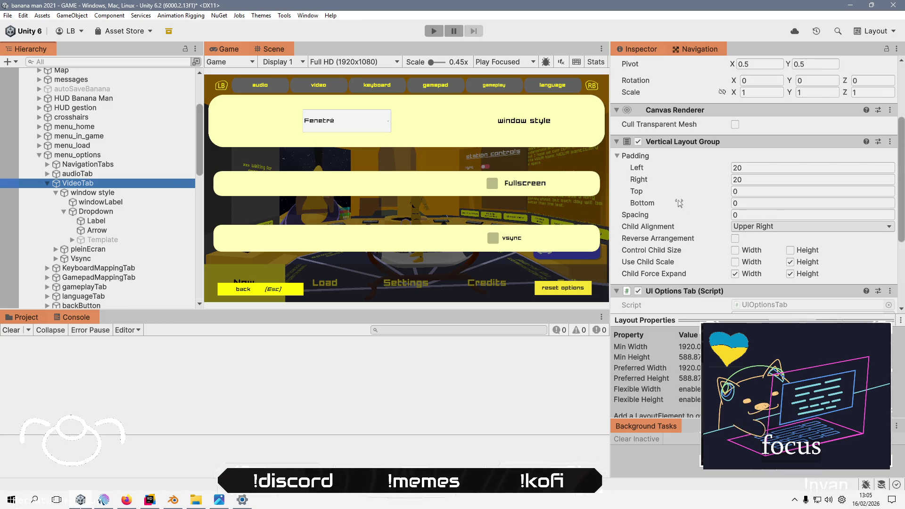
# - Review the window style dropdown's value-change event and open GameSettings from its Game Manager target
pyautogui.click(116, 193)
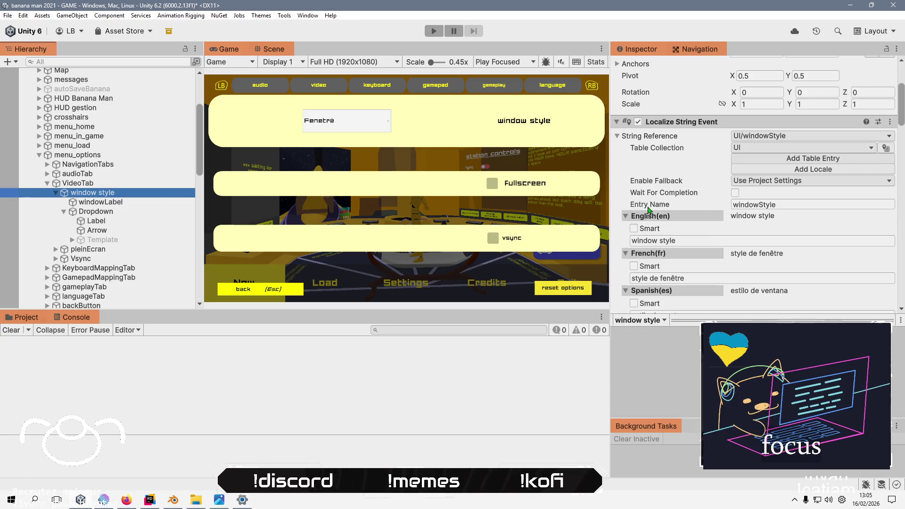
pyautogui.scroll(-12, 711, 205)
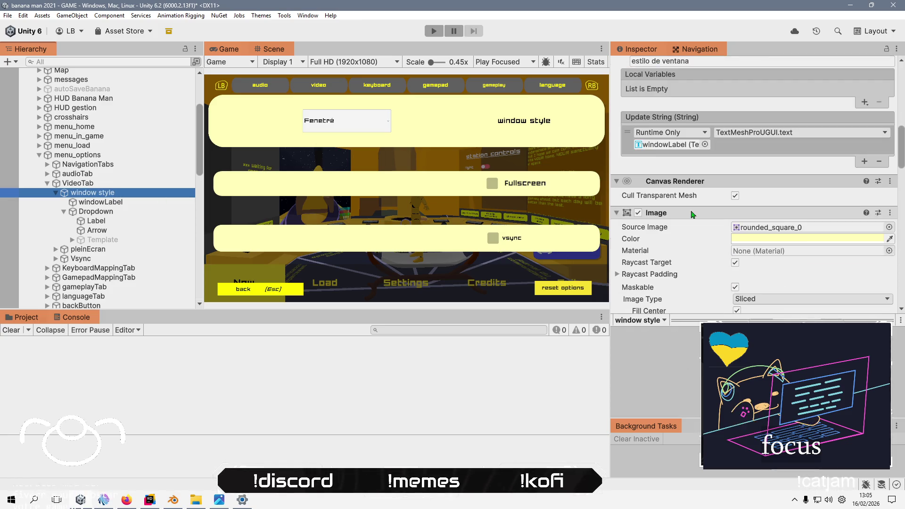
pyautogui.scroll(-16, 691, 214)
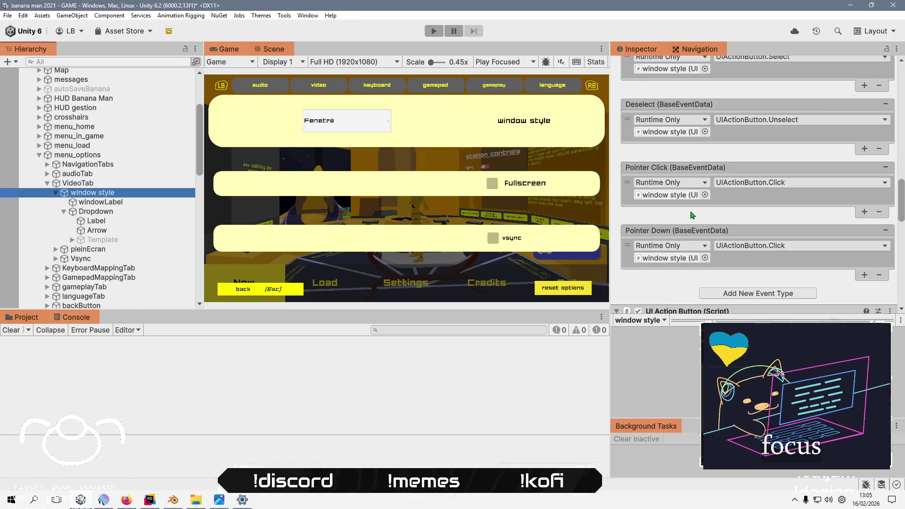
pyautogui.scroll(-3, 692, 214)
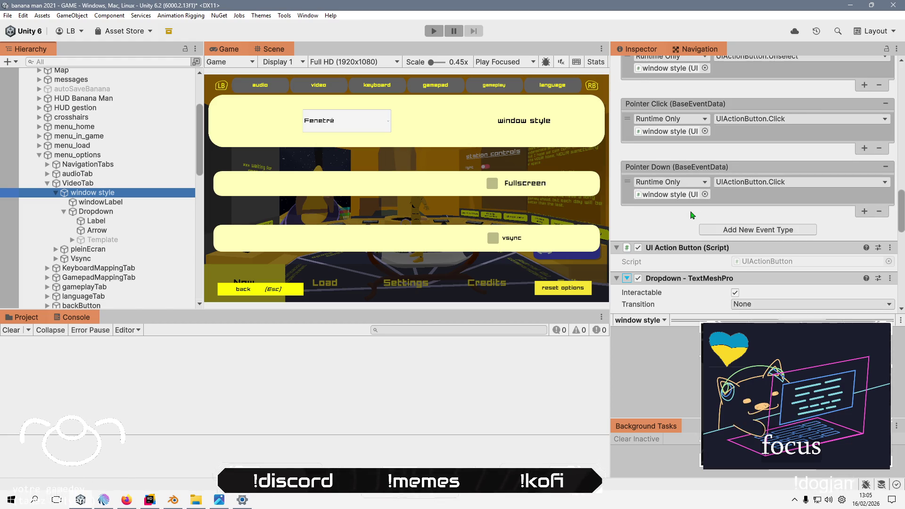
pyautogui.scroll(-1, 692, 215)
pyautogui.scroll(-10, 702, 237)
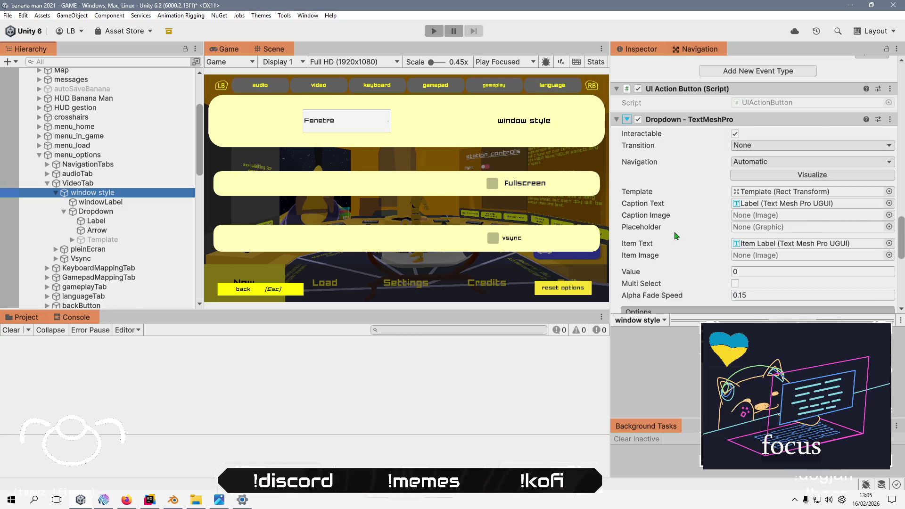
pyautogui.scroll(-2, 676, 236)
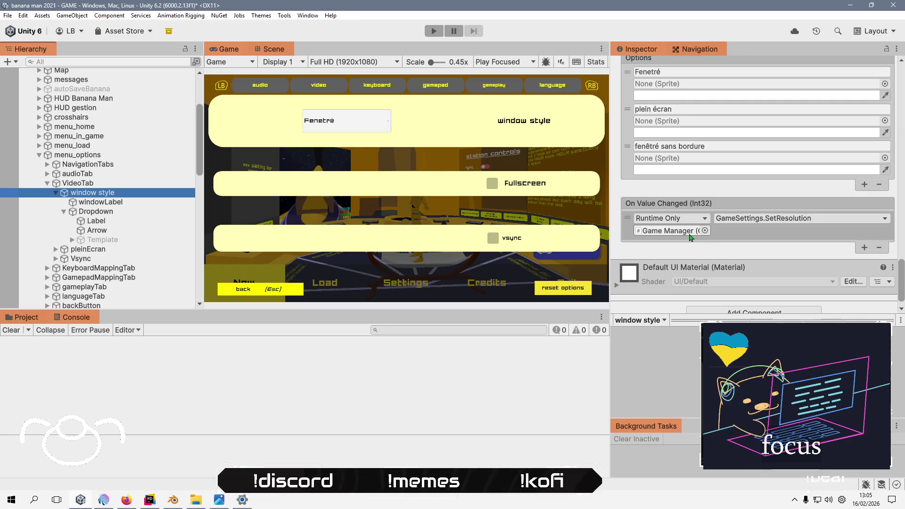
pyautogui.doubleClick(689, 230)
pyautogui.doubleClick(765, 246)
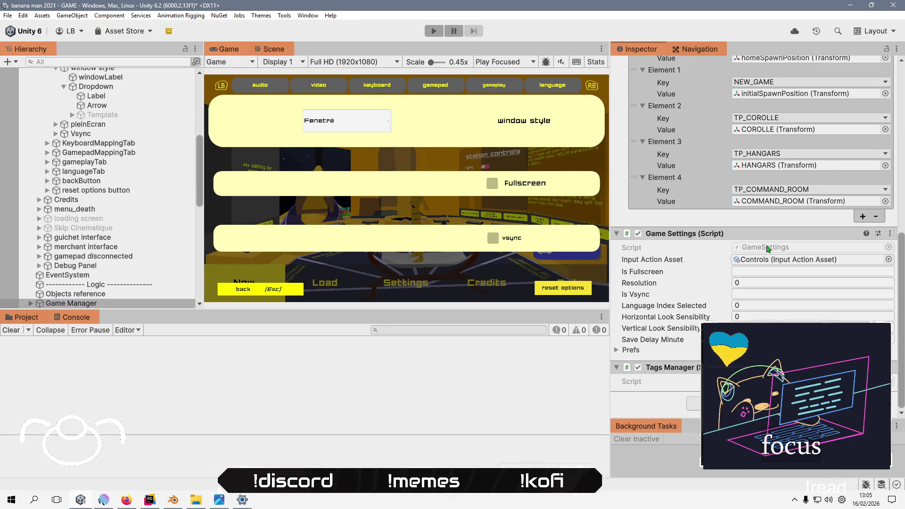
# - Rename ToggleFullscreen to SetWindowStyle, including its references in Unity assets
pyautogui.click(520, 222)
pyautogui.scroll(-12, 508, 228)
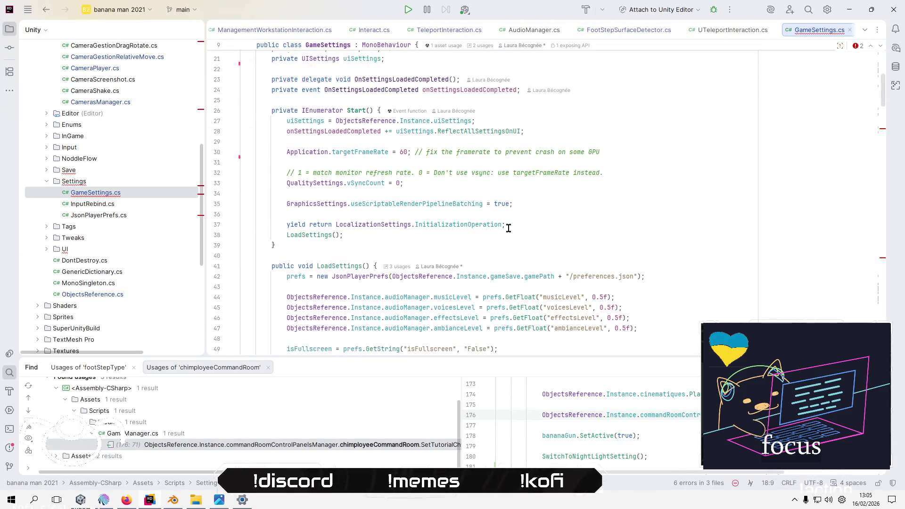
pyautogui.scroll(-4, 508, 228)
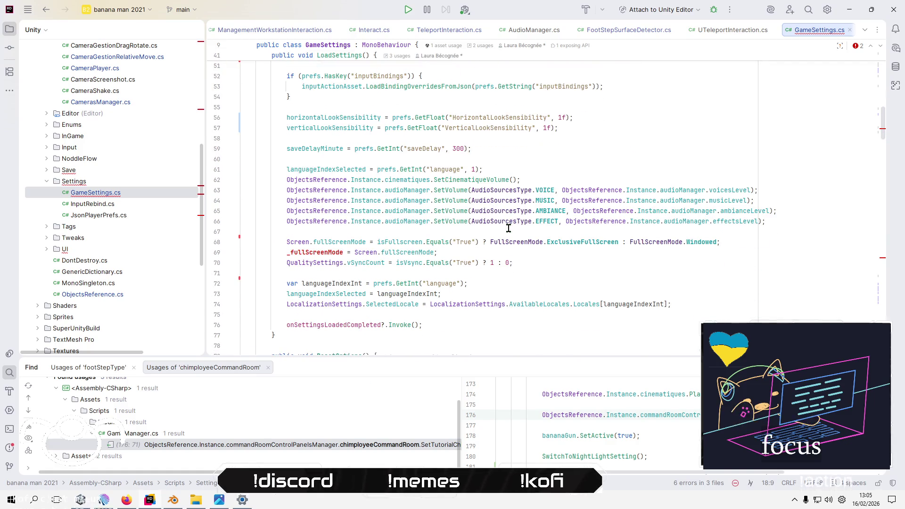
pyautogui.scroll(-6, 509, 228)
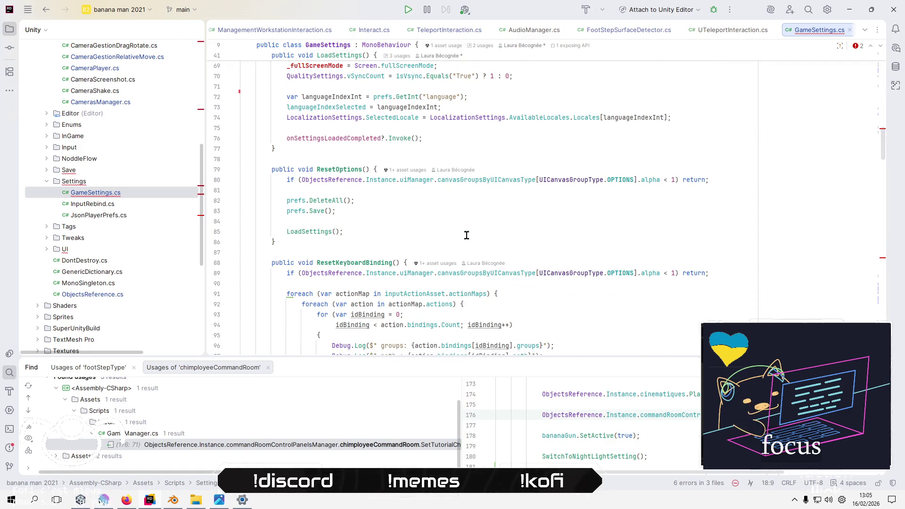
pyautogui.scroll(-19, 466, 235)
pyautogui.scroll(-6, 467, 235)
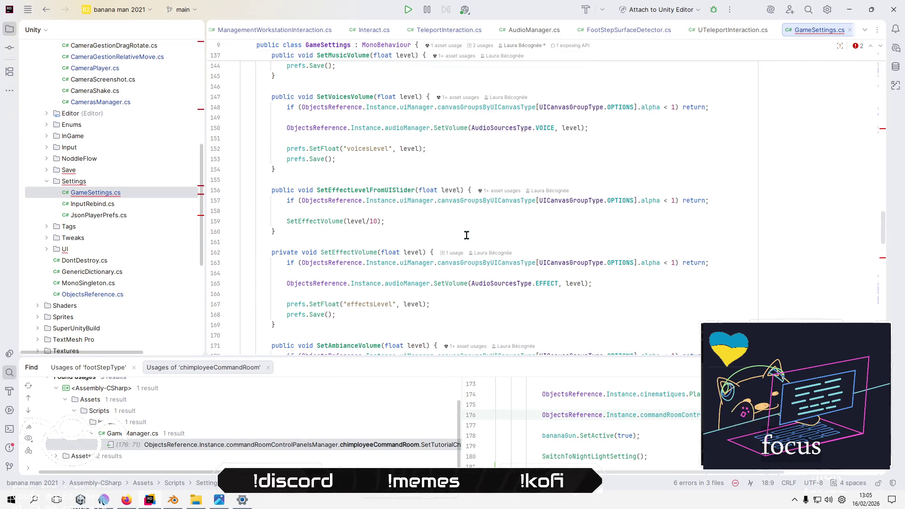
pyautogui.scroll(-5, 466, 235)
pyautogui.click(415, 260)
pyautogui.scroll(-2, 415, 259)
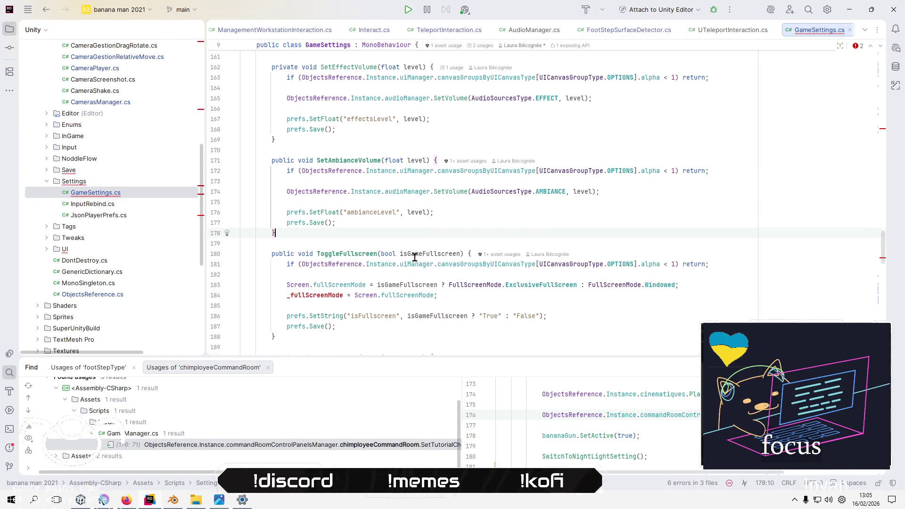
pyautogui.click(350, 220)
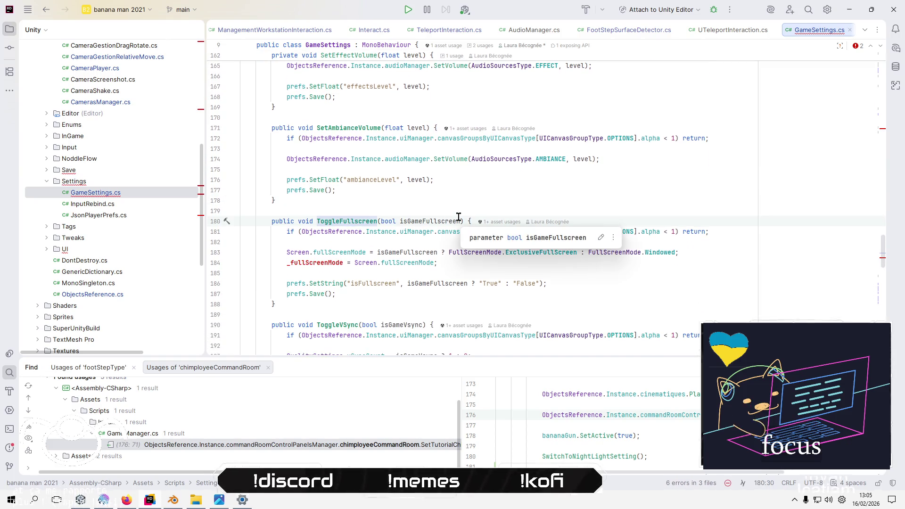
pyautogui.press('F2')
pyautogui.write('Set')
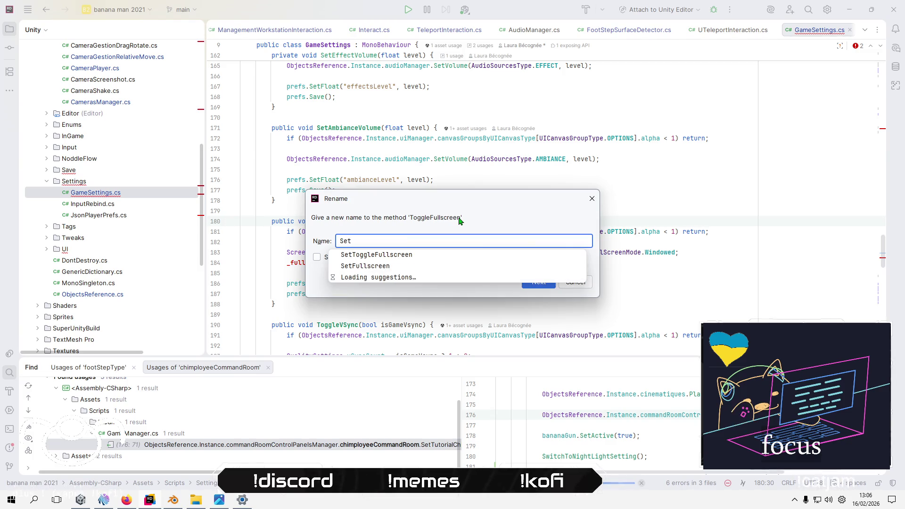
pyautogui.write('WindoS')
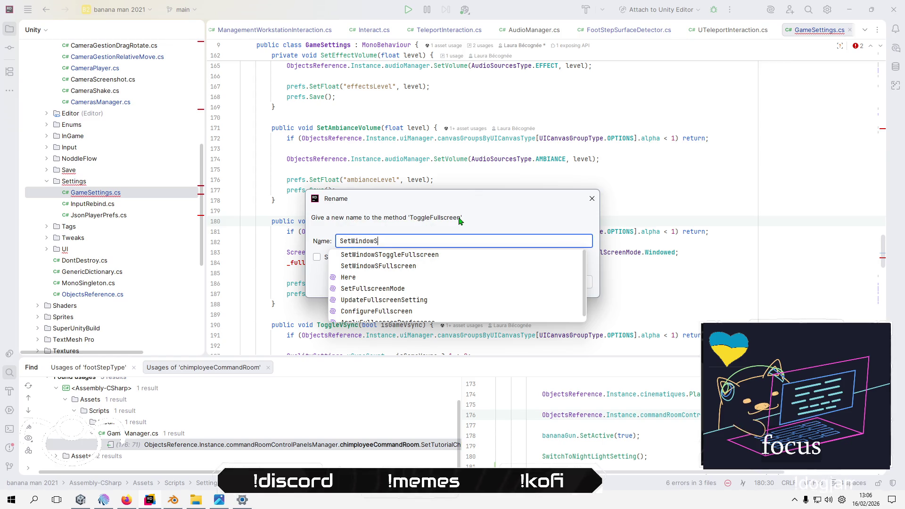
pyautogui.press('Return')
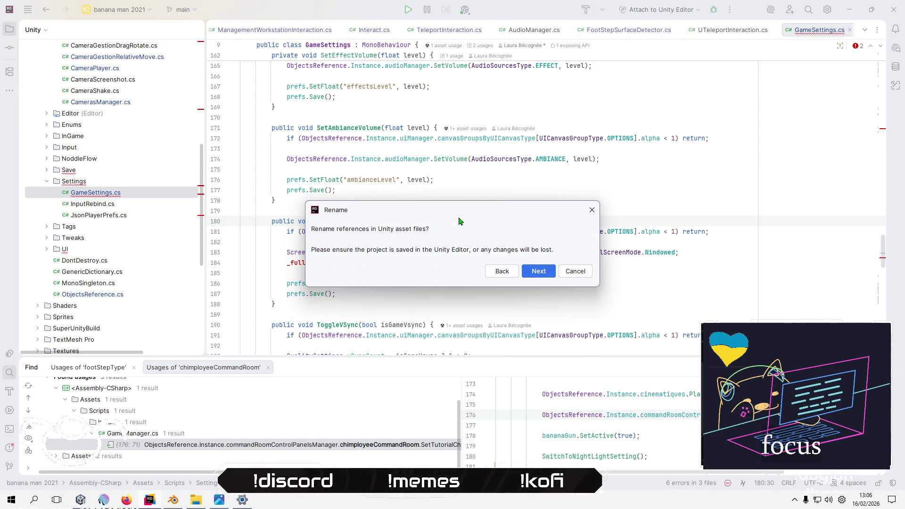
pyautogui.press('Return')
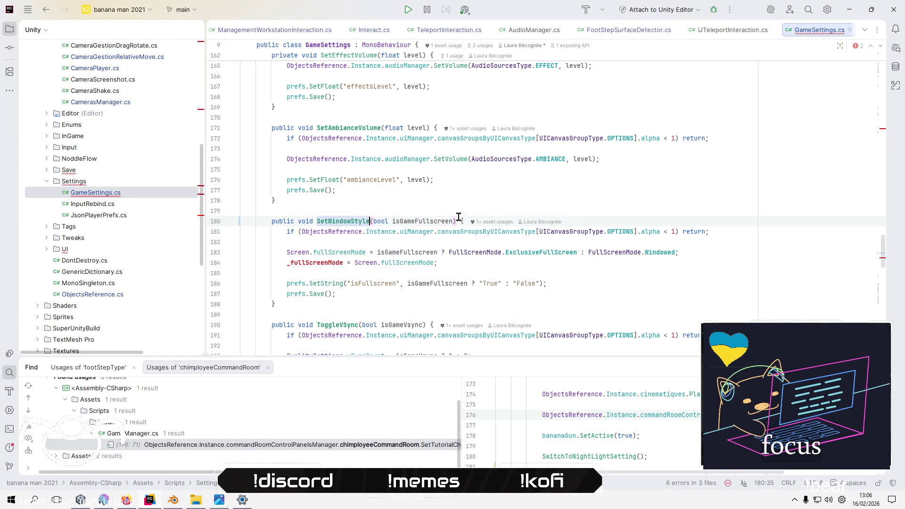
# - Delete the bool isGameFullscreen parameter from SetWindowStyle
pyautogui.press('Down')
pyautogui.press('Down')
pyautogui.press('Down')
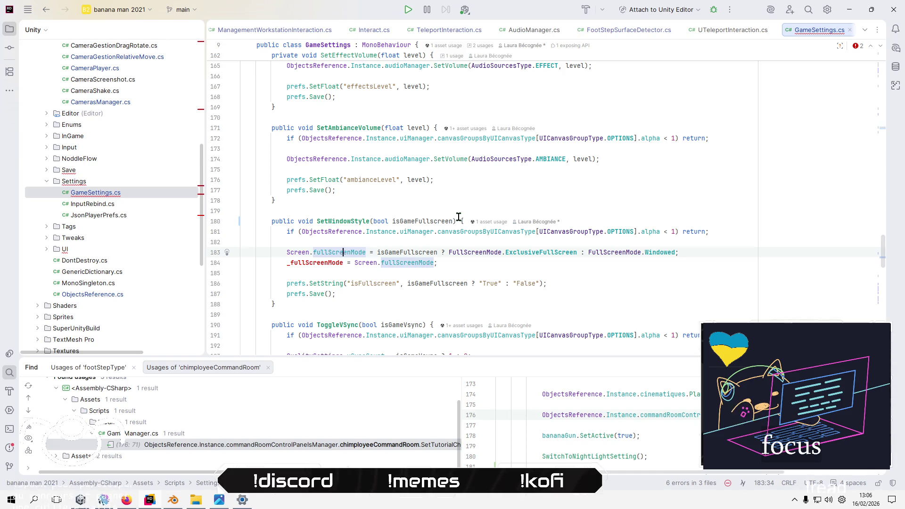
pyautogui.hotkey('ctrl', 'Left')
pyautogui.hotkey('ctrl', 'Left')
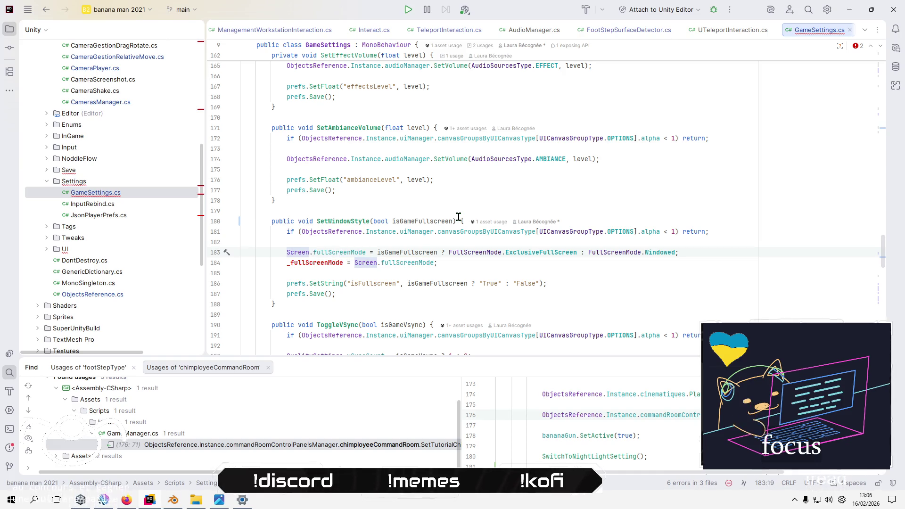
pyautogui.press('Up')
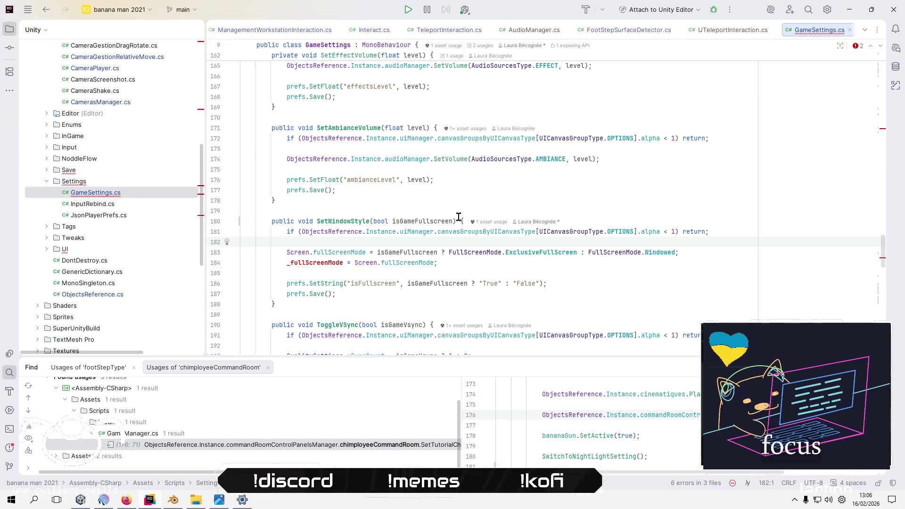
pyautogui.click(457, 221)
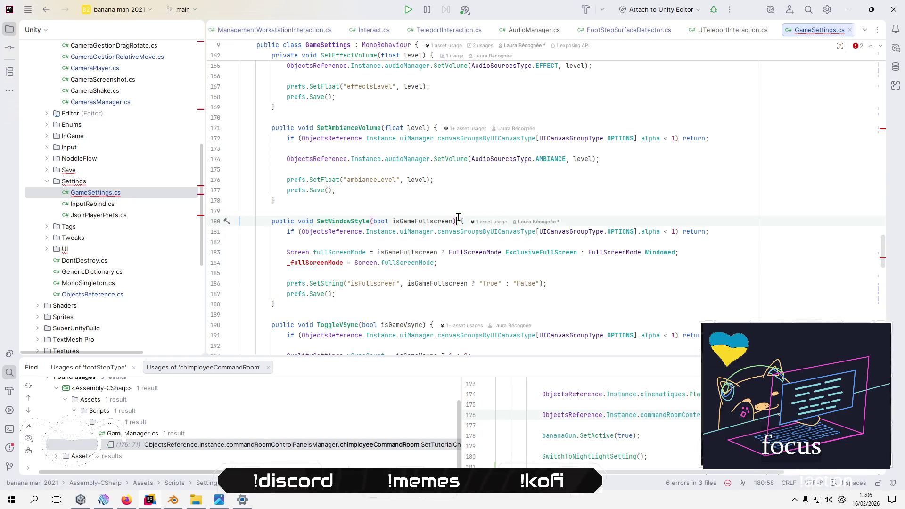
pyautogui.press('Left')
pyautogui.hotkey('ctrl', 'shift', 'Left')
pyautogui.hotkey('ctrl', 'shift', 'Left')
pyautogui.press('BackSpace')
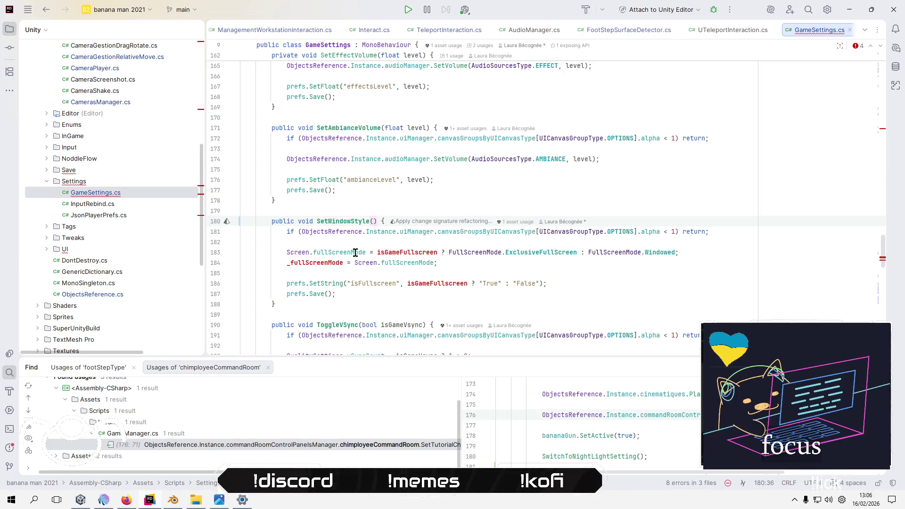
# - Add an int windowStyleIndex parameter in its place
pyautogui.moveTo(355, 253)
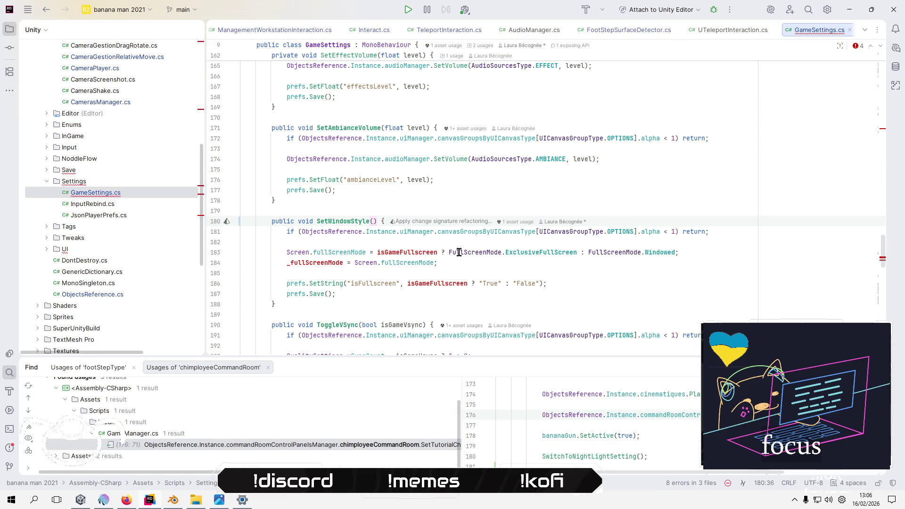
pyautogui.moveTo(456, 253)
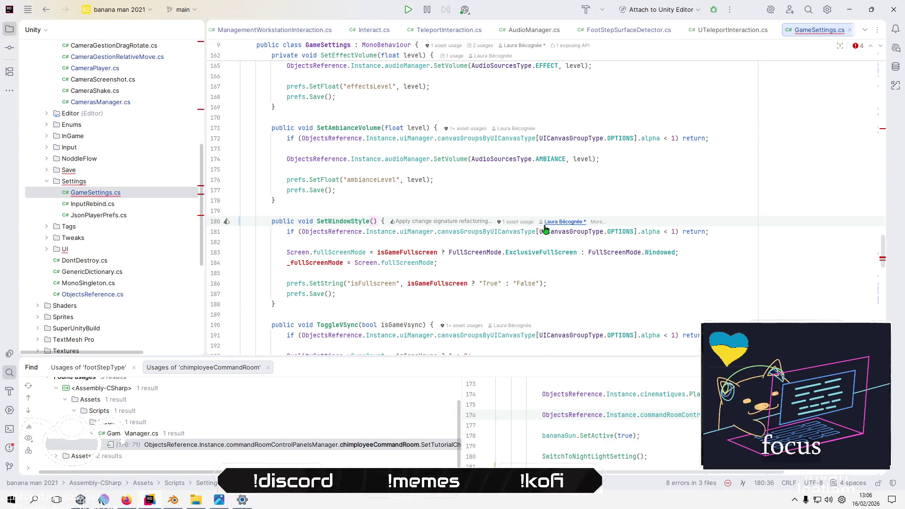
pyautogui.write('int ')
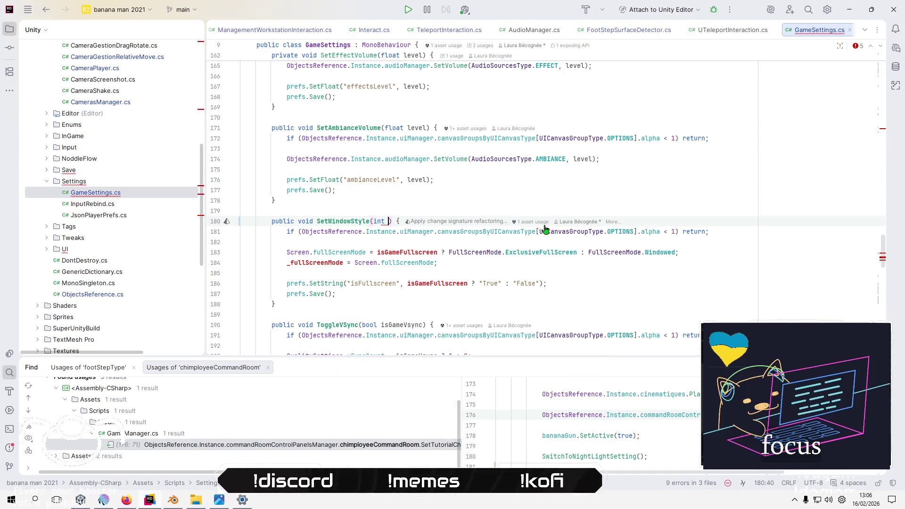
pyautogui.write('win')
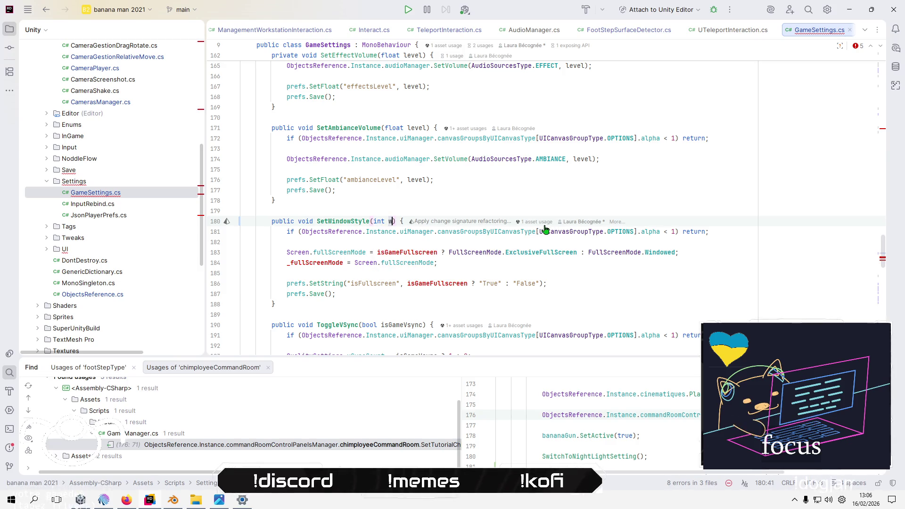
pyautogui.write('dow')
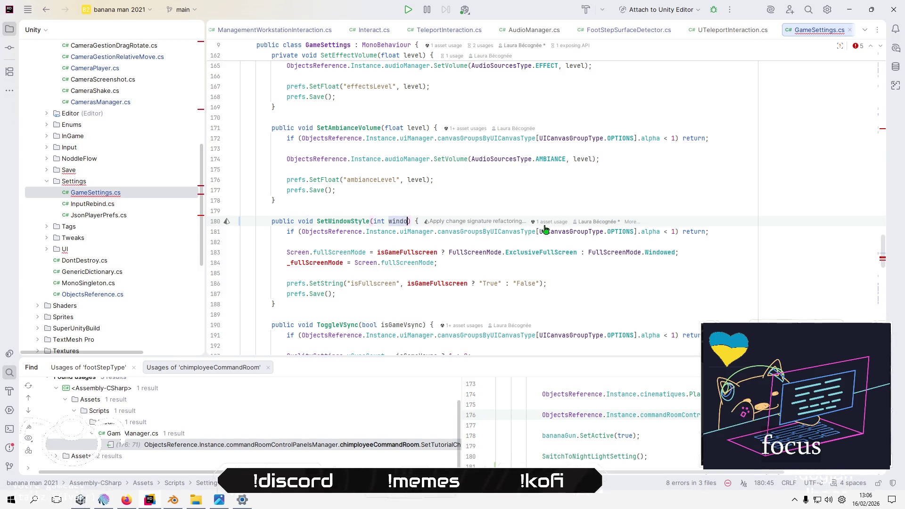
pyautogui.write('tte')
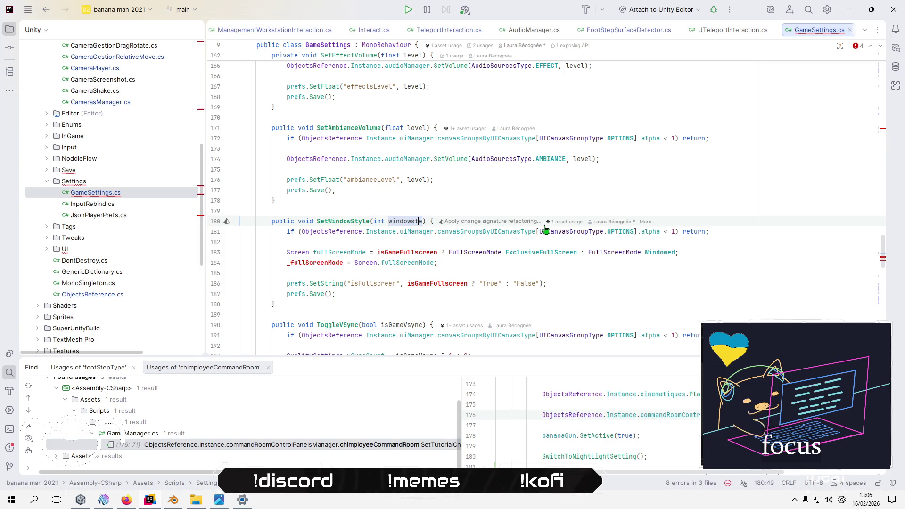
pyautogui.write('yl')
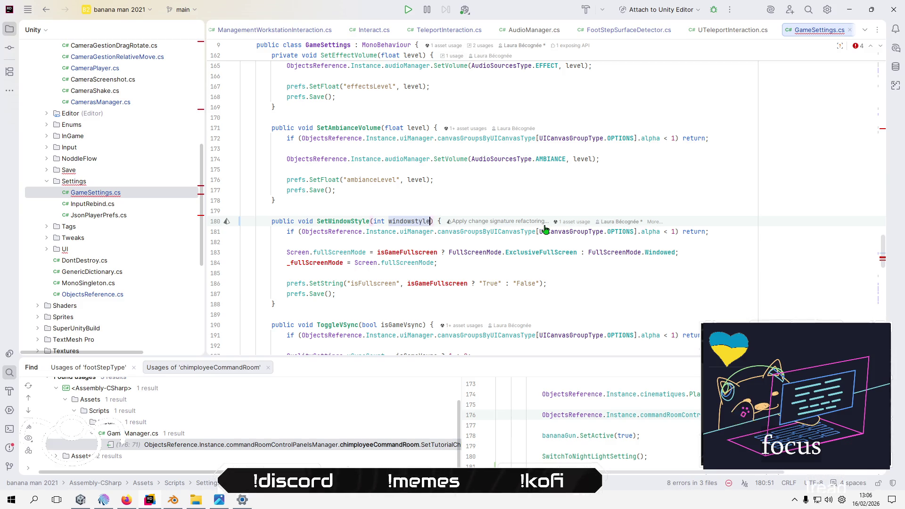
pyautogui.press('BackSpace')
pyautogui.write('S')
pyautogui.press('Right')
pyautogui.press('Right')
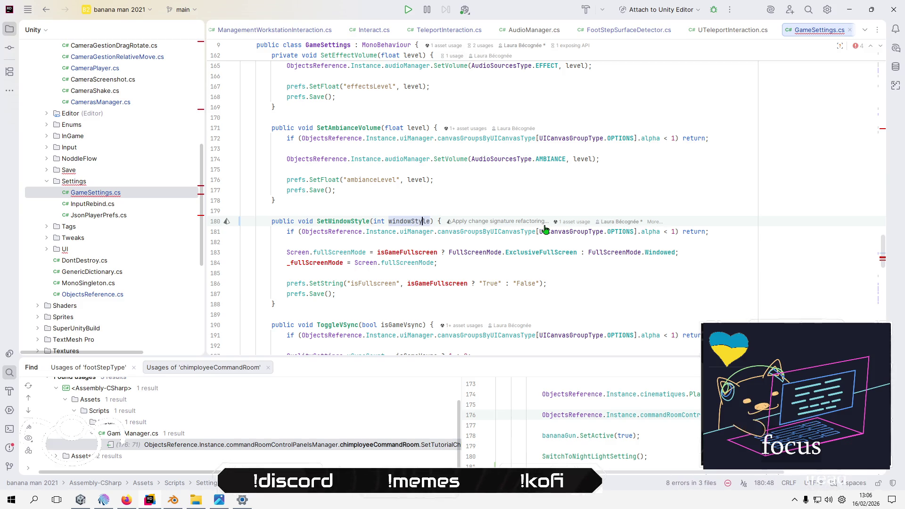
pyautogui.write('Index')
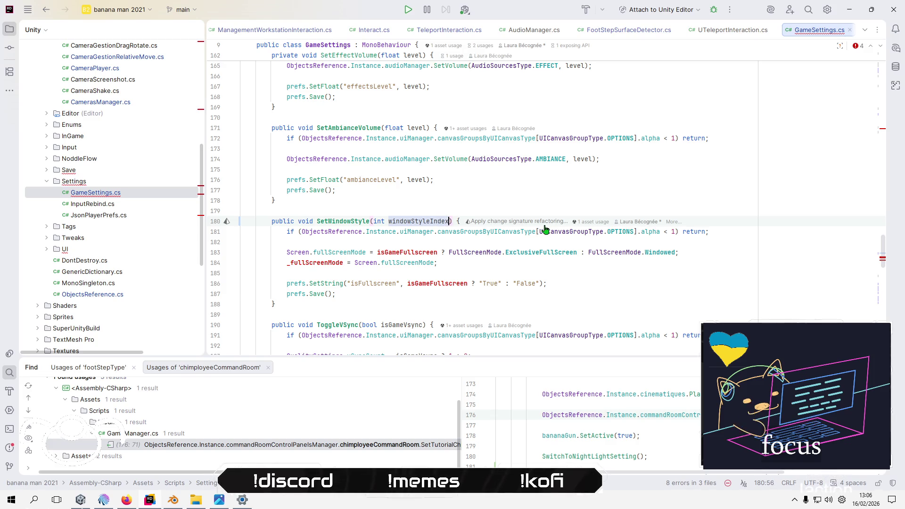
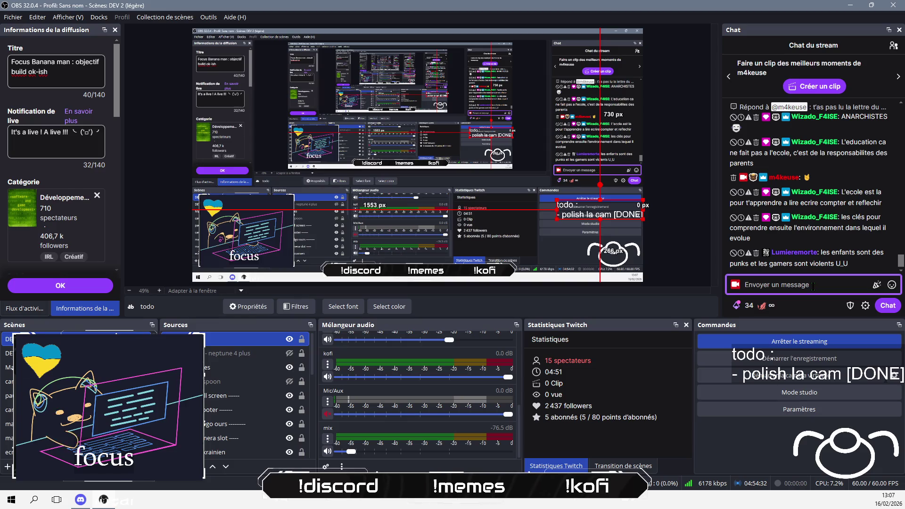
# - Post 'la façon dont les adultes traitent les enfants dernièrement…' and 'on est devenu hyper intolérants' in the stream chat
pyautogui.write('ka f')
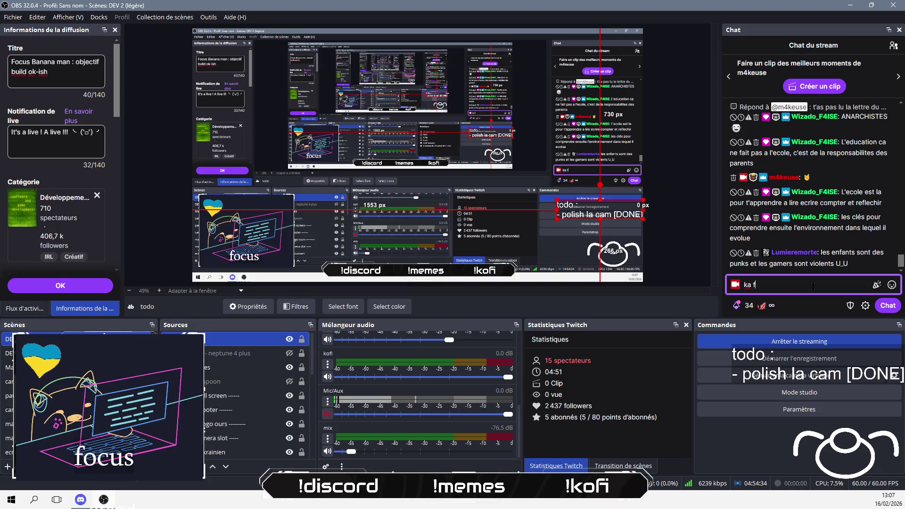
pyautogui.press('BackSpace')
pyautogui.press('BackSpace')
pyautogui.press('BackSpace')
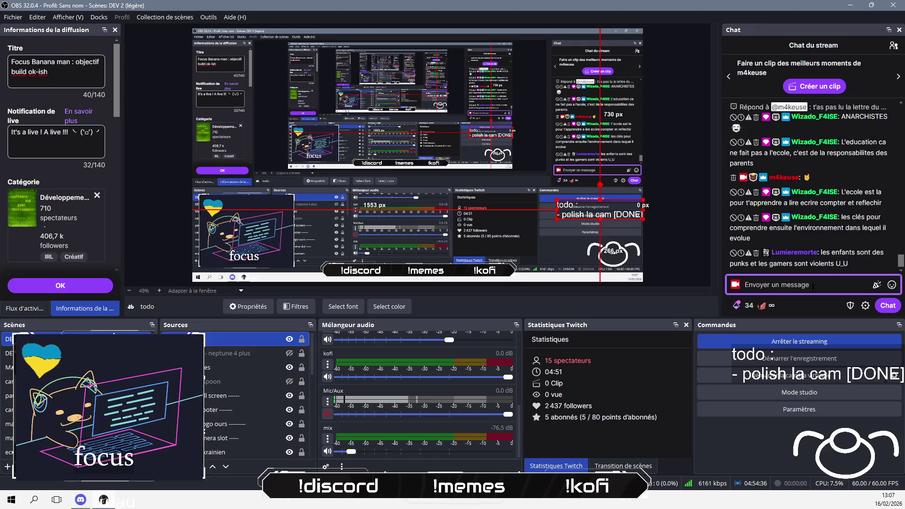
pyautogui.write('la façon dont les aduties tr')
pyautogui.write('nt')
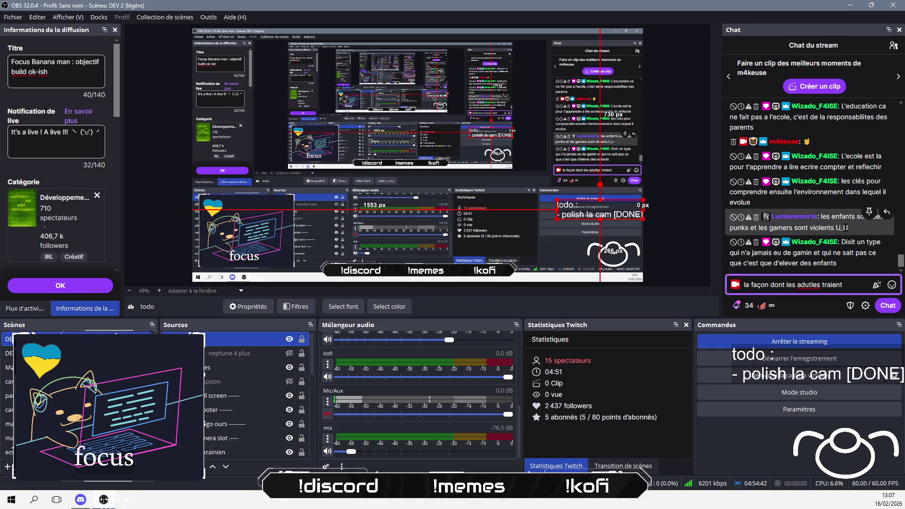
pyautogui.press('Left')
pyautogui.press('Left')
pyautogui.write('t')
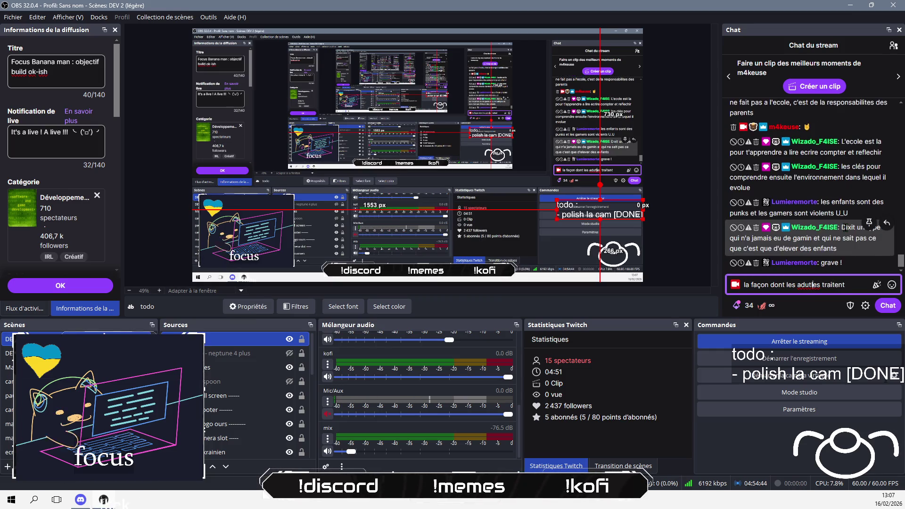
pyautogui.press('BackSpace')
pyautogui.press('Right')
pyautogui.write('t ')
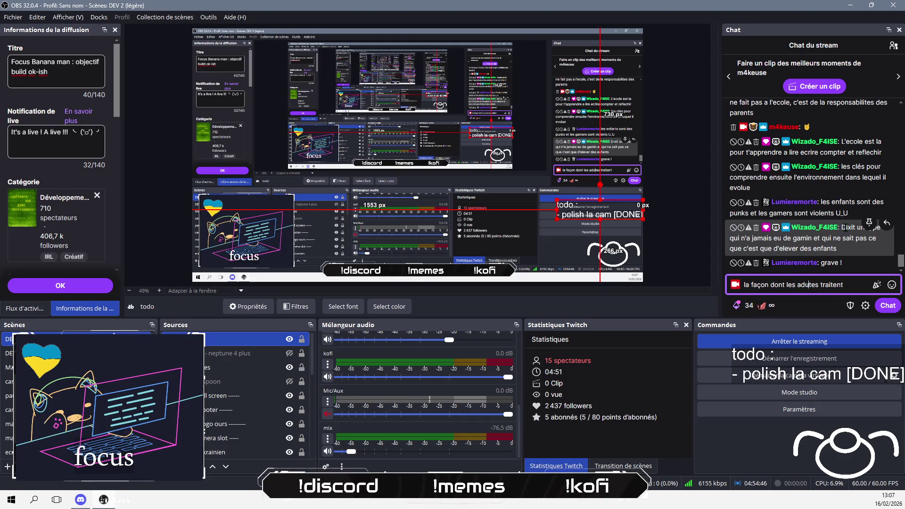
pyautogui.write('les enf')
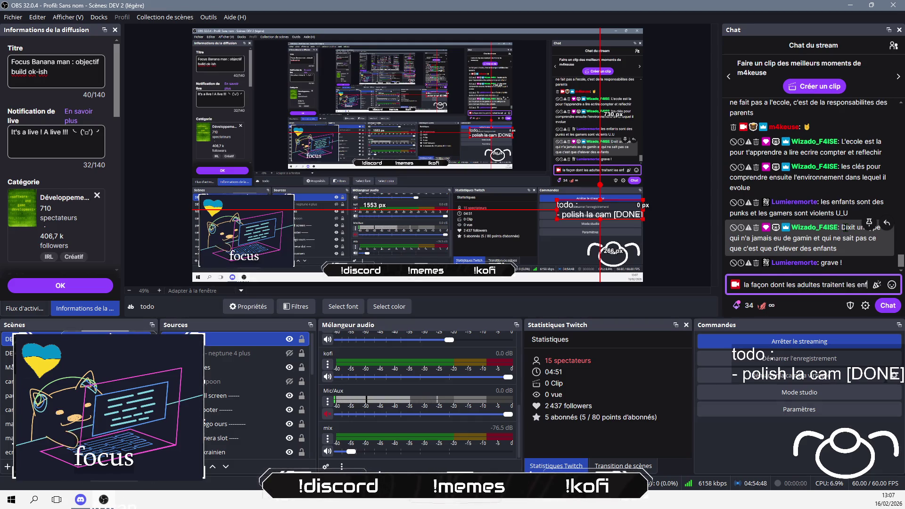
pyautogui.write('ants dernièrement ça en dit long s')
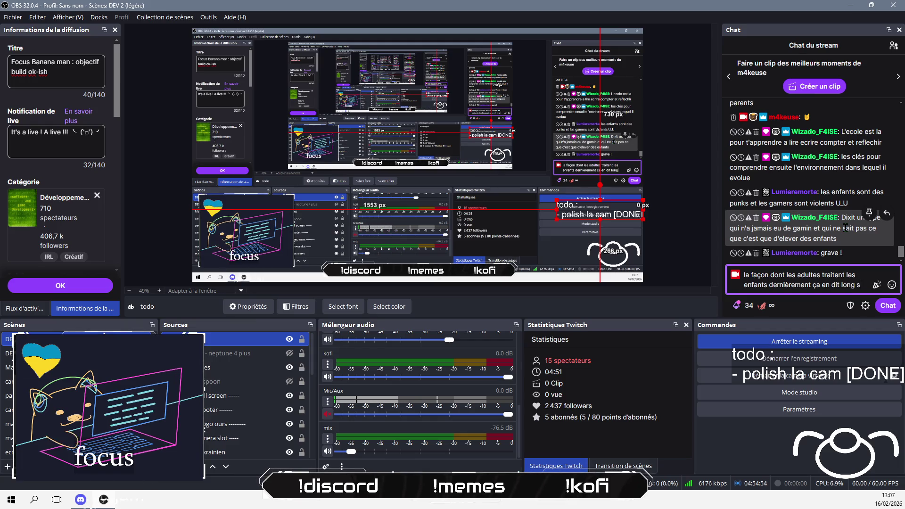
pyautogui.write('ur pourquoi on fait plus ')
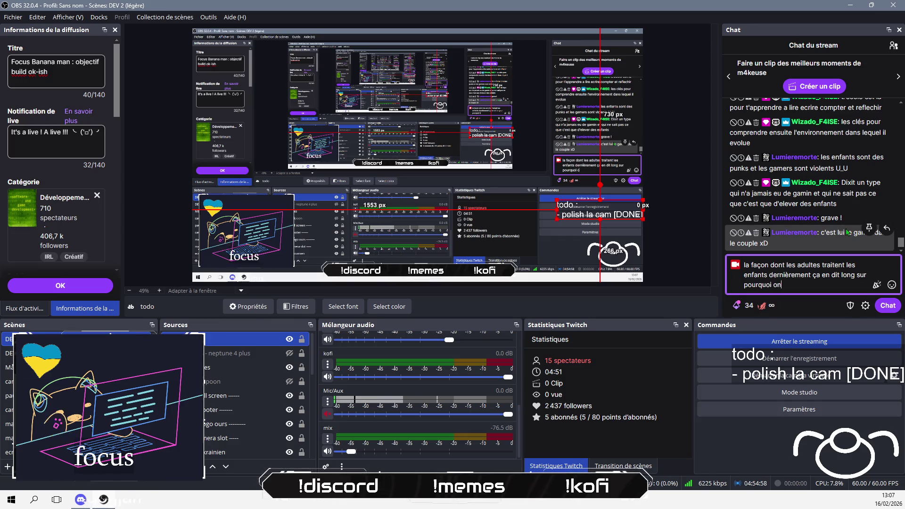
pyautogui.write('d')
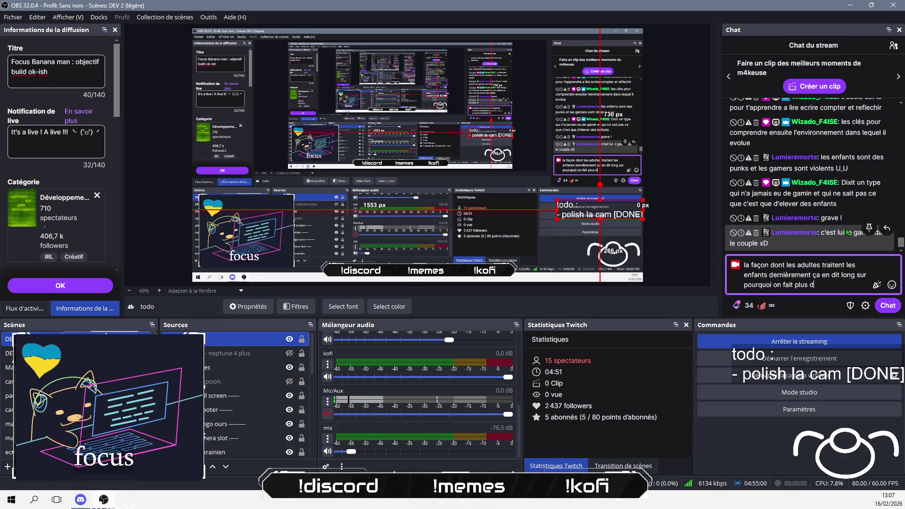
pyautogui.write("'enfants")
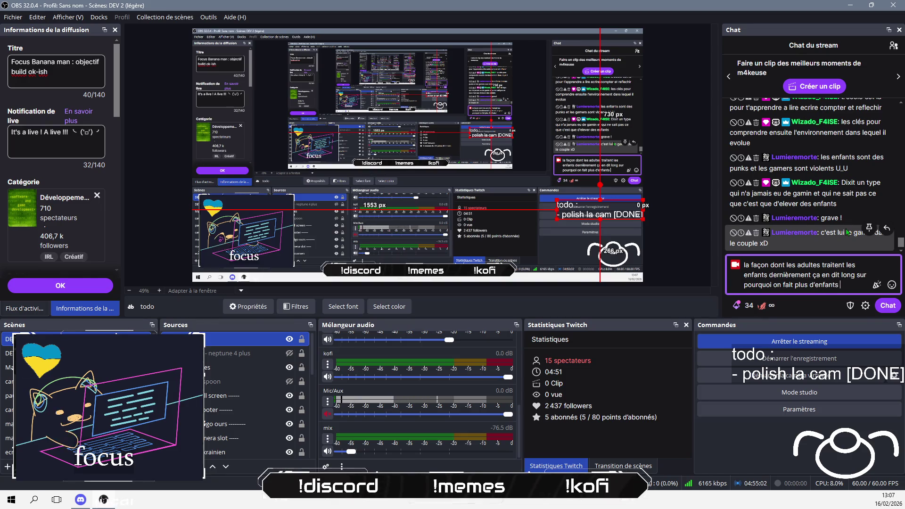
pyautogui.press('Return')
pyautogui.write('on est devenu hyper intol')
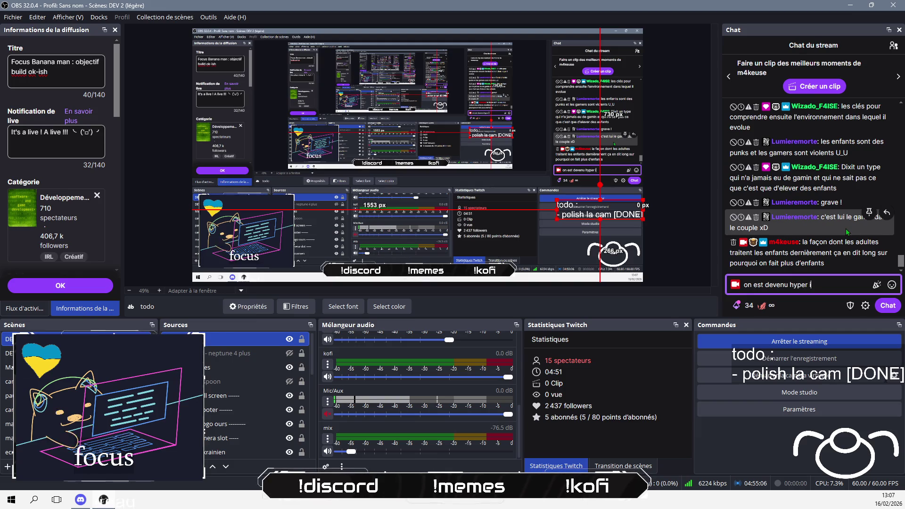
pyautogui.write('érants')
pyautogui.press('Return')
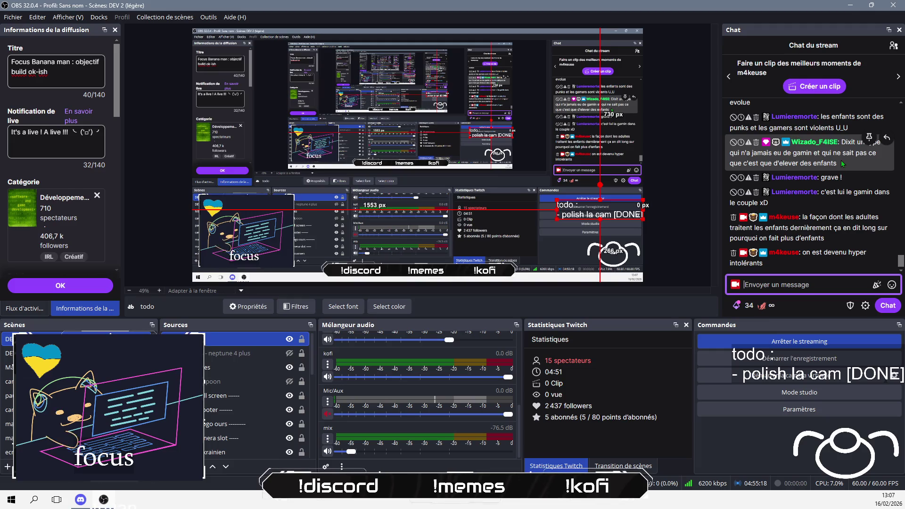
# - Insert a switch on windowStyleIndex after the guard check, with a case 1 label
pyautogui.hotkey('alt', 'Tab')
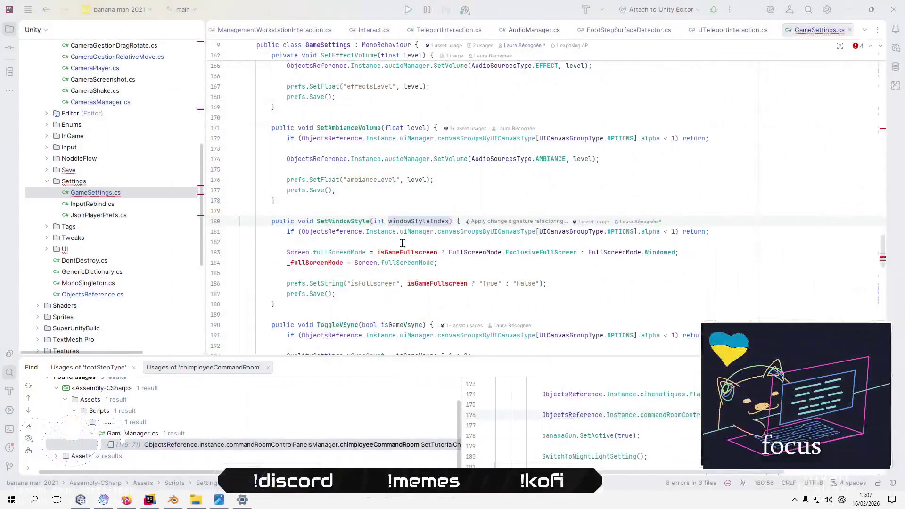
pyautogui.click(450, 242)
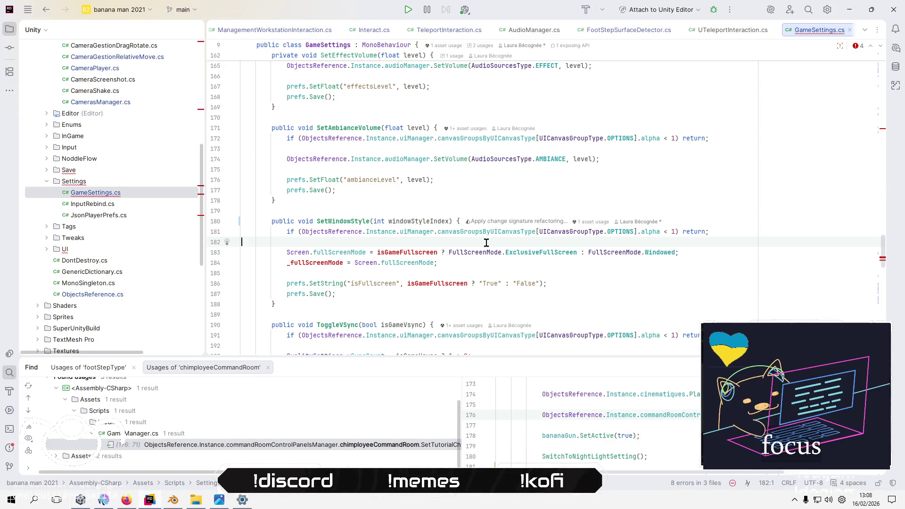
pyautogui.press('Return')
pyautogui.press('Return')
pyautogui.press('Up')
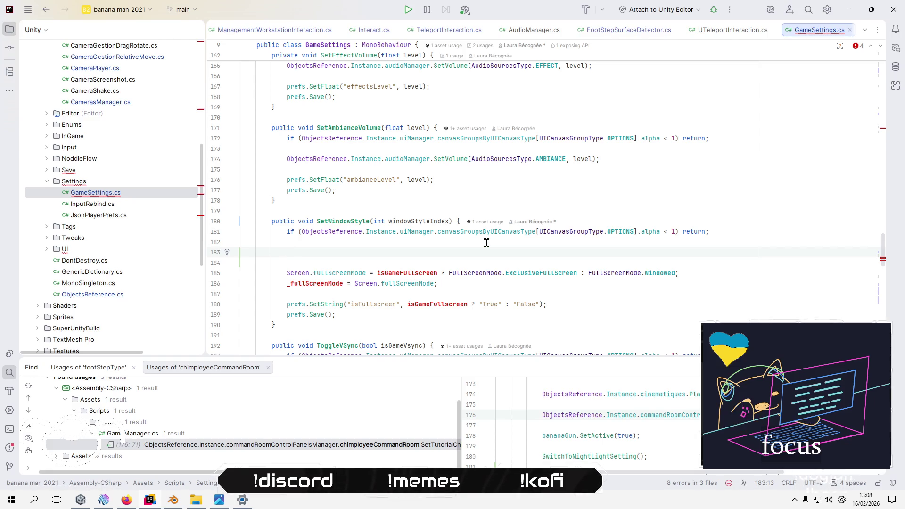
pyautogui.write('swi')
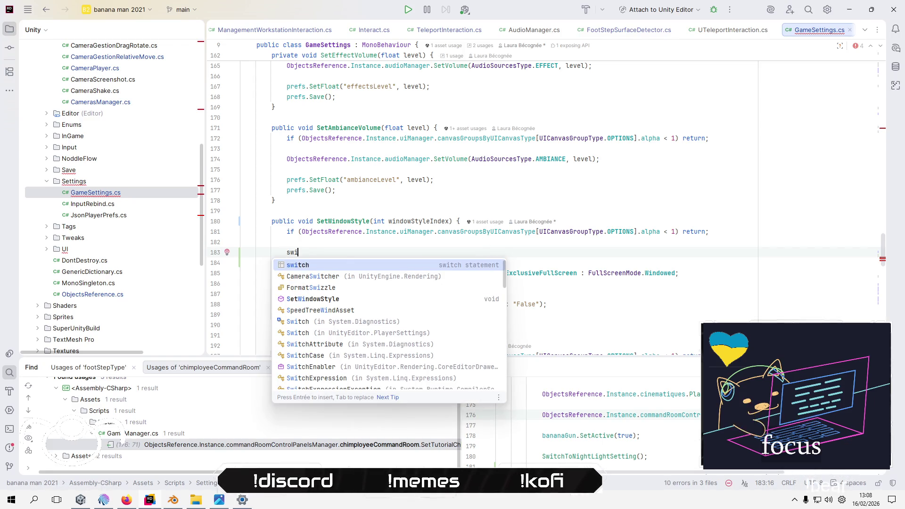
pyautogui.press('Return')
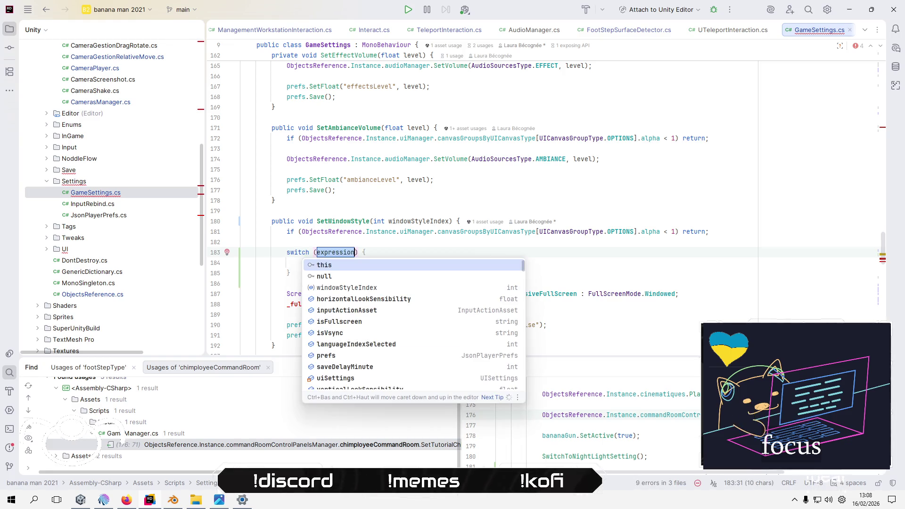
pyautogui.press('Down')
pyautogui.press('Return')
pyautogui.press('Return')
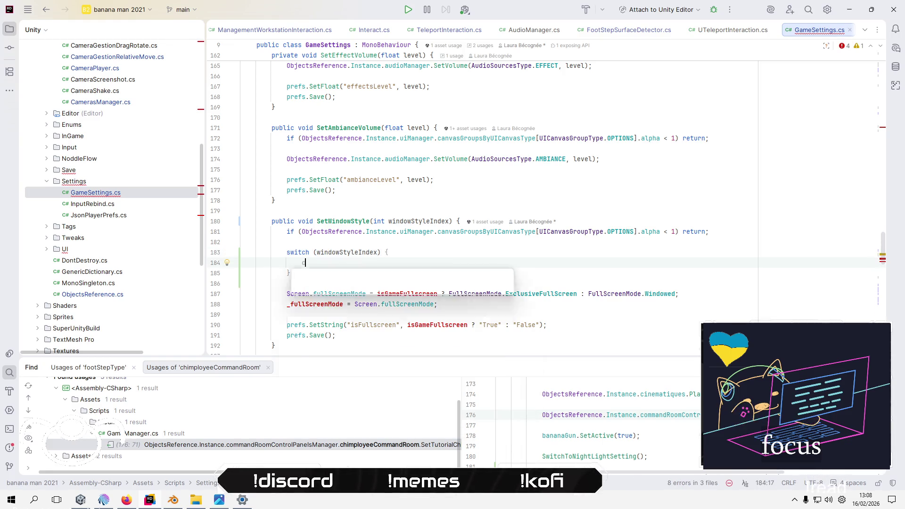
pyautogui.write('ca')
pyautogui.press('Down')
pyautogui.press('Return')
pyautogui.write('1:')
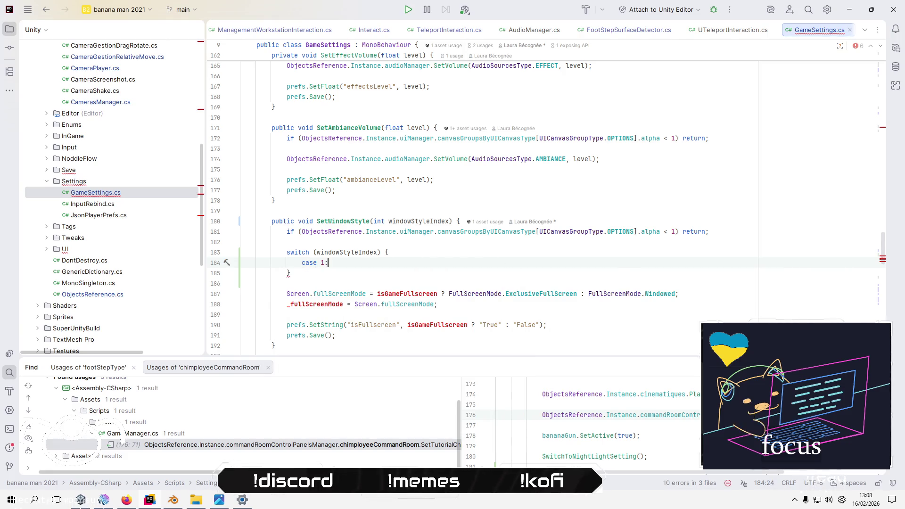
pyautogui.press('Return')
# - Under case 1, assign Screen.fullScreenMode = FullScreenMode.Windowed;
pyautogui.click(287, 294)
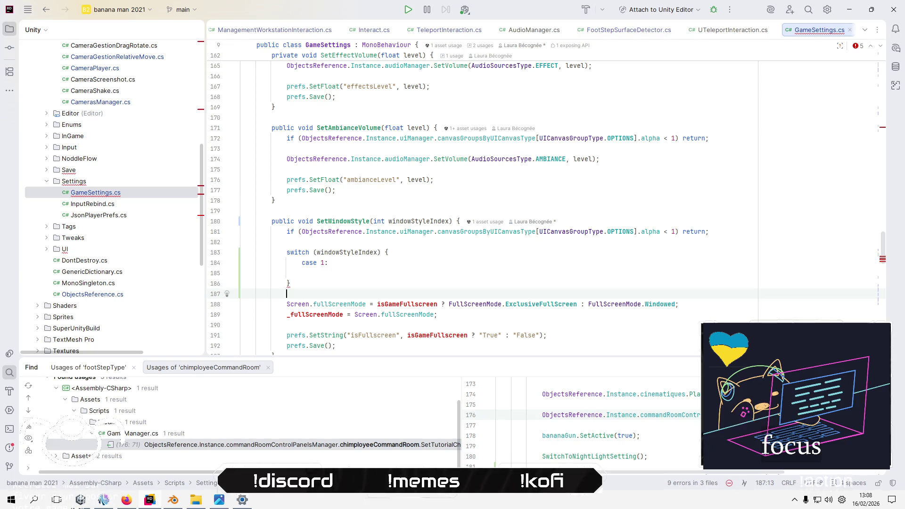
pyautogui.click(317, 273)
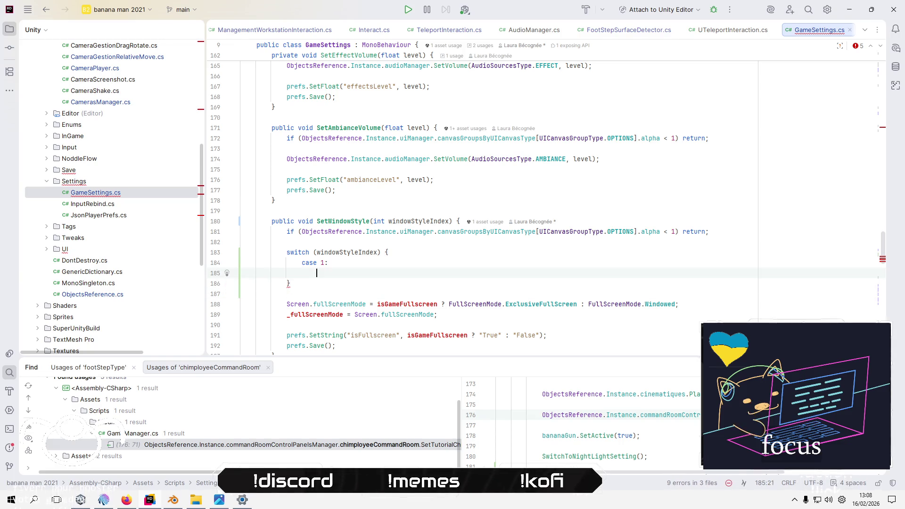
pyautogui.write('Scre')
pyautogui.press('Return')
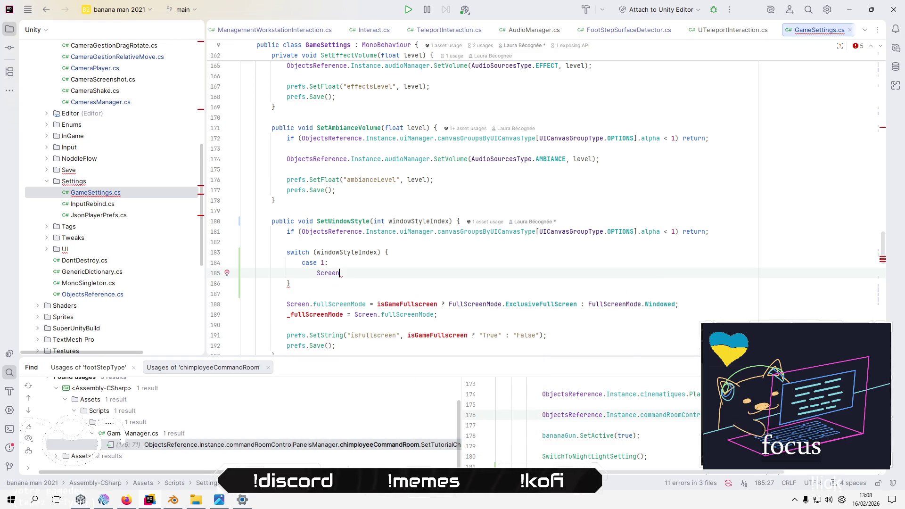
pyautogui.write('.')
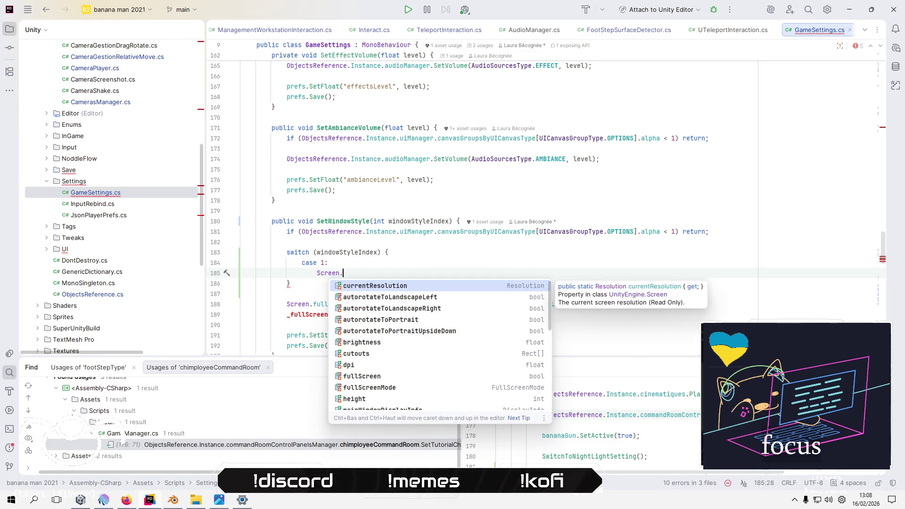
pyautogui.write('f')
pyautogui.press('Down')
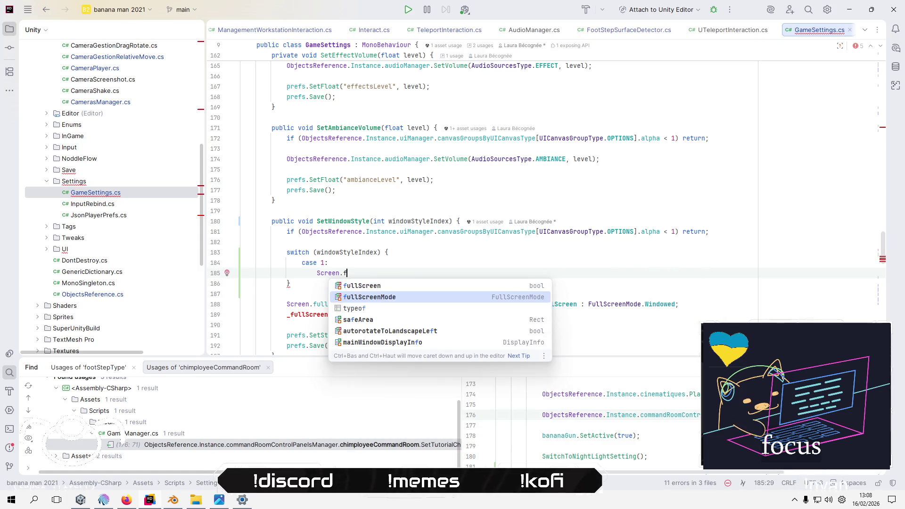
pyautogui.press('Return')
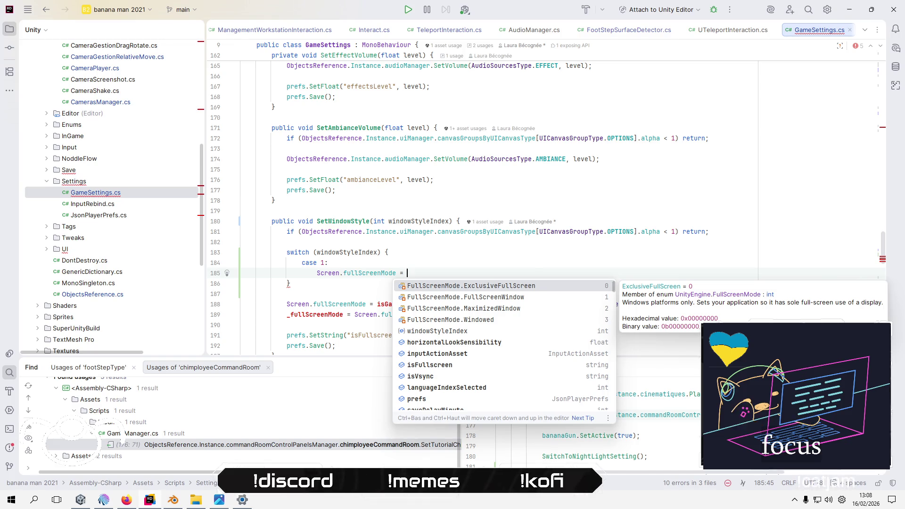
pyautogui.press('Down')
pyautogui.press('Down')
pyautogui.press('Down')
pyautogui.press('Return')
pyautogui.hotkey('alt', 'Tab')
pyautogui.hotkey('alt', 'Tab')
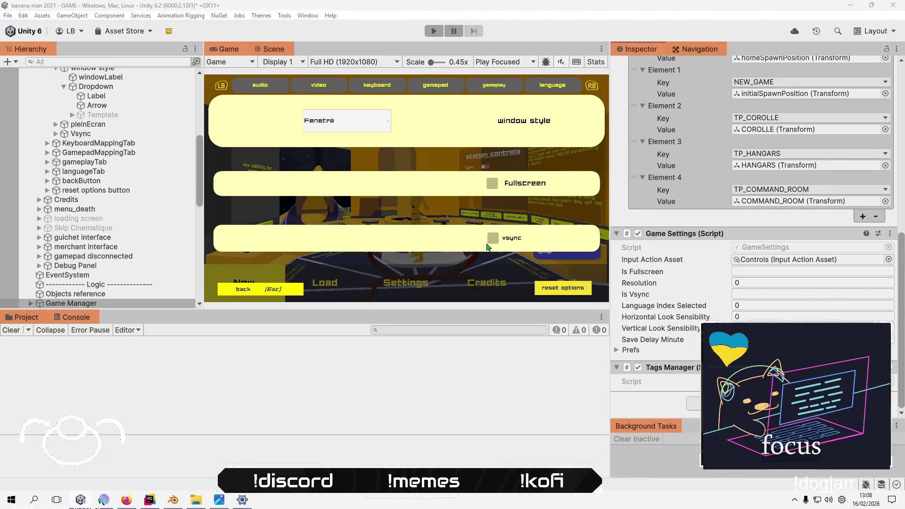
pyautogui.hotkey('alt', 'Tab')
pyautogui.write(';')
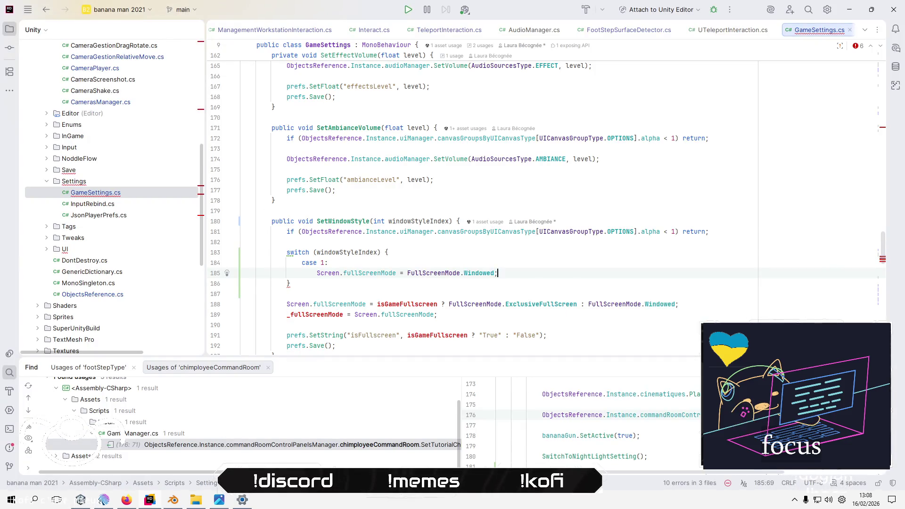
# - Close case 1 with break; and start a new case 2: label
pyautogui.press('Return')
pyautogui.write('break;')
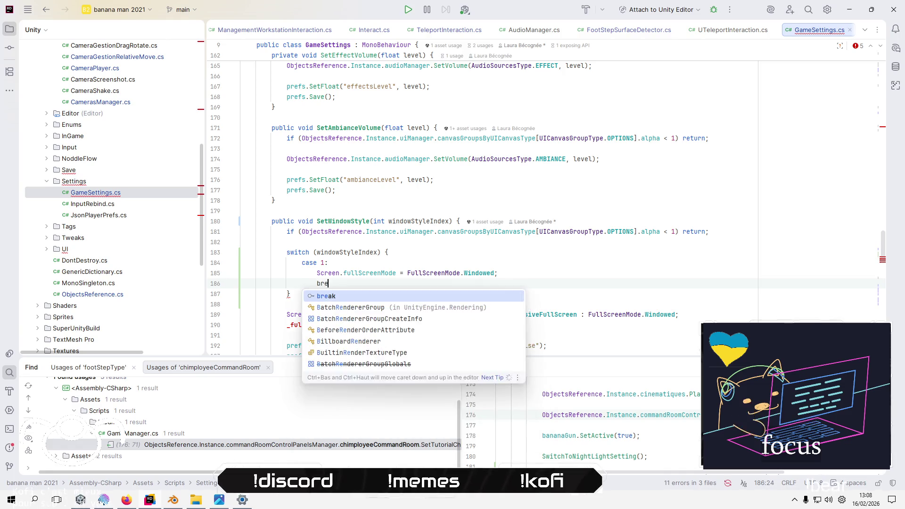
pyautogui.press('Return')
pyautogui.write('c')
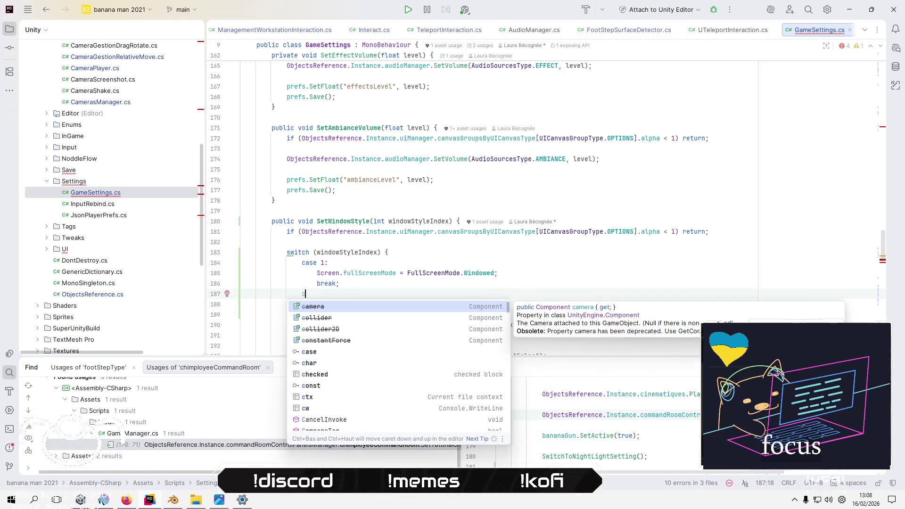
pyautogui.press('Down')
pyautogui.press('Down')
pyautogui.press('Down')
pyautogui.press('Return')
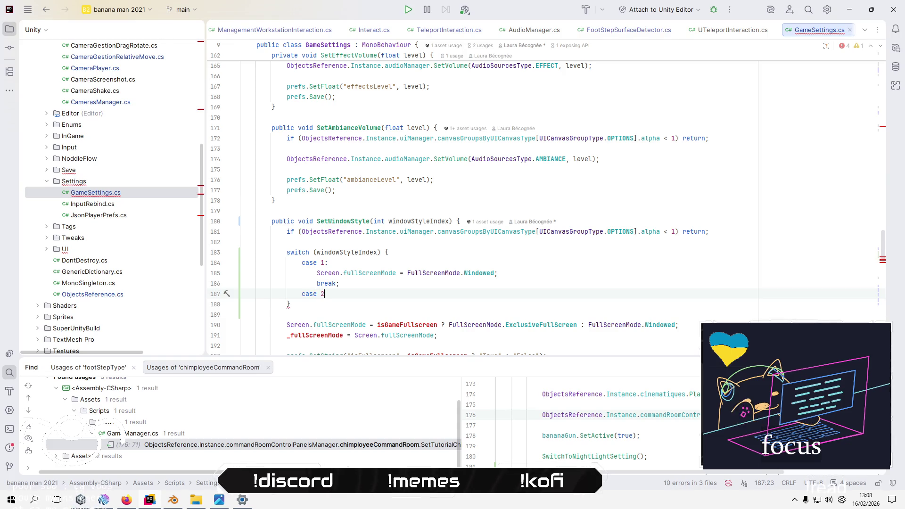
pyautogui.write('2:')
pyautogui.press('Return')
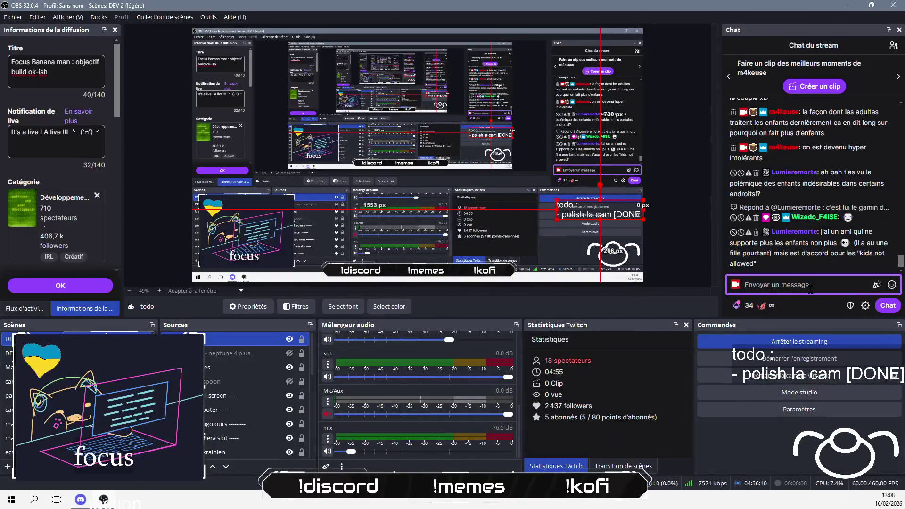
# - Send 'truc de ouf ouais, interdit aux enfants...' and begin a reply asking how the species survives without children
pyautogui.write('truc de ouf ouais, interdit aux enfants')
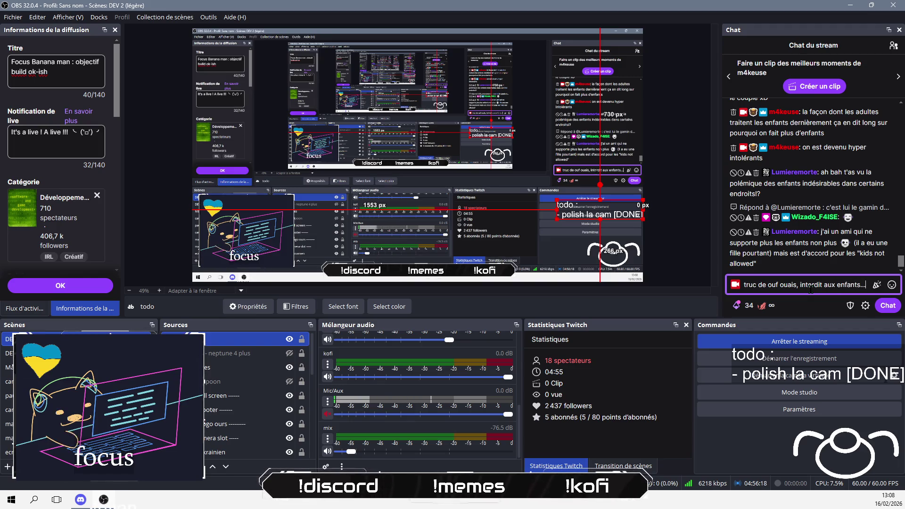
pyautogui.write('...')
pyautogui.press('Return')
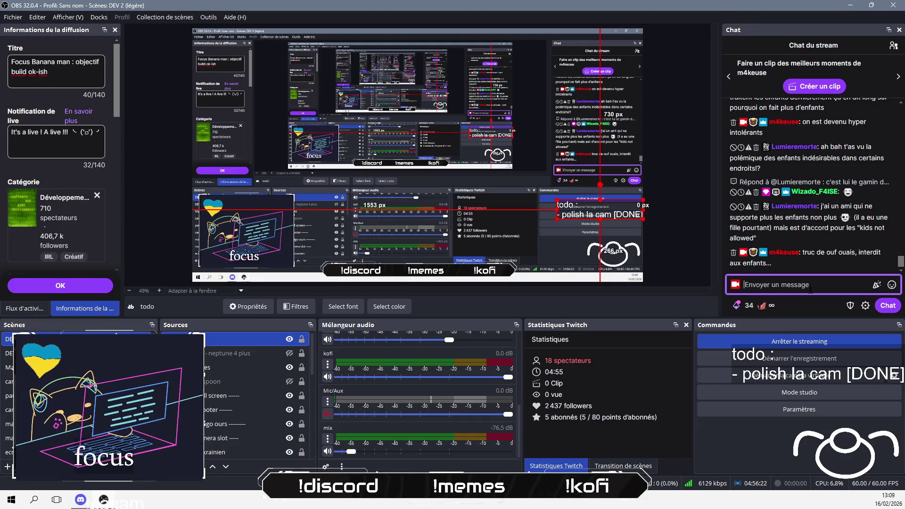
pyautogui.write('on fa')
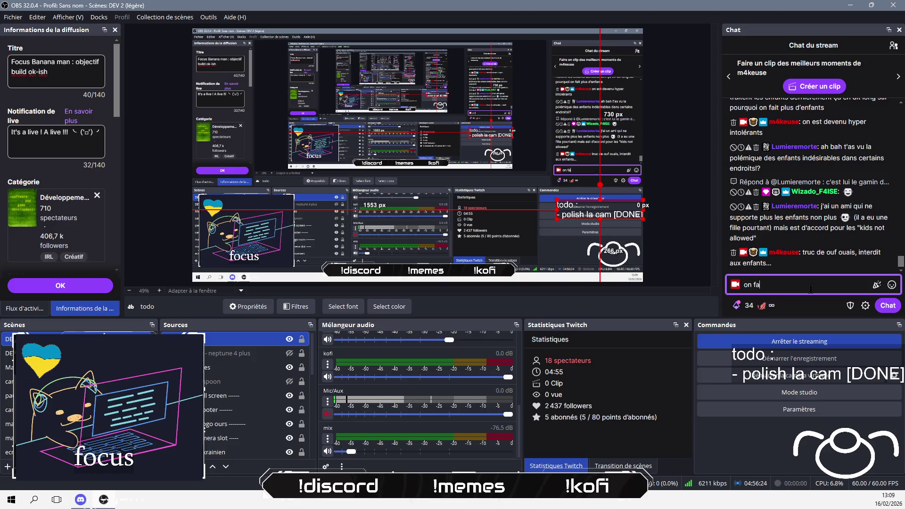
pyautogui.write("it comment du coup en tant qu'espèce ")
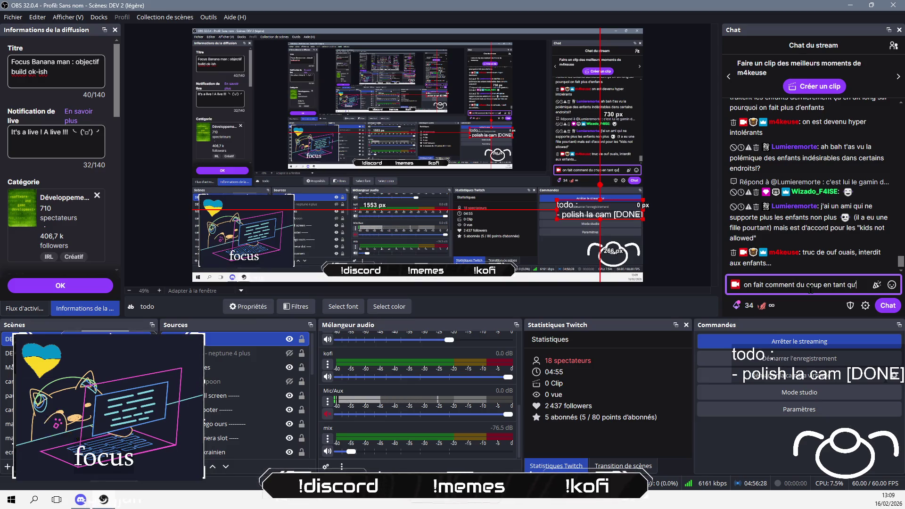
pyautogui.write('si on ')
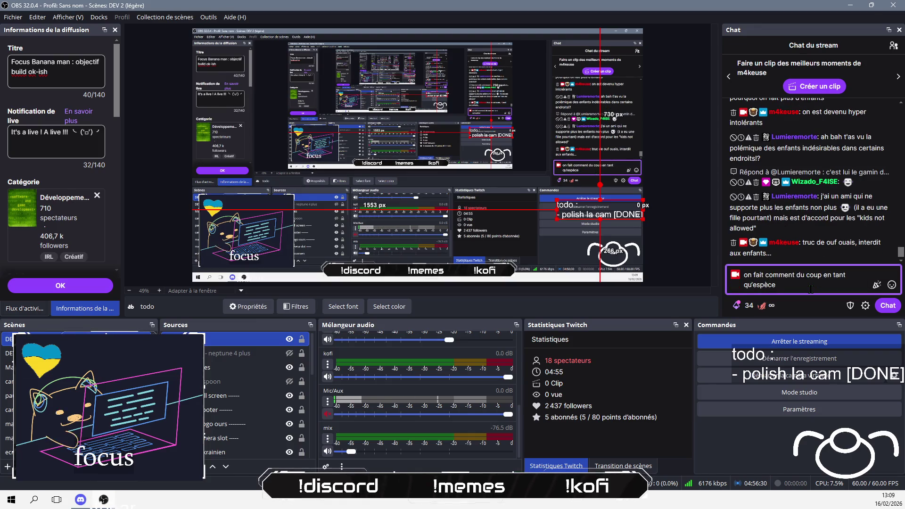
pyautogui.write('interdit les enfants')
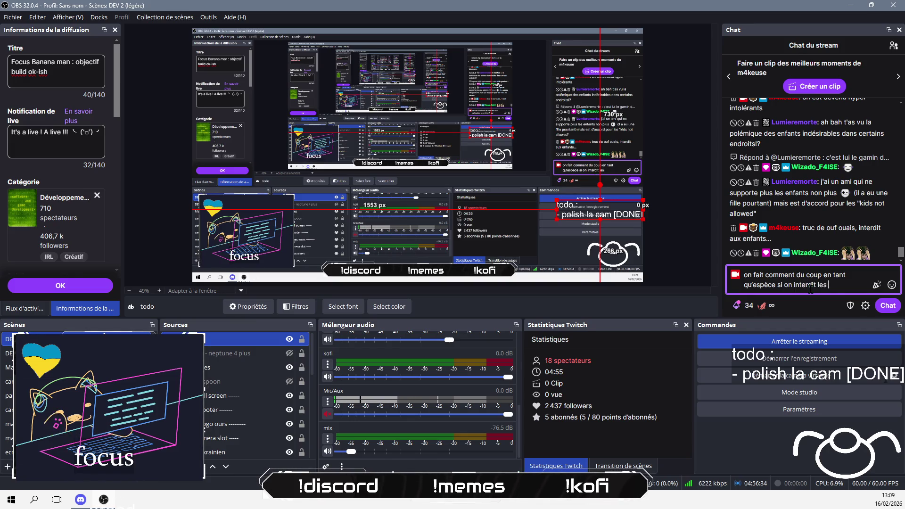
pyautogui.write(' ?')
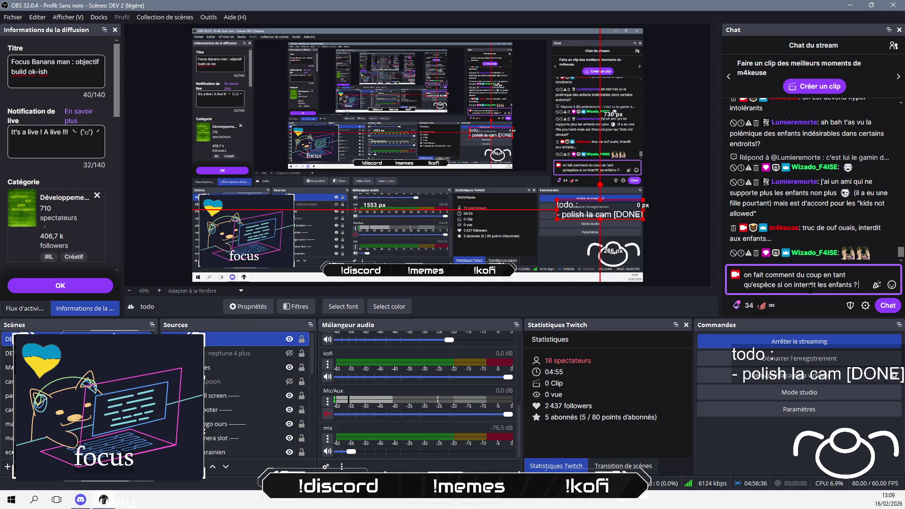
pyautogui.write(' /O\\')
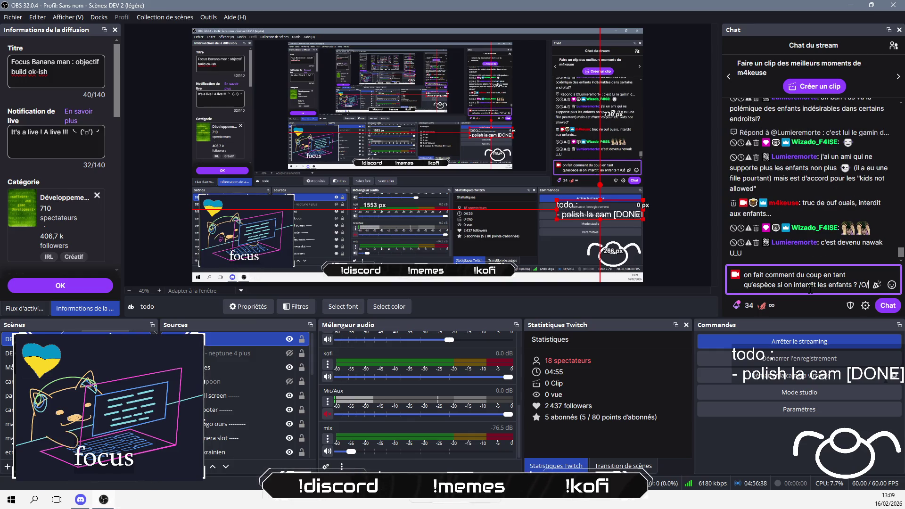
pyautogui.press('Left')
pyautogui.press('BackSpace')
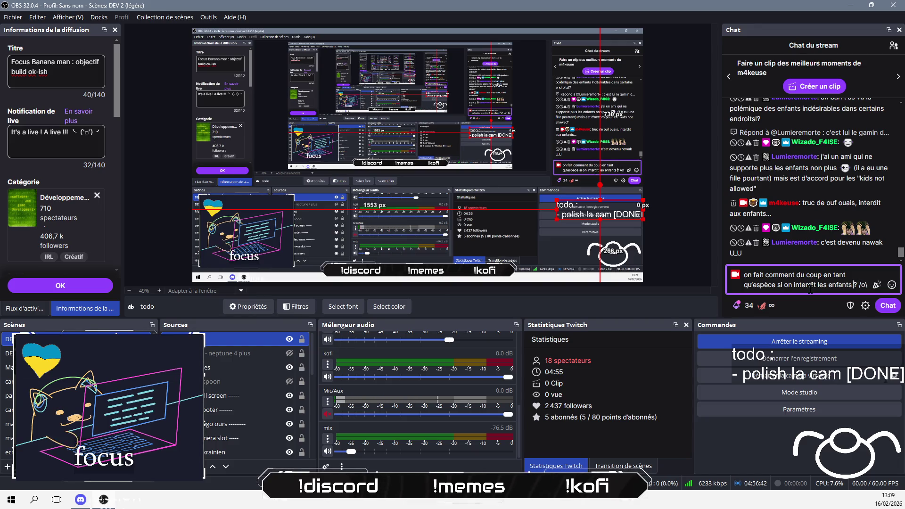
pyautogui.write('un eu')
pyautogui.press('Left')
pyautogui.press('Left')
pyautogui.write('p')
pyautogui.press('Right')
pyautogui.press('Right')
pyautogui.write('part')
pyautogui.write('out')
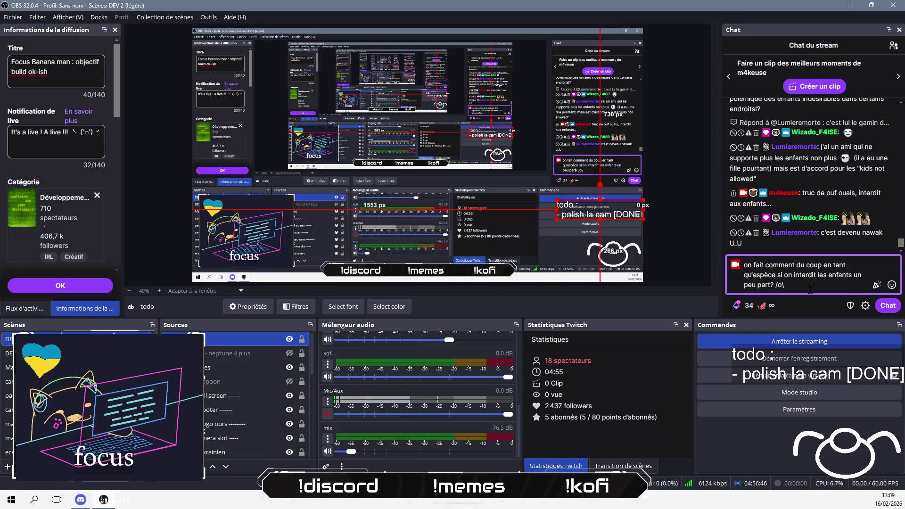
pyautogui.press('End')
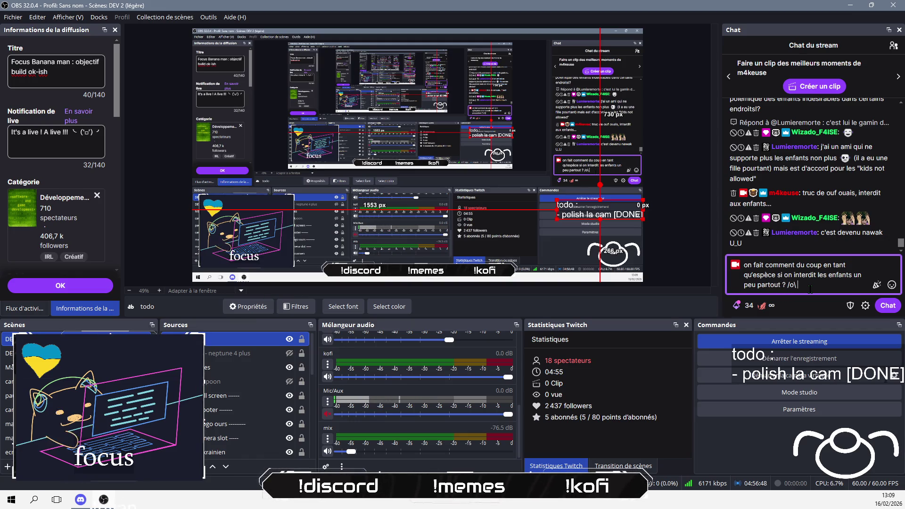
# - Finish that reply with 'parquons les parents et les enfants à l'écart comme les malades mentaux', send it, then post 'ils dérangeront pas'
pyautogui.write(' ou alors all')
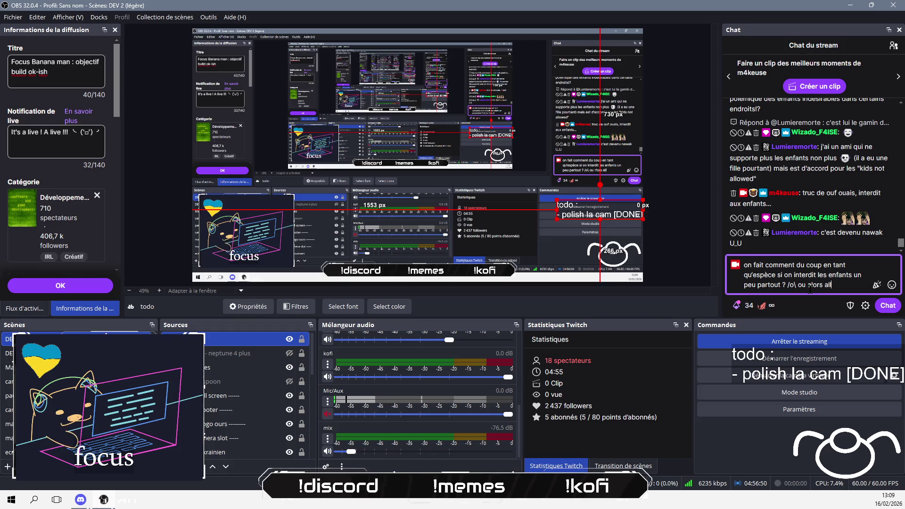
pyautogui.write('ons y accrément')
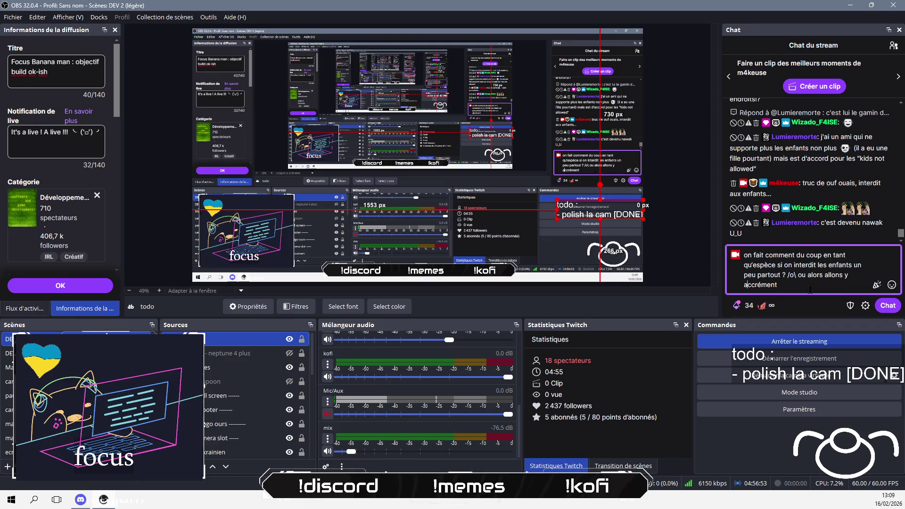
pyautogui.press('BackSpace')
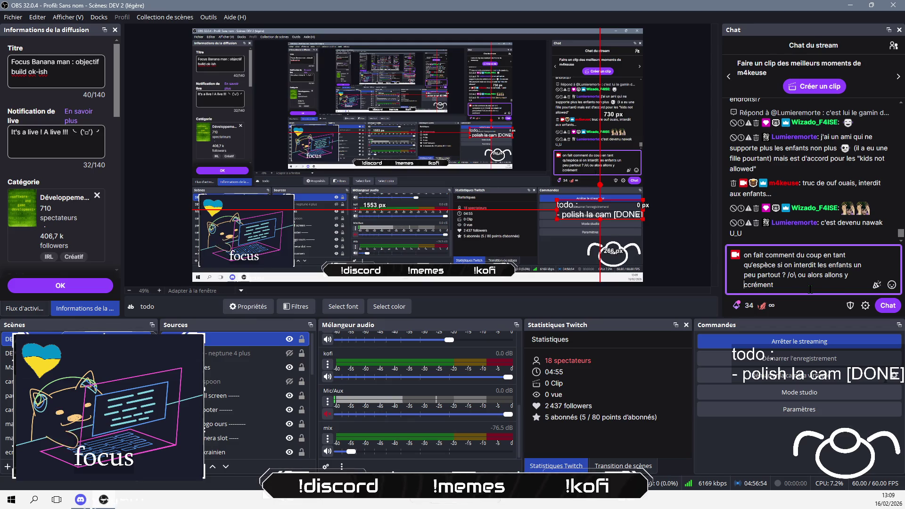
pyautogui.write('arrément : parquons les parents e')
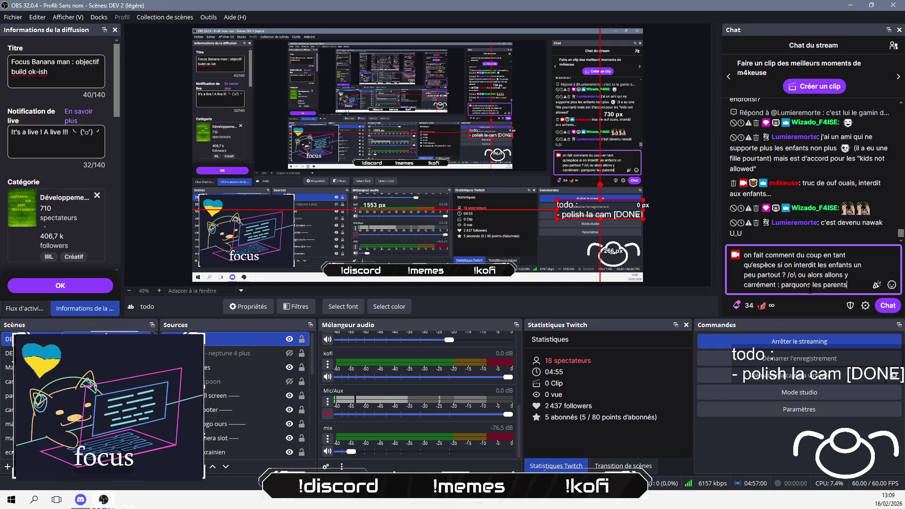
pyautogui.write('tl es enfants')
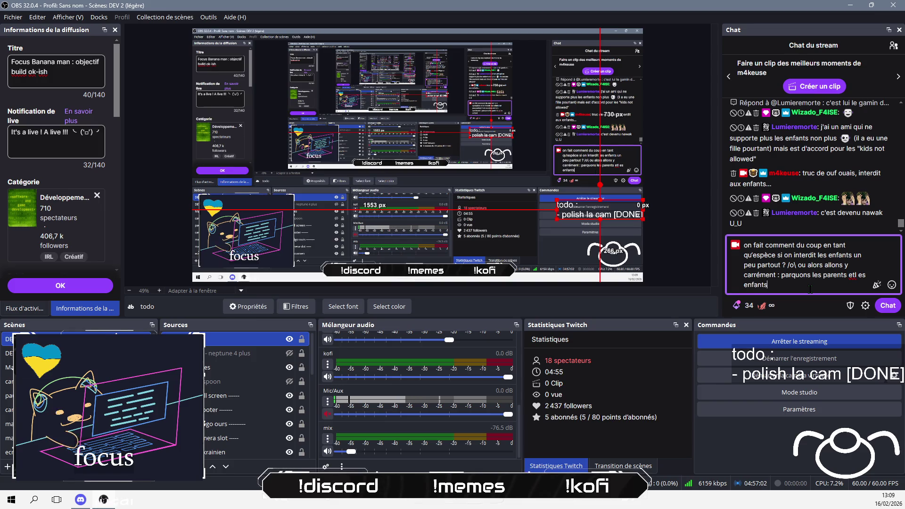
pyautogui.press('Left')
pyautogui.press('Left')
pyautogui.press('BackSpace')
pyautogui.press('Left')
pyautogui.hotkey('ctrl', 'End')
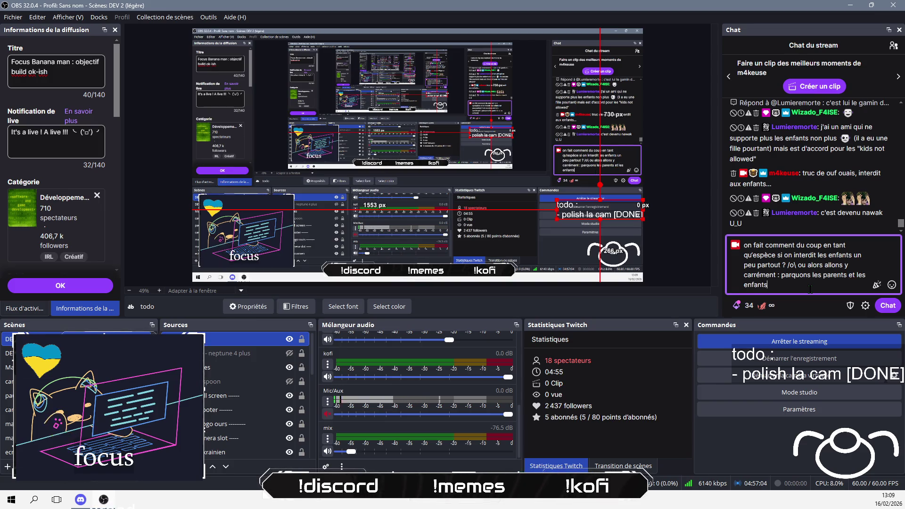
pyautogui.write(" à l'écrat")
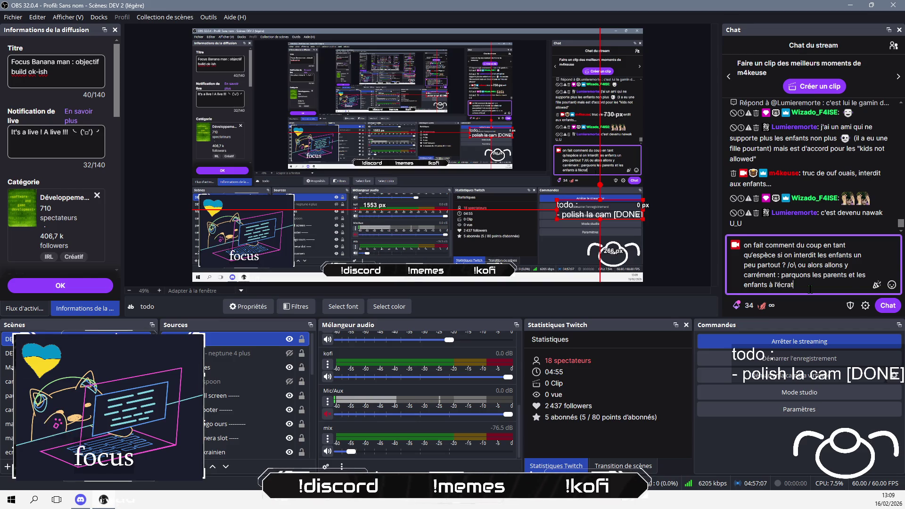
pyautogui.press('BackSpace')
pyautogui.write('comme les ')
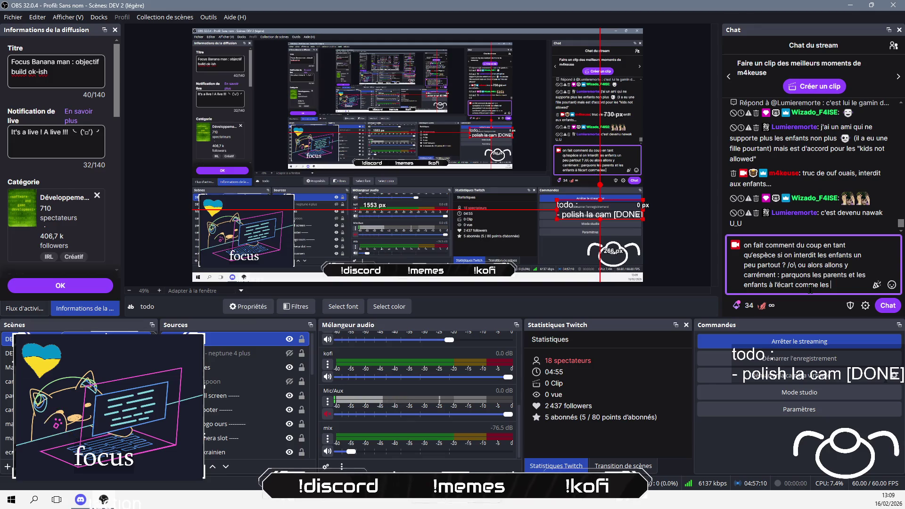
pyautogui.write('malades metnaux')
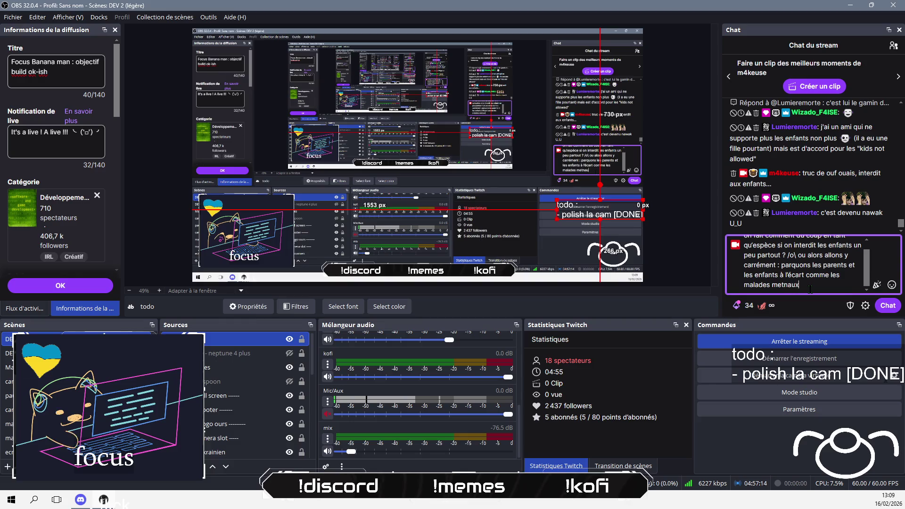
pyautogui.press('BackSpace')
pyautogui.press('BackSpace')
pyautogui.press('BackSpace')
pyautogui.press('BackSpace')
pyautogui.press('BackSpace')
pyautogui.write('ntaux')
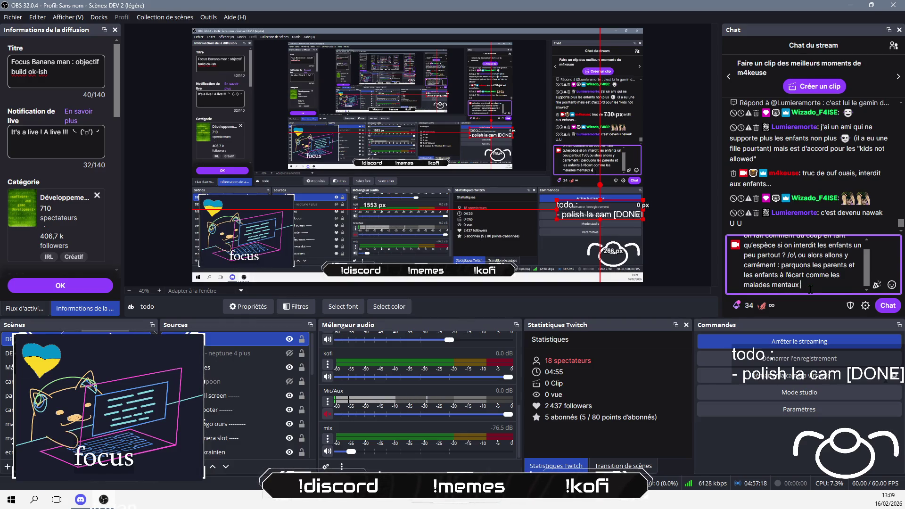
pyautogui.press('Return')
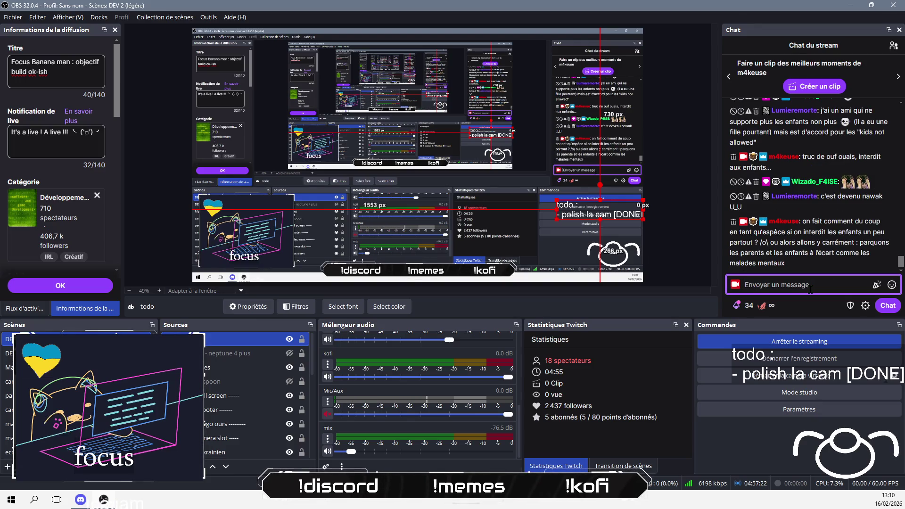
pyautogui.write('ils dé')
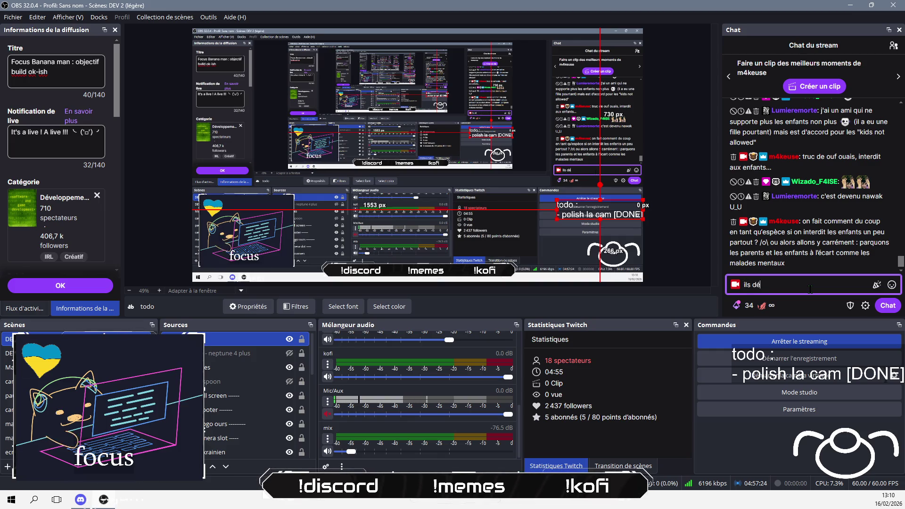
pyautogui.write('rangeront pas')
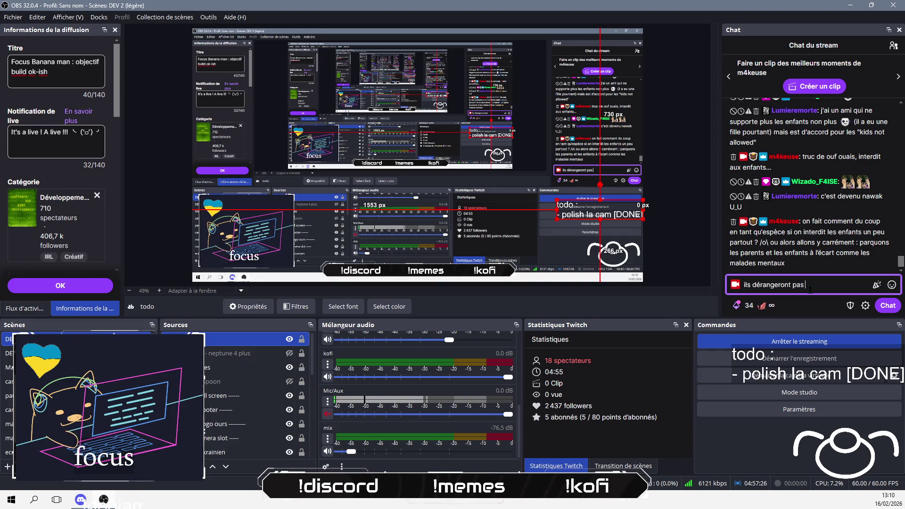
pyautogui.press('Return')
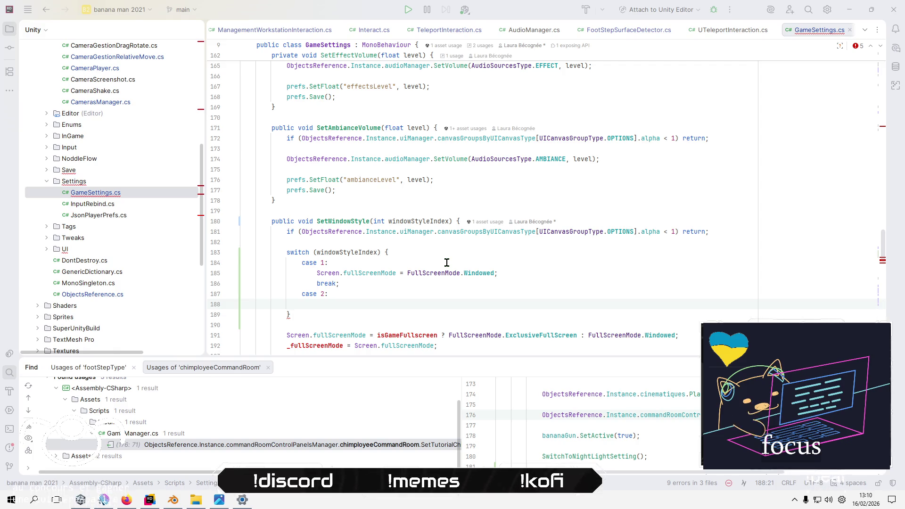
# - Under case 2, assign Screen.fullScreenMode = FullScreenMode.FullScreenWindow;
pyautogui.click(447, 262)
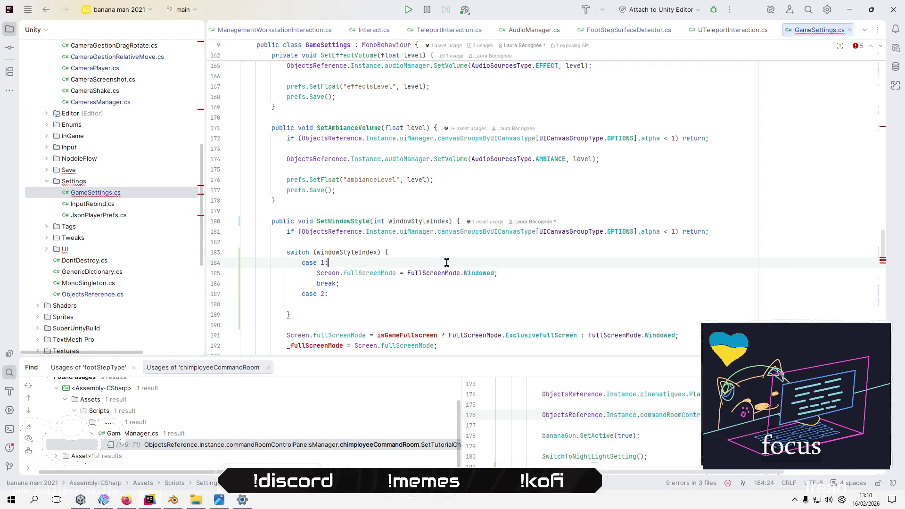
pyautogui.click(367, 295)
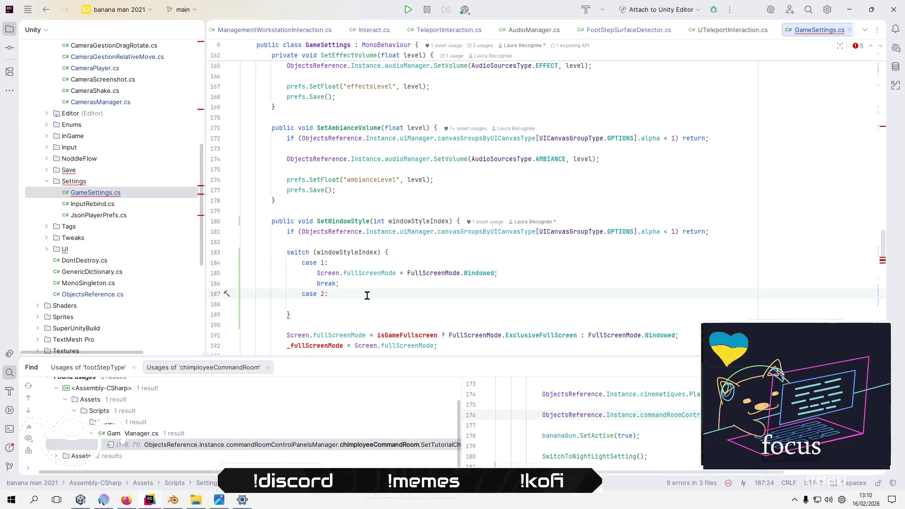
pyautogui.press('Return')
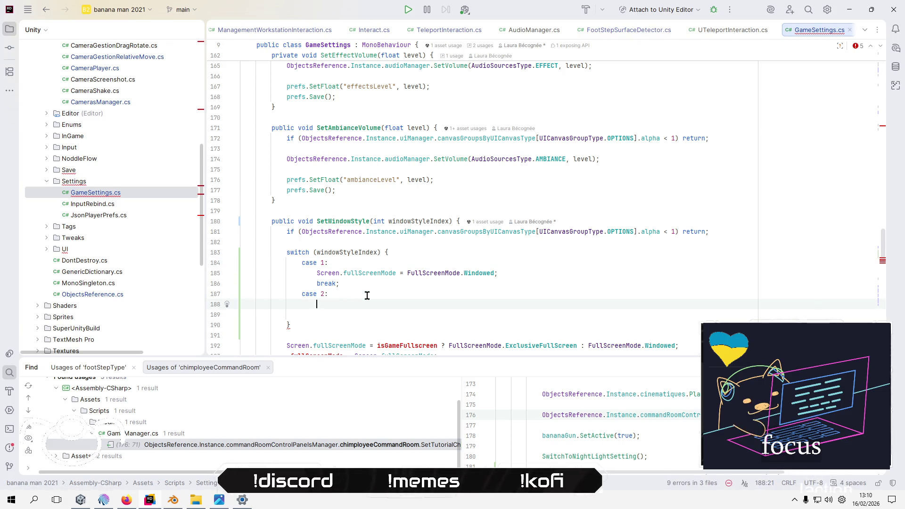
pyautogui.write('Screen.')
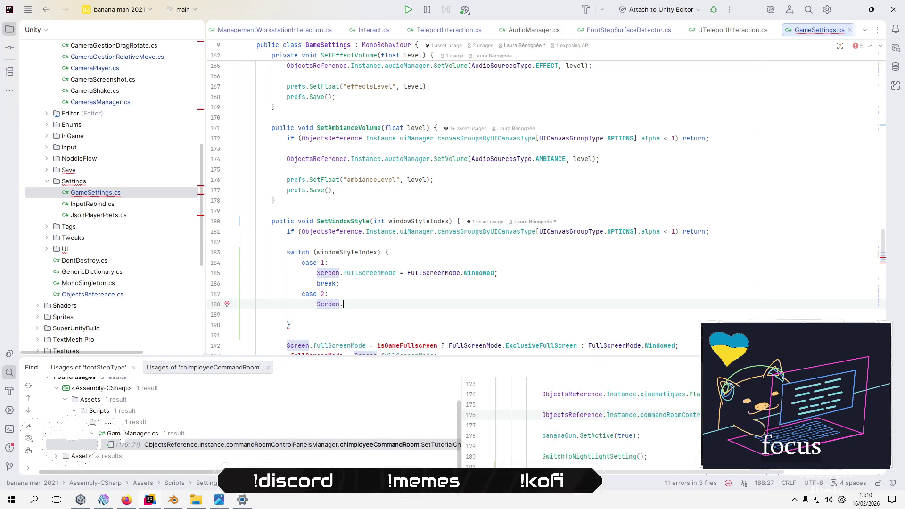
pyautogui.press('Down')
pyautogui.press('Return')
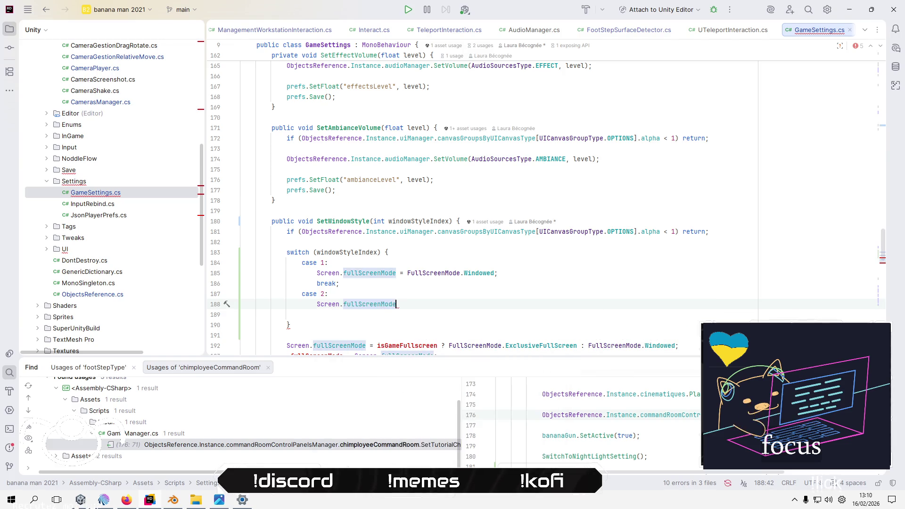
pyautogui.write(' =')
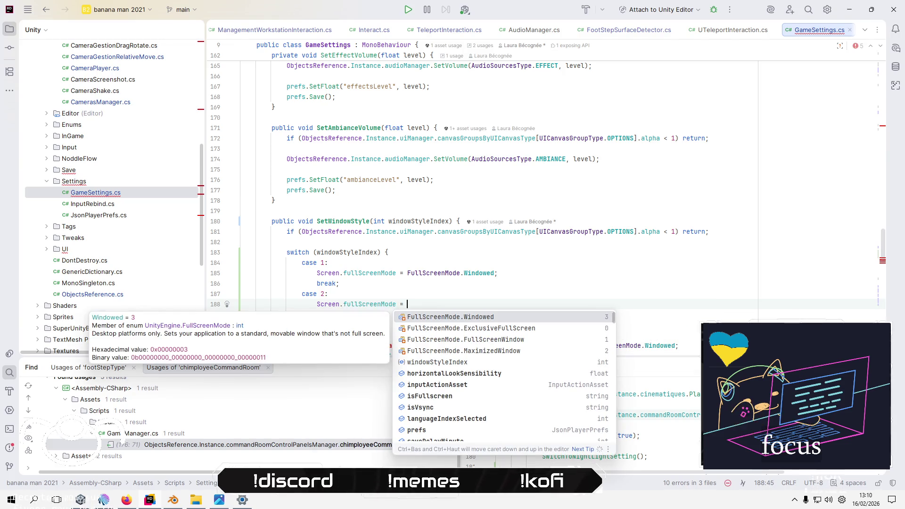
pyautogui.press('Down')
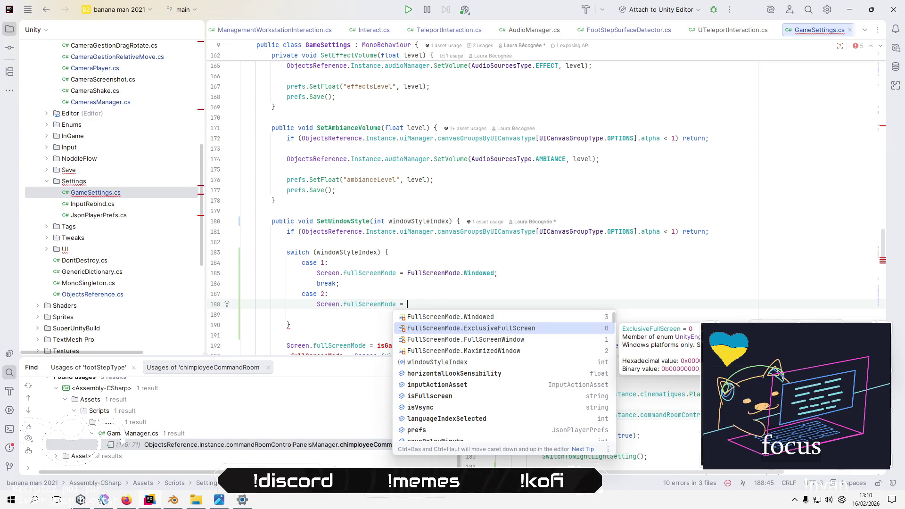
pyautogui.press('Down')
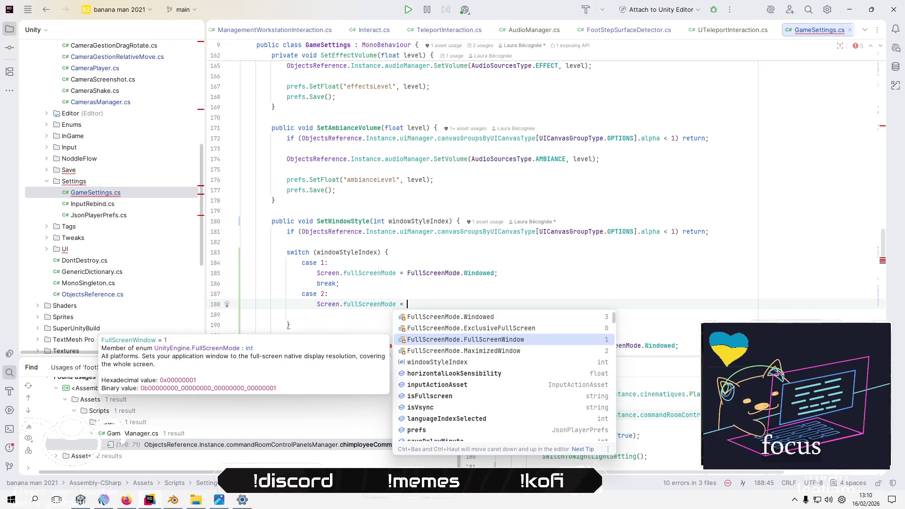
pyautogui.press('Down')
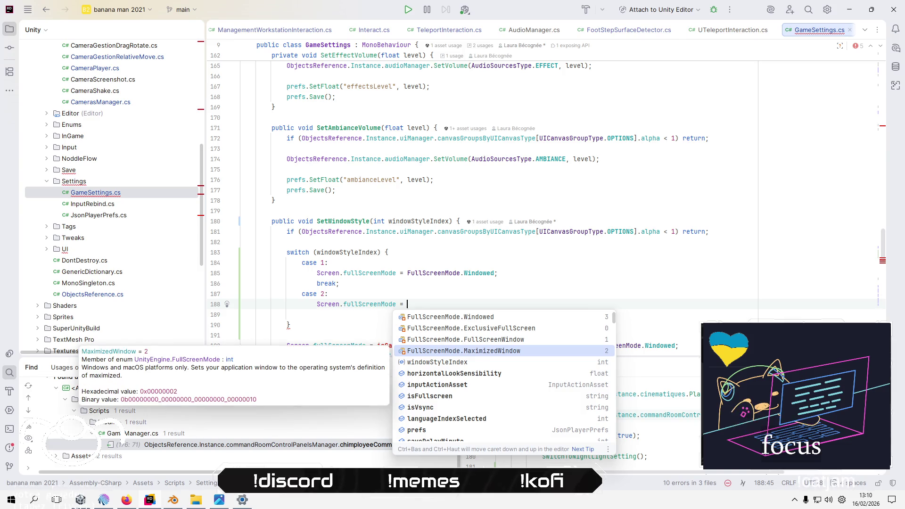
pyautogui.press('Up')
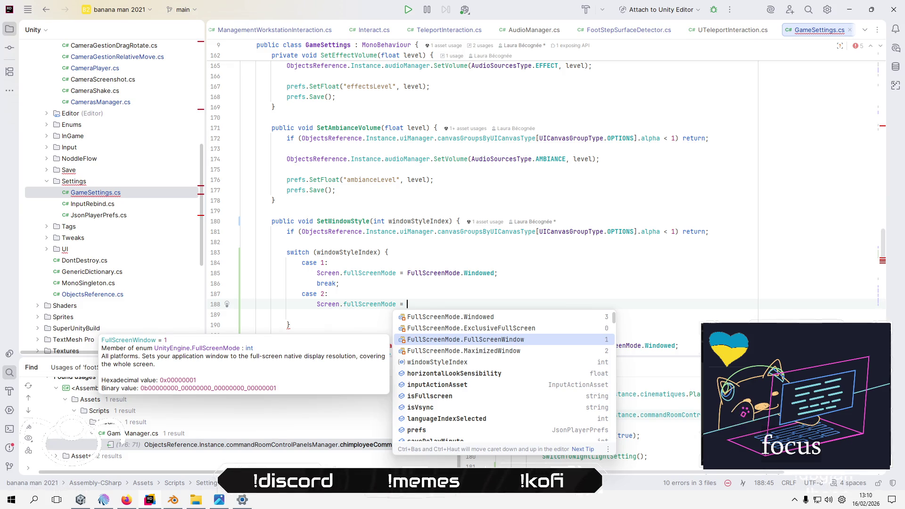
pyautogui.press('Return')
pyautogui.write(';')
pyautogui.press('Return')
# - End case 2 with break; and add case 3 assigning FullScreenMode.MaximizedWindow followed by break;
pyautogui.write('re')
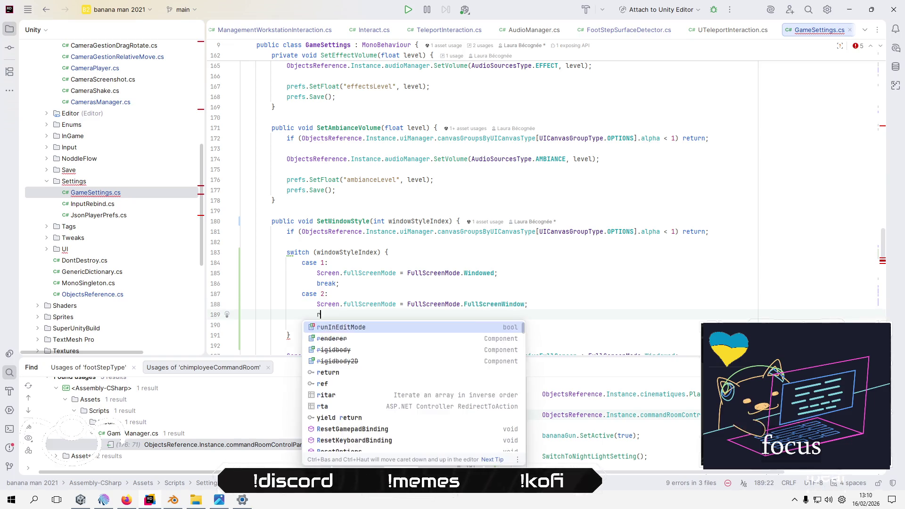
pyautogui.press('BackSpace')
pyautogui.write('break;')
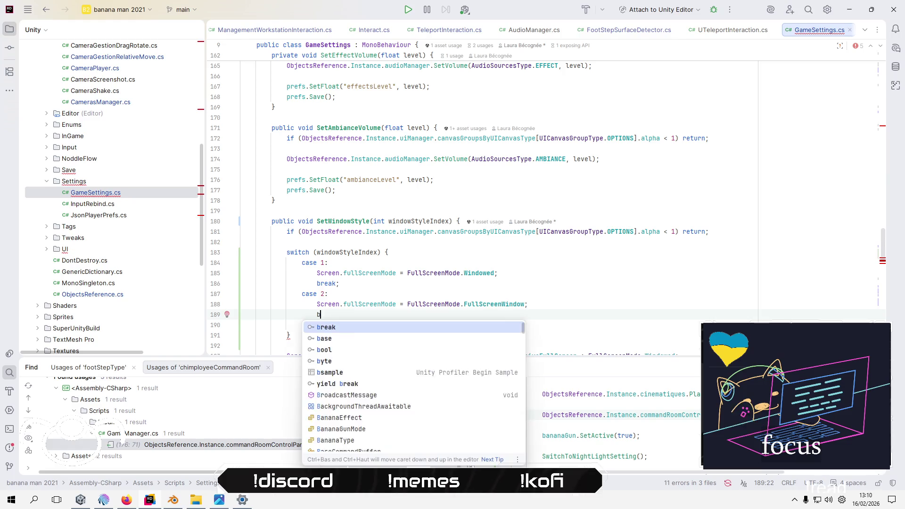
pyautogui.press('Return')
pyautogui.write('case 3:')
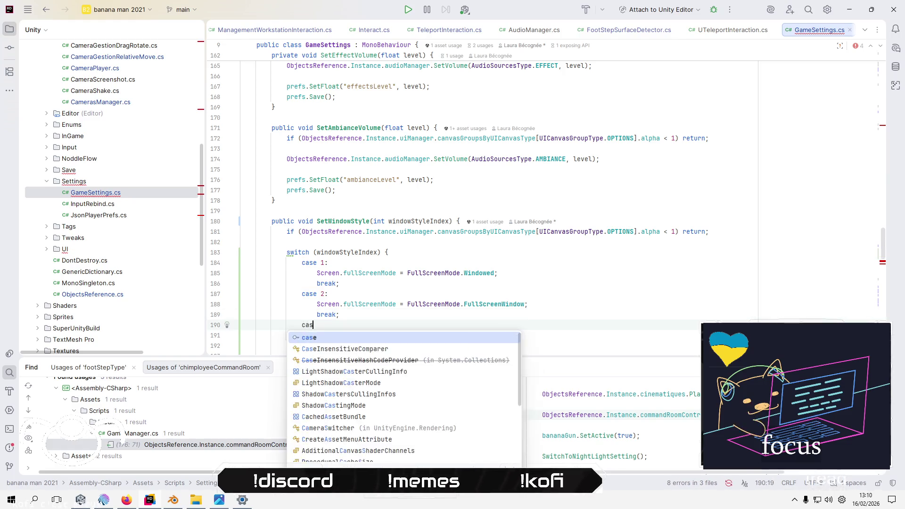
pyautogui.press('Return')
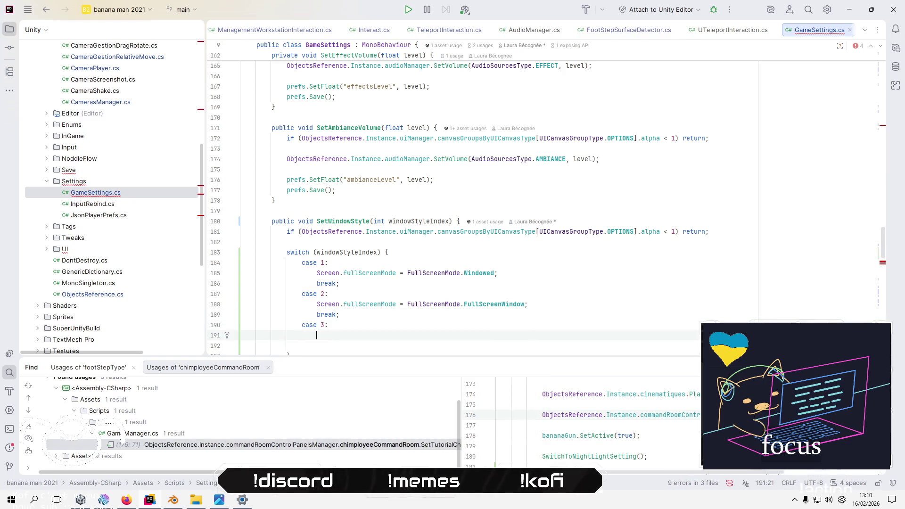
pyautogui.write('Screen')
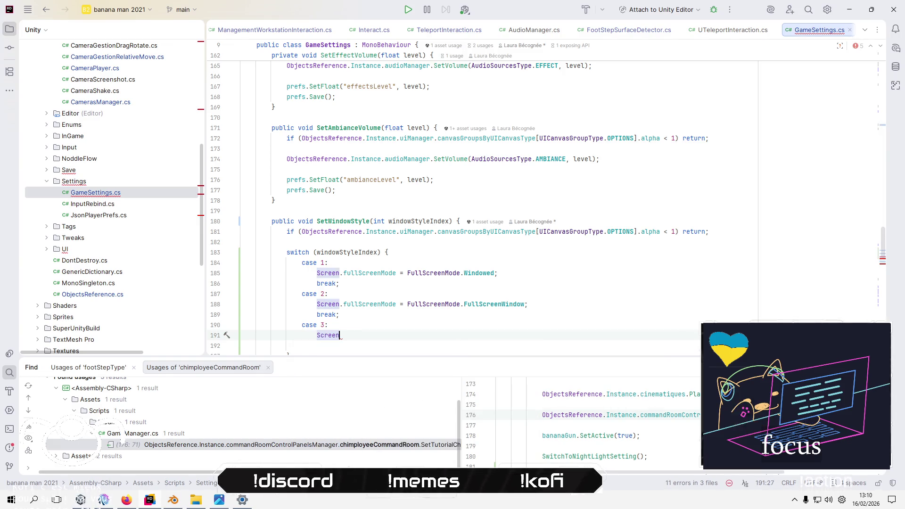
pyautogui.write('.fu')
pyautogui.press('Return')
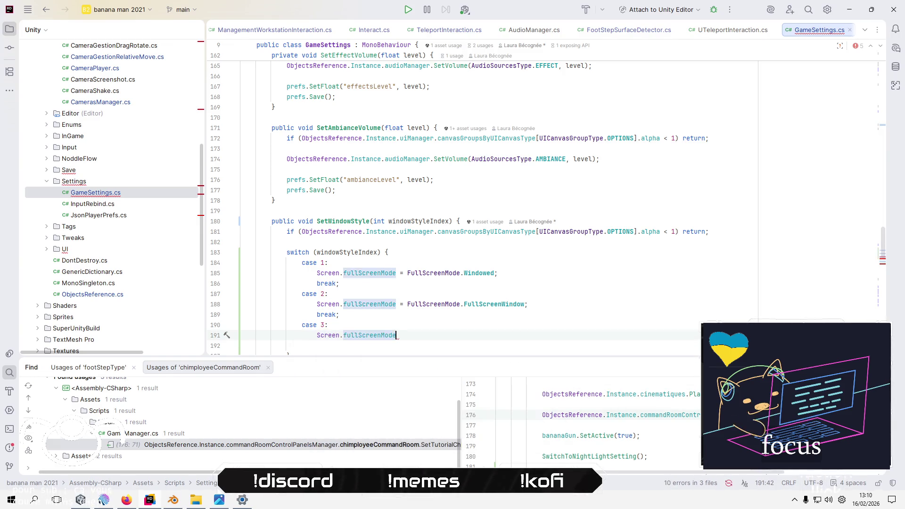
pyautogui.write(' =')
pyautogui.press('Down')
pyautogui.press('Down')
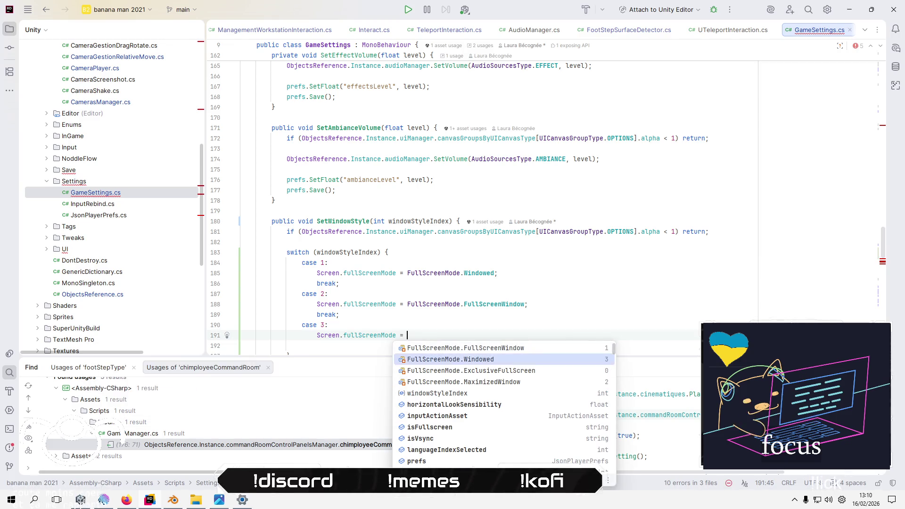
pyautogui.press('Return')
pyautogui.write(';')
pyautogui.press('Return')
pyautogui.write('break;')
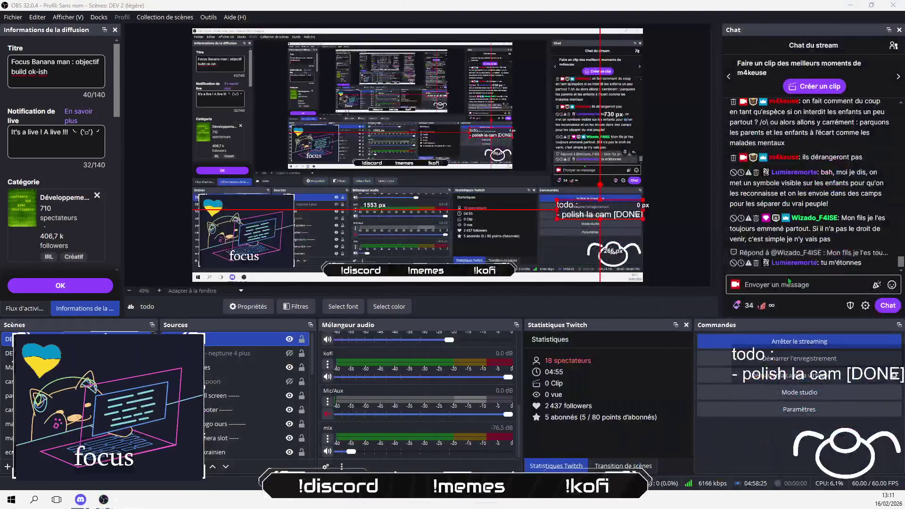
pyautogui.click(788, 281)
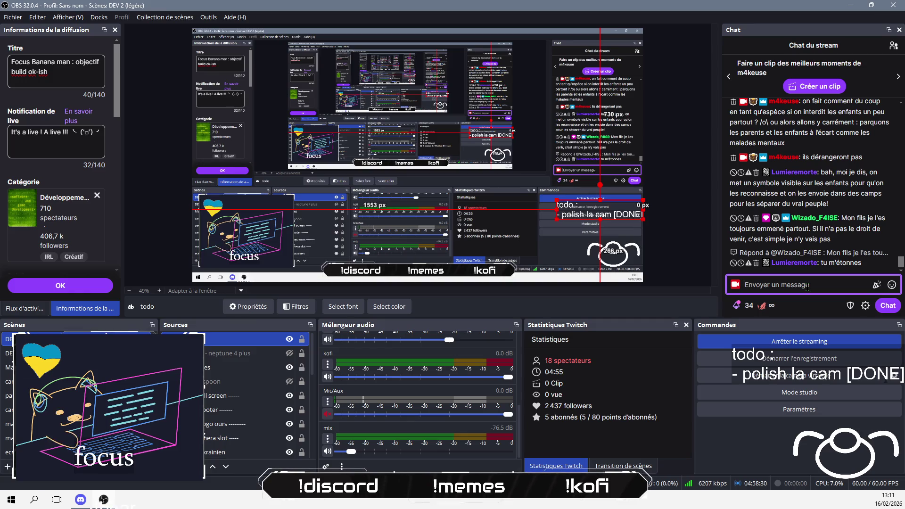
# - Post the chat reply beginning 'le pire c'est qu'on avait déjà morflé notre génération'
pyautogui.write('je')
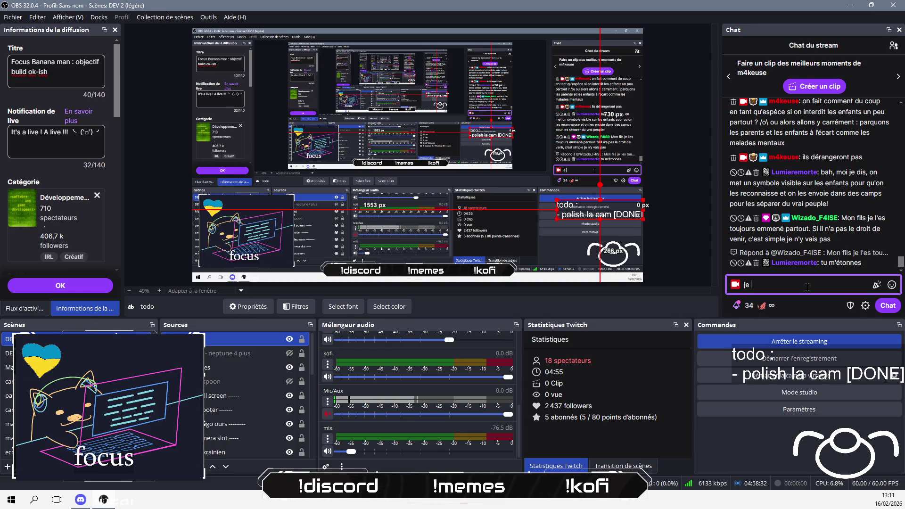
pyautogui.press('BackSpace')
pyautogui.press('BackSpace')
pyautogui.write('le')
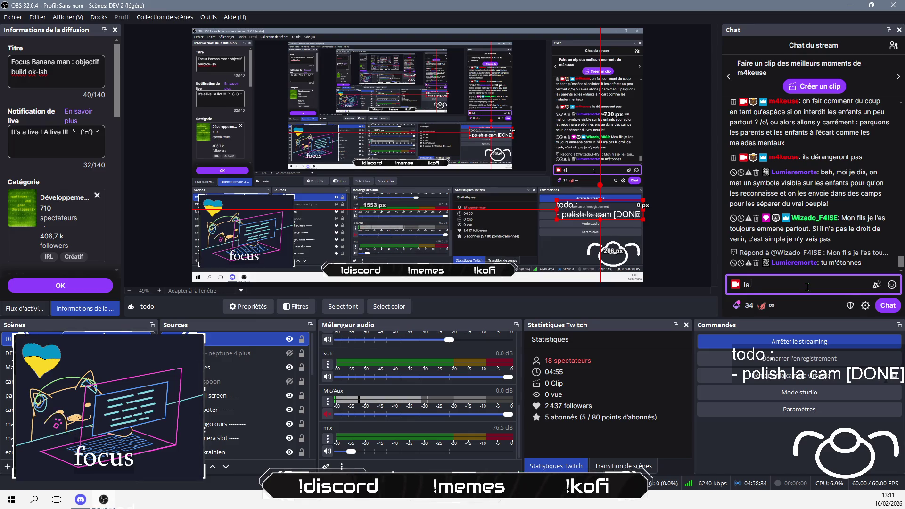
pyautogui.write(" pire c'est qu")
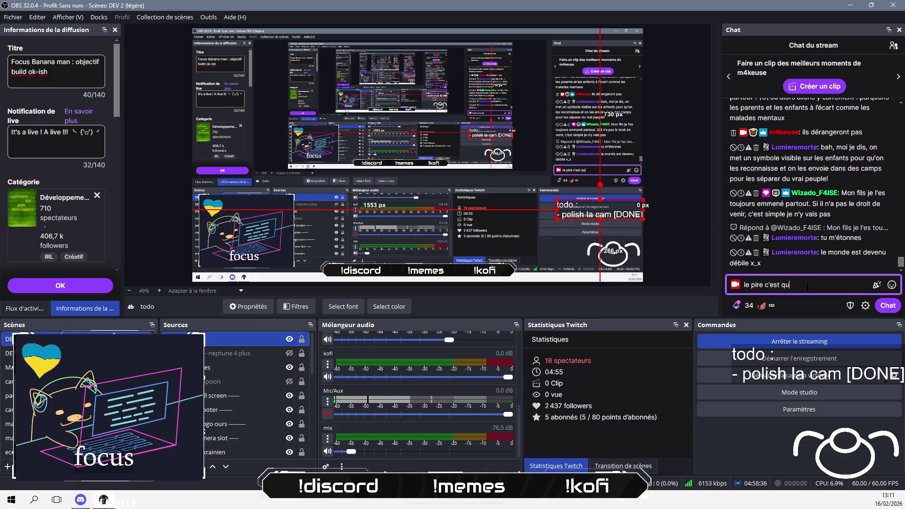
pyautogui.write("'on avait d")
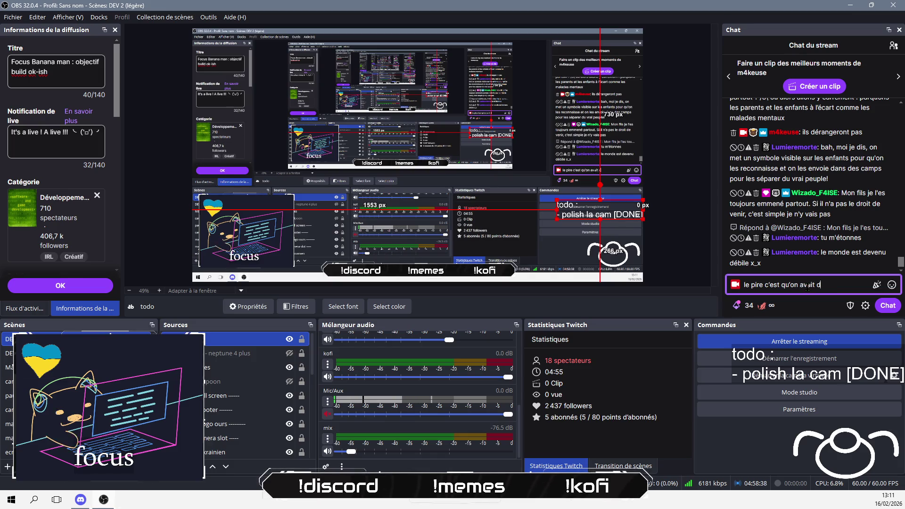
pyautogui.write('éjà mor')
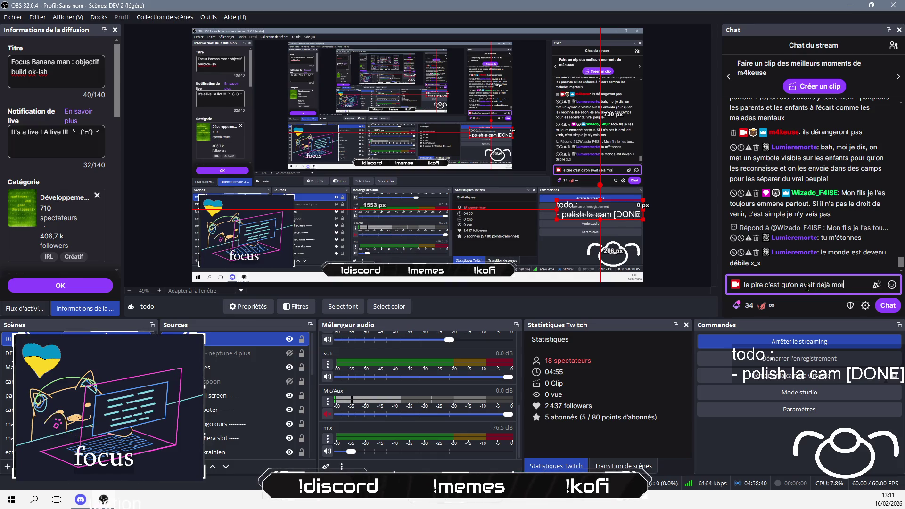
pyautogui.write('flé notre fénératio')
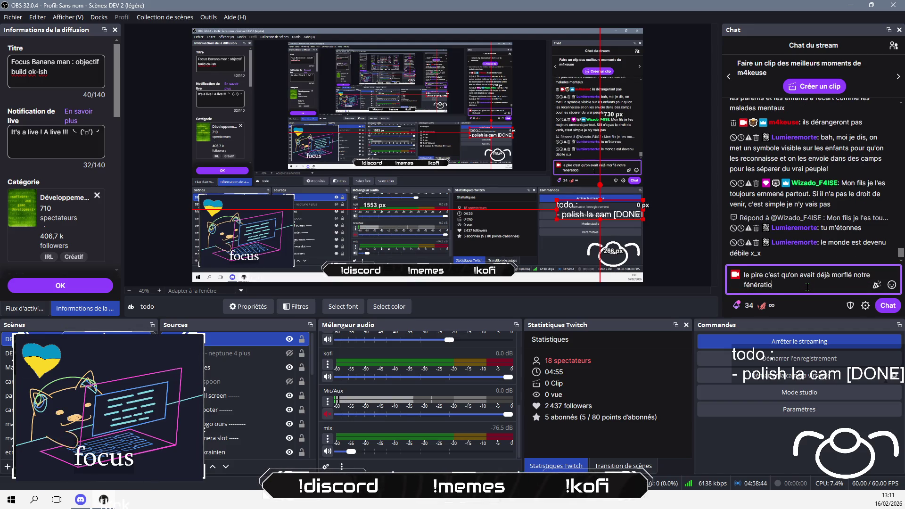
pyautogui.write('n')
pyautogui.hotkey('ctrl', 'Left')
pyautogui.press('Delete')
pyautogui.write('g')
pyautogui.press('End')
pyautogui.write(', o')
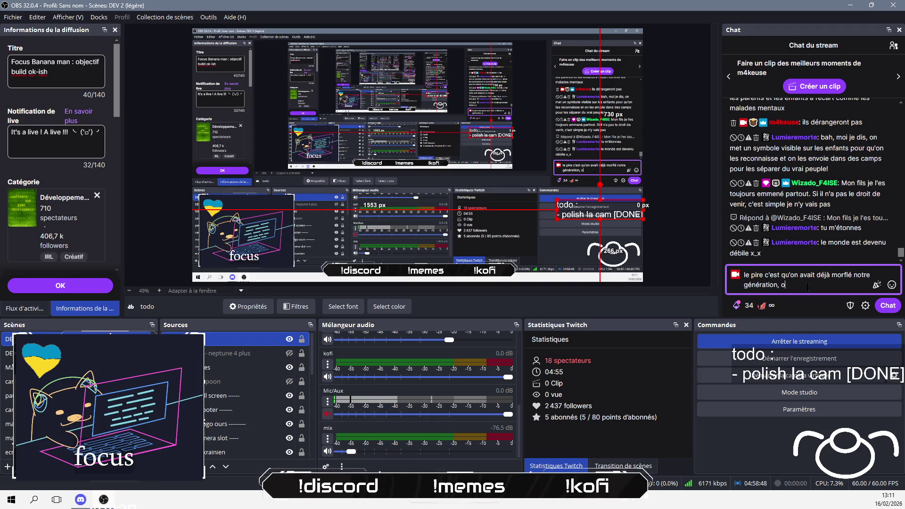
pyautogui.write(' rend pas ce à quel poil')
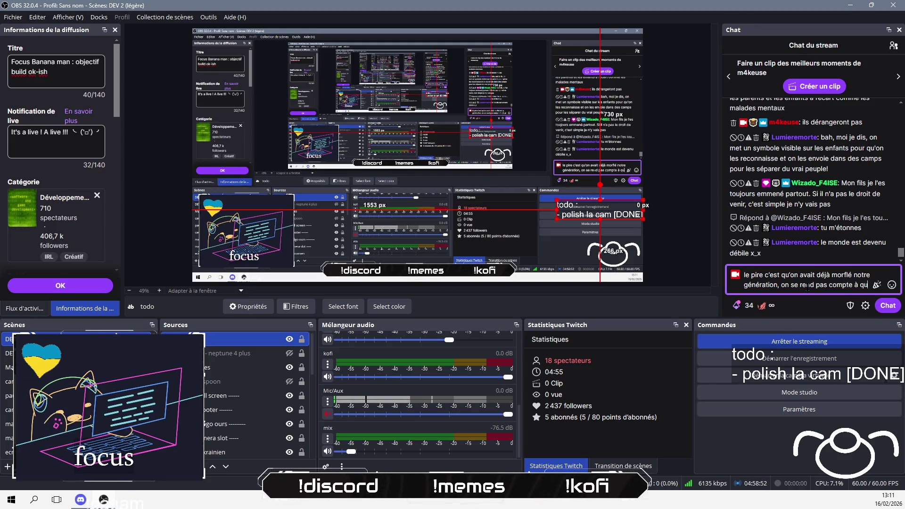
pyautogui.write('nt')
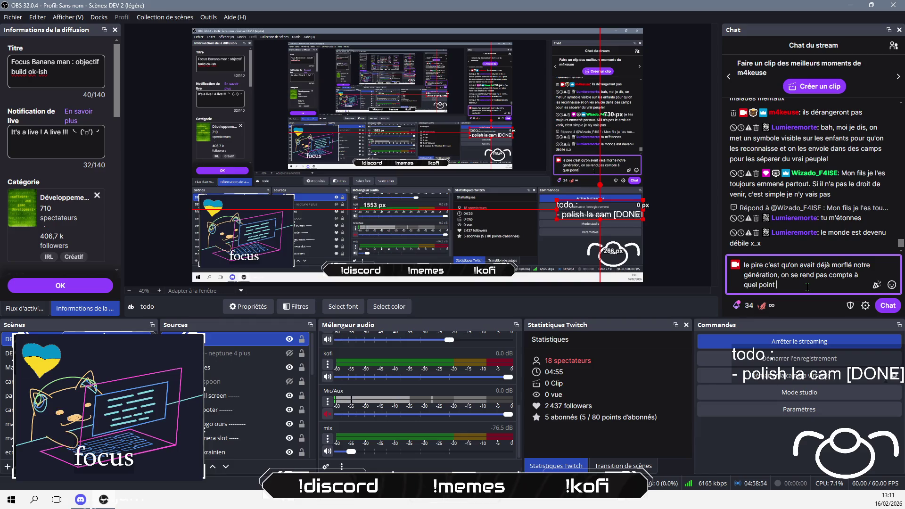
pyautogui.write('gamins étai')
pyautogui.write('ent plus ')
pyautogui.write('re')
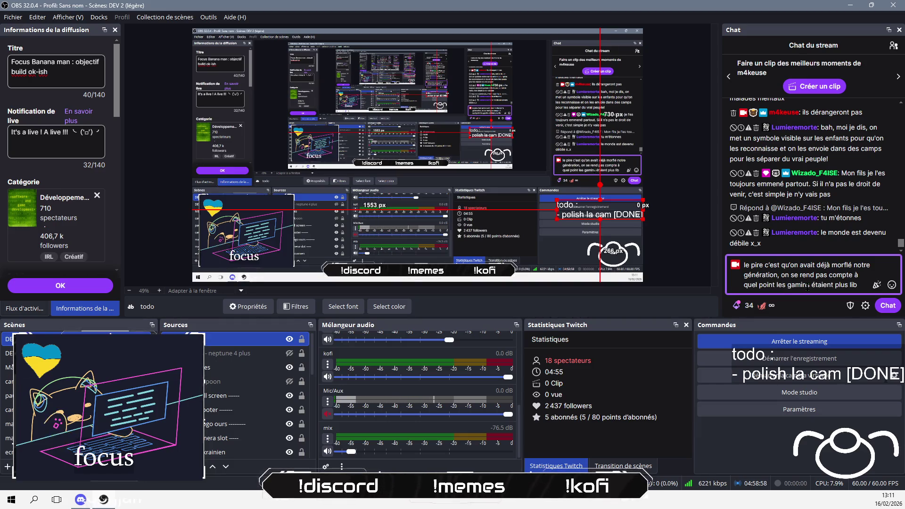
pyautogui.write(' avant')
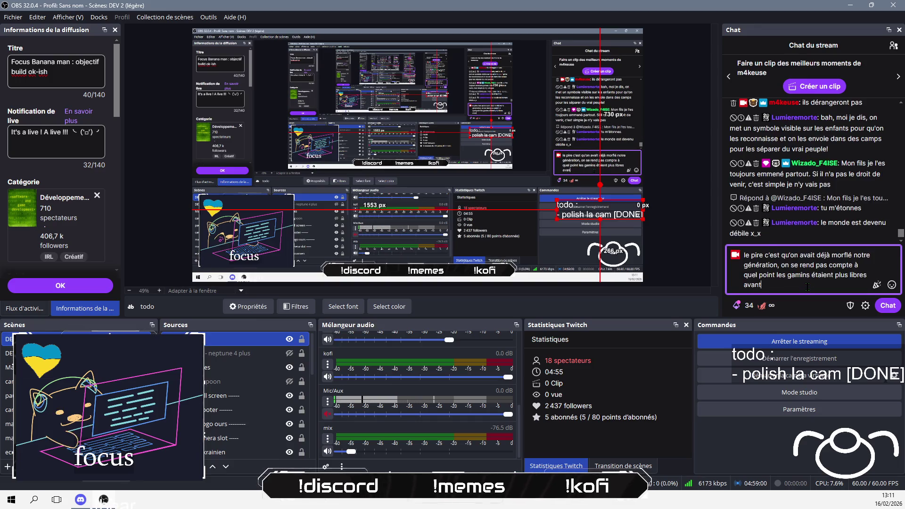
pyautogui.press('Return')
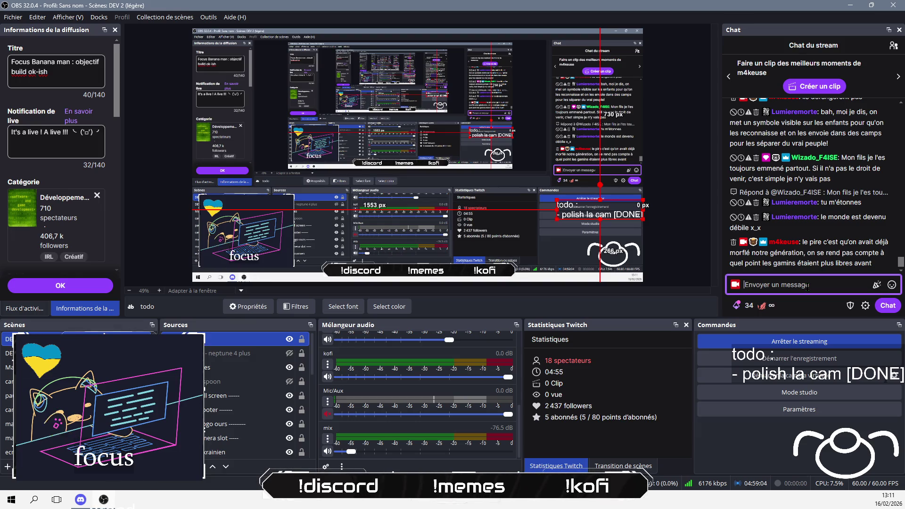
# - Post 'c'est comme l'amnésie en écologie' and return to the Rider editor
pyautogui.write("c'est comme l")
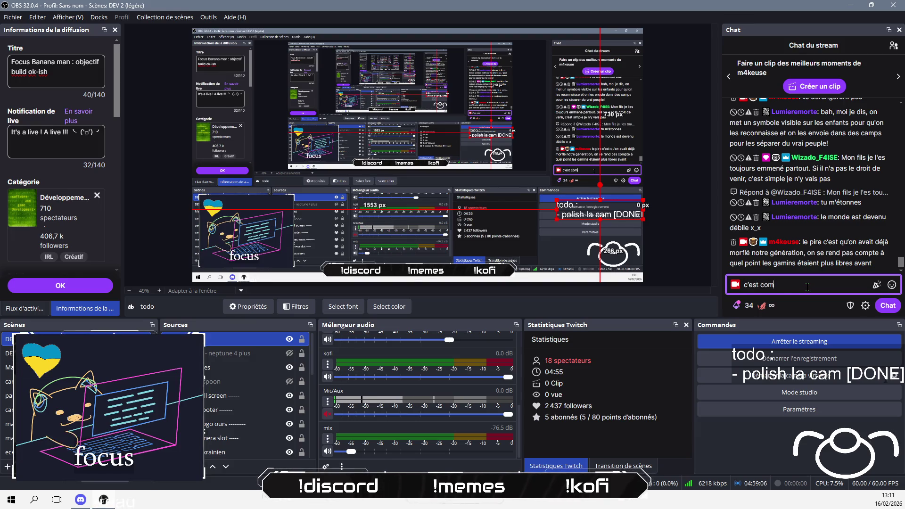
pyautogui.write("'amnési")
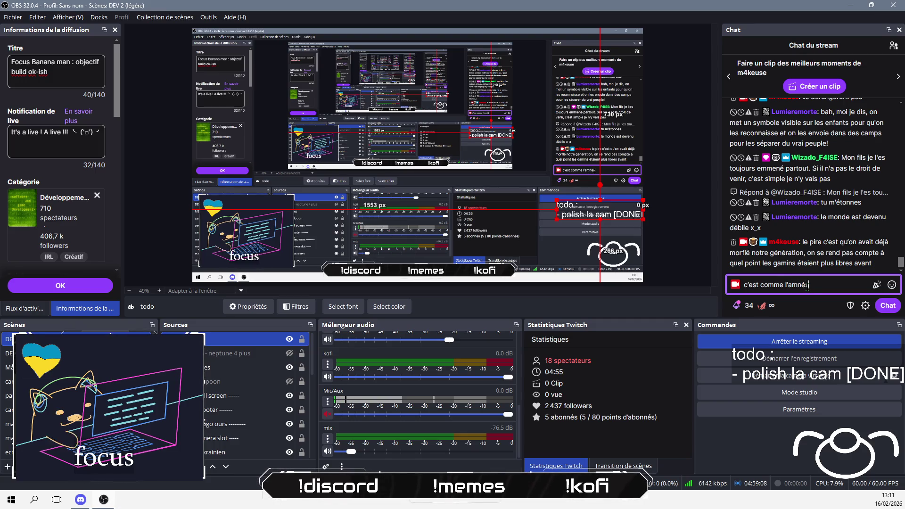
pyautogui.write('e en écologie')
pyautogui.press('Return')
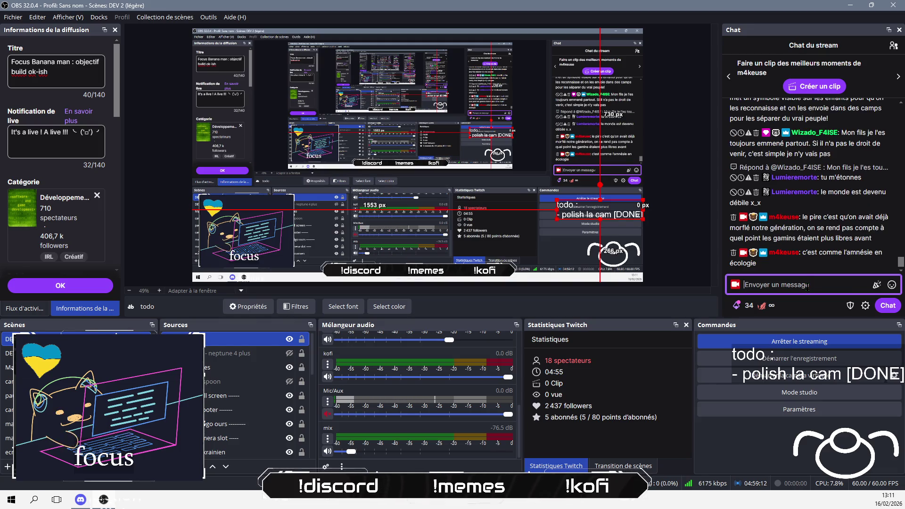
pyautogui.hotkey('alt', 'Tab')
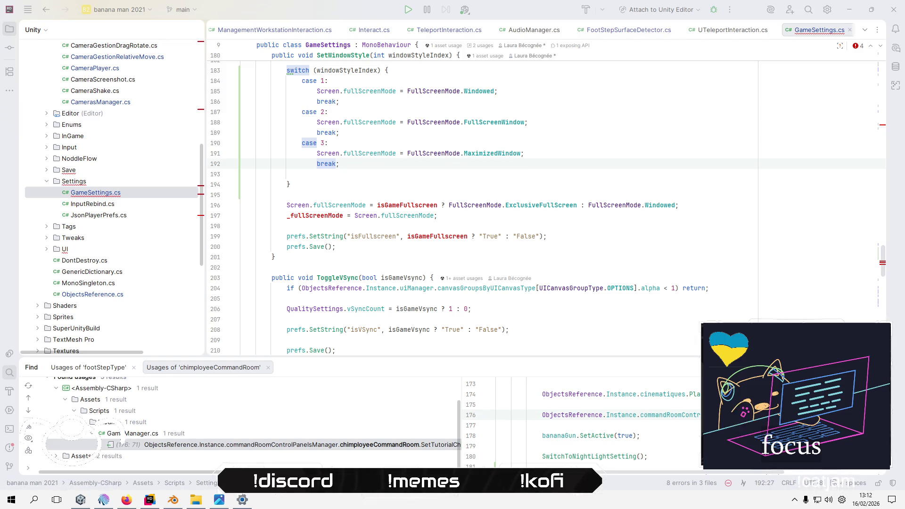
pyautogui.click(249, 504)
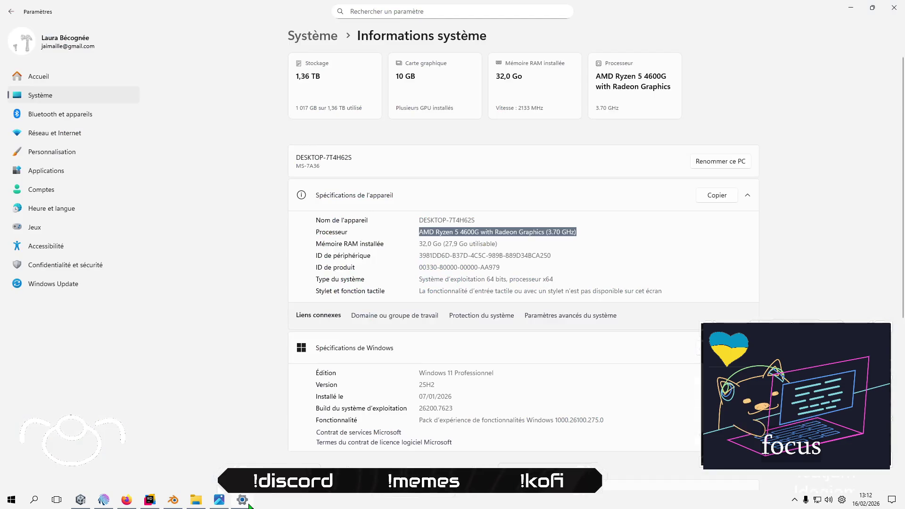
pyautogui.click(249, 504)
pyautogui.click(248, 504)
pyautogui.click(893, 7)
pyautogui.click(445, 195)
pyautogui.scroll(1, 445, 198)
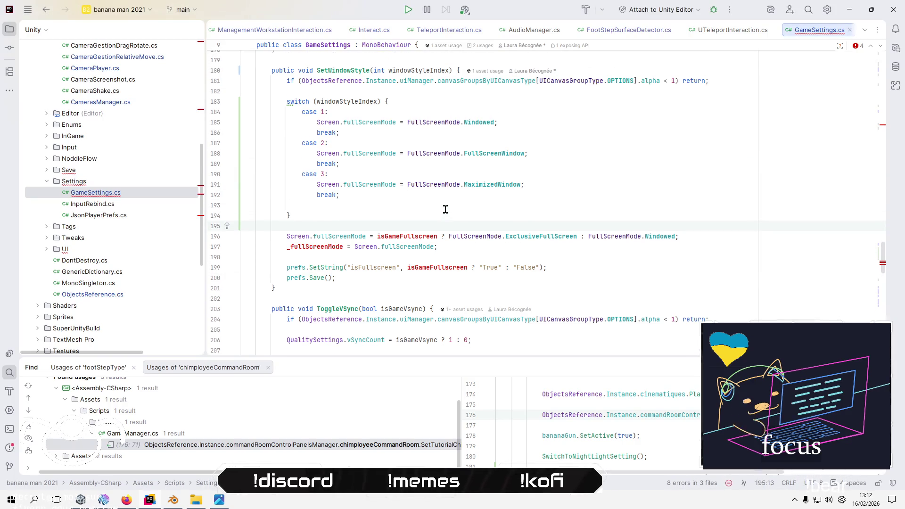
# - Declare 'public int _fullScreenMode;' below line 17 among the GameSettings fields
pyautogui.press('Down')
pyautogui.press('Down')
pyautogui.press('Home')
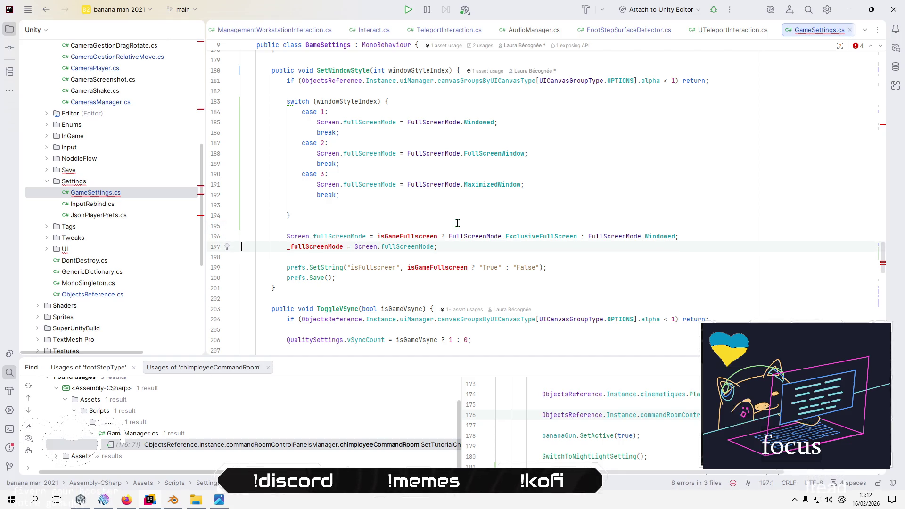
pyautogui.doubleClick(311, 247)
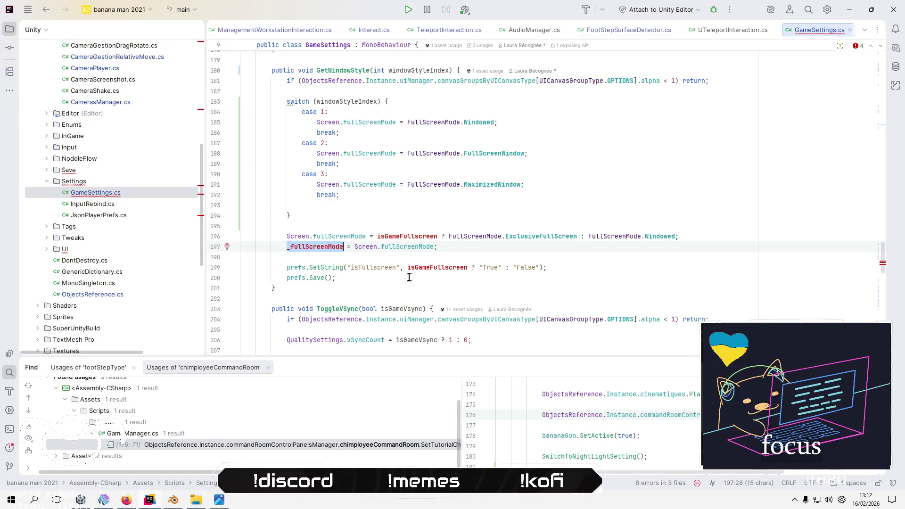
pyautogui.scroll(15, 406, 274)
pyautogui.scroll(12, 412, 275)
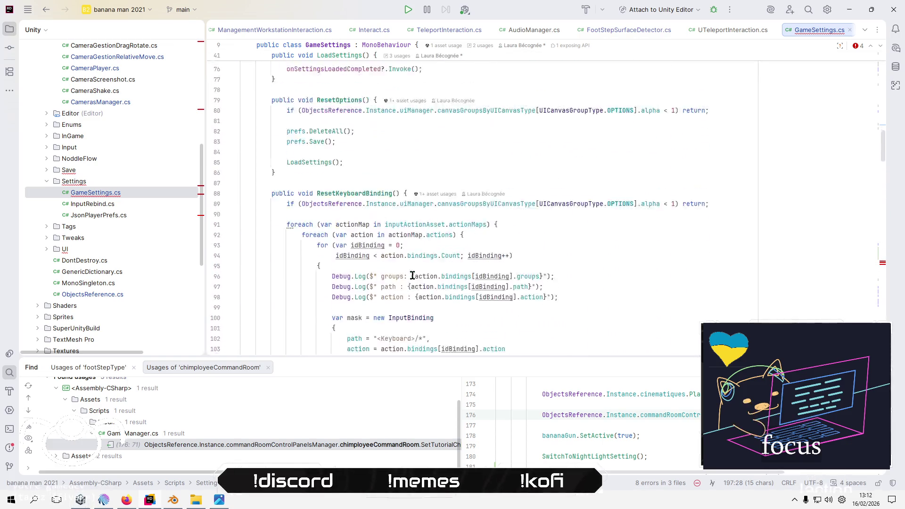
pyautogui.scroll(11, 412, 275)
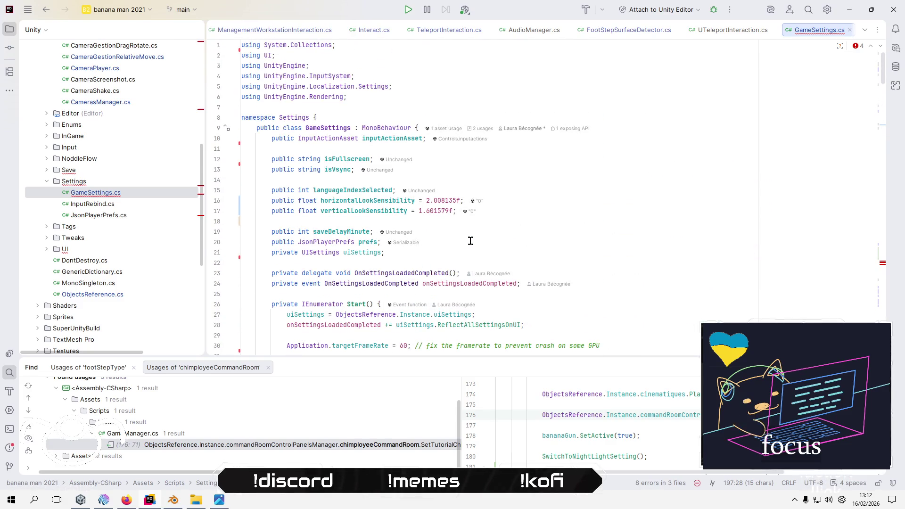
pyautogui.click(524, 264)
pyautogui.press('Return')
pyautogui.press('Return')
pyautogui.press('Up')
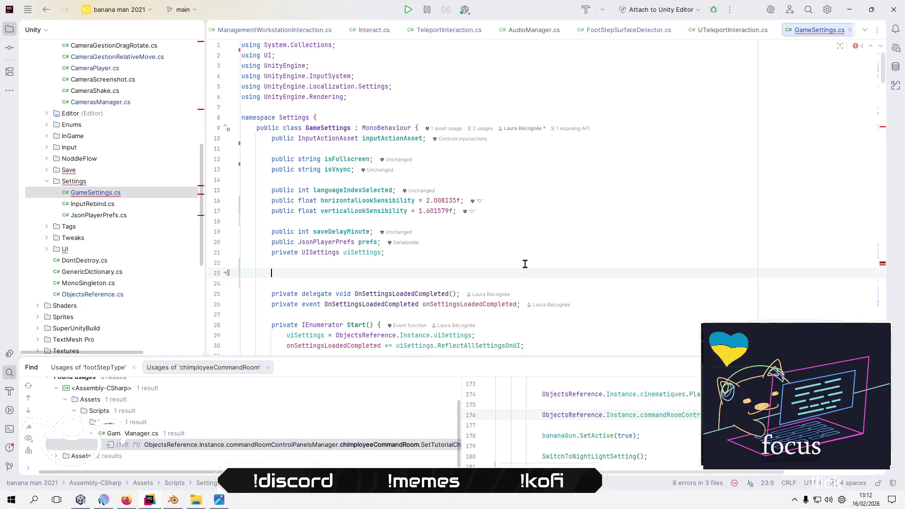
pyautogui.press('BackSpace')
pyautogui.press('BackSpace')
pyautogui.press('Up')
pyautogui.press('Up')
pyautogui.press('Up')
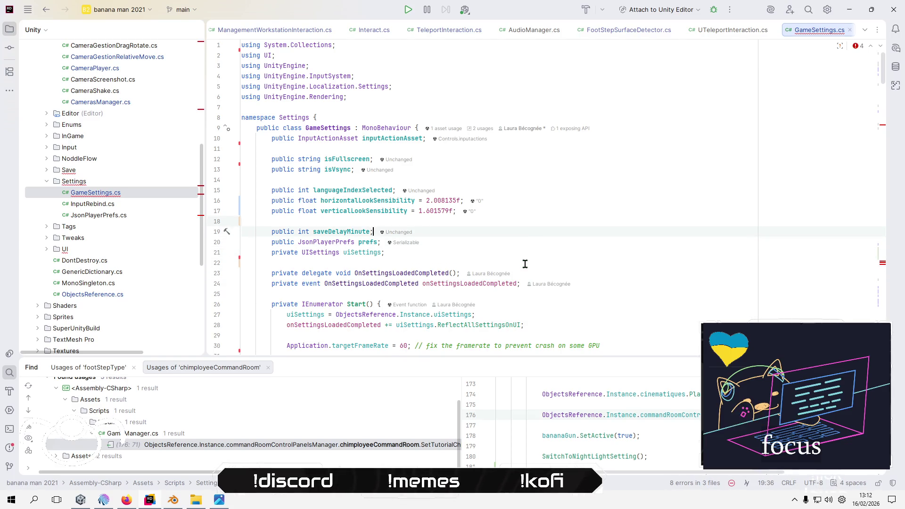
pyautogui.press('End')
pyautogui.press('Return')
pyautogui.press('Return')
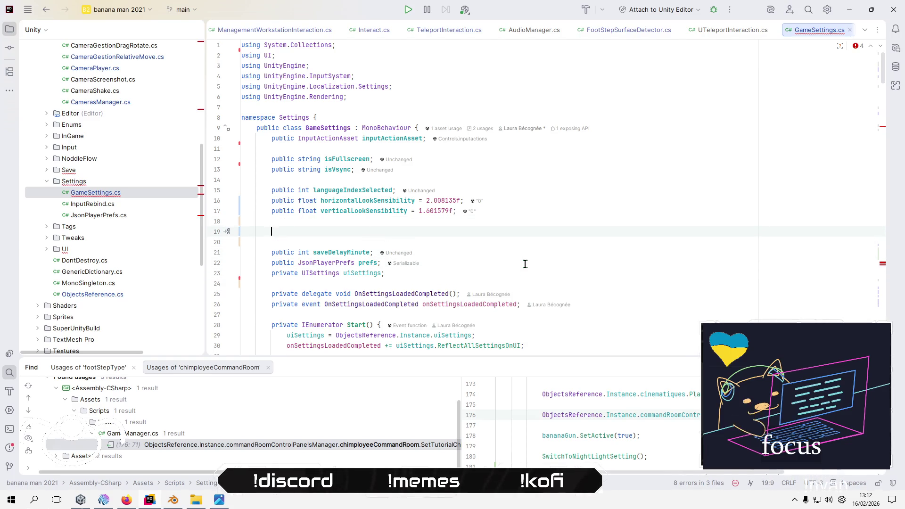
pyautogui.write('public int _fullScreenMode')
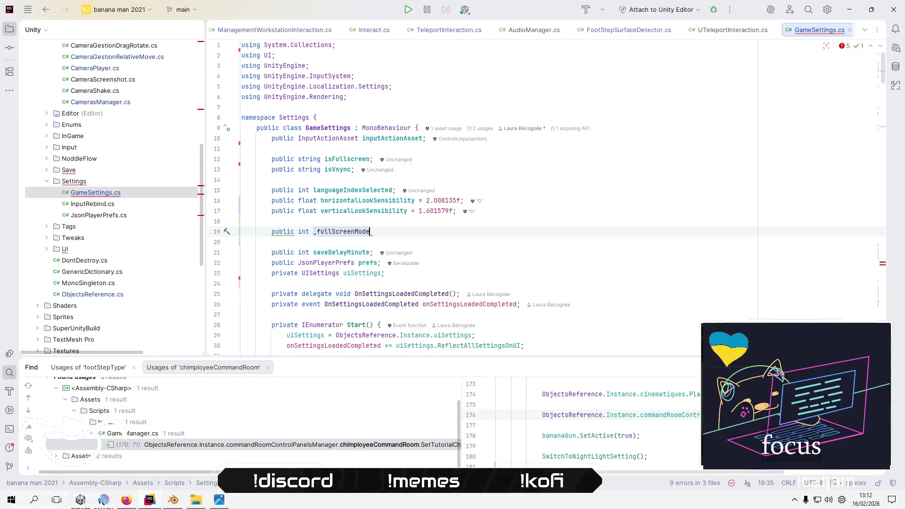
pyautogui.write(';')
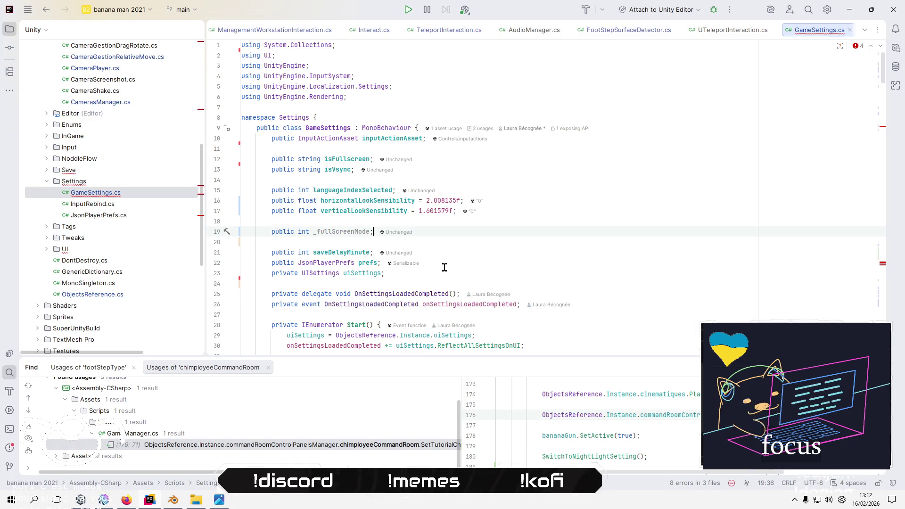
# - Scroll down to LoadSettings and put the caret on isFullscreen at line 51
pyautogui.click(323, 231)
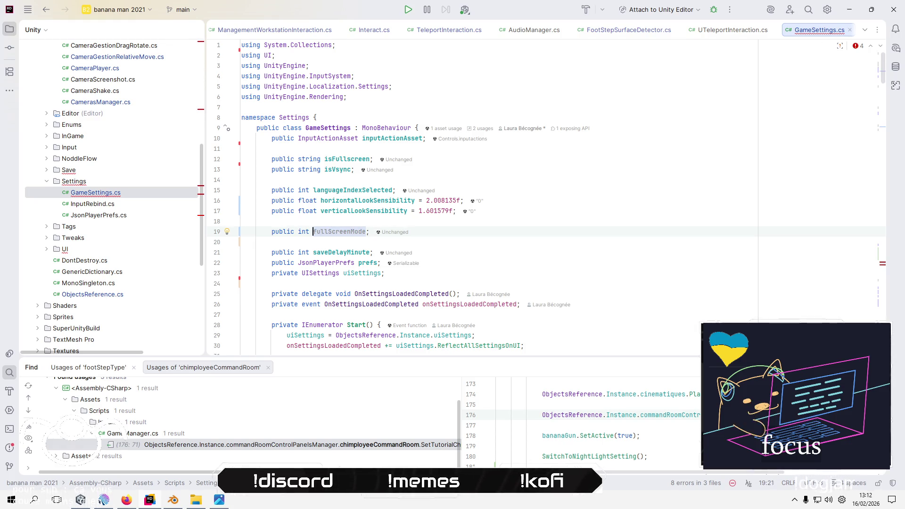
pyautogui.scroll(-10, 579, 276)
pyautogui.scroll(-2, 580, 276)
pyautogui.click(308, 161)
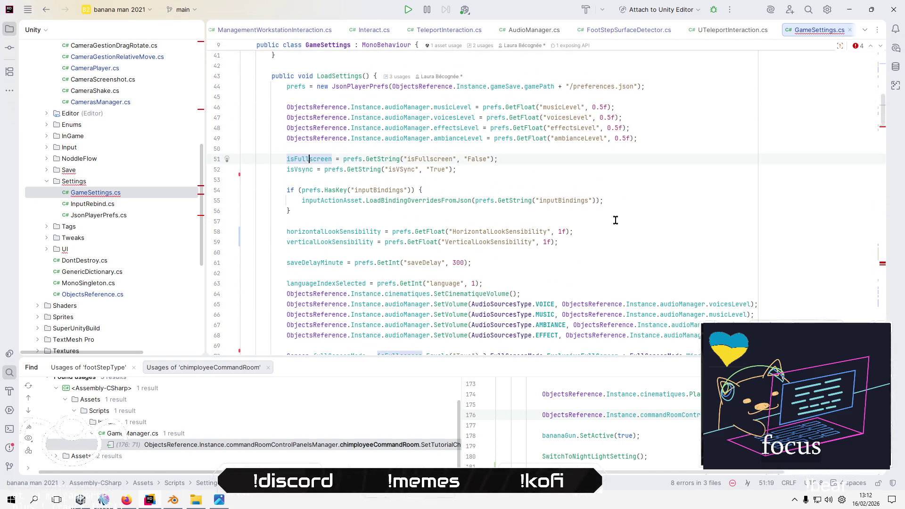
# - On line 51, assign the loaded value to fullScreenMode and read it with GetInt instead of GetString
pyautogui.press('Home')
pyautogui.press('Home')
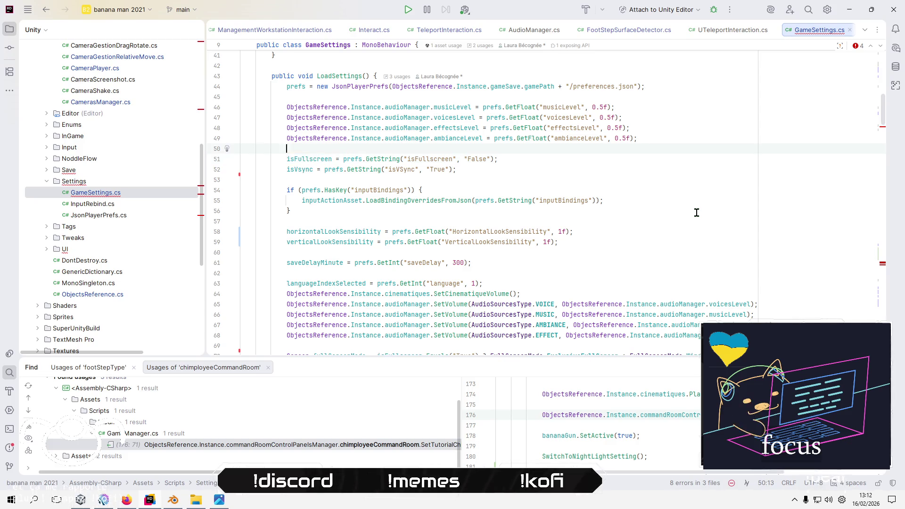
pyautogui.hotkey('ctrl', 'shift', 'Left')
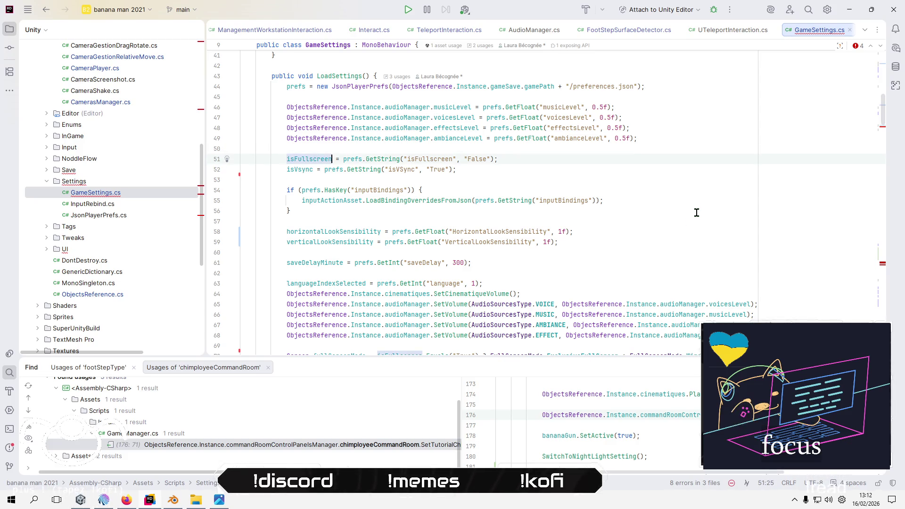
pyautogui.write('f')
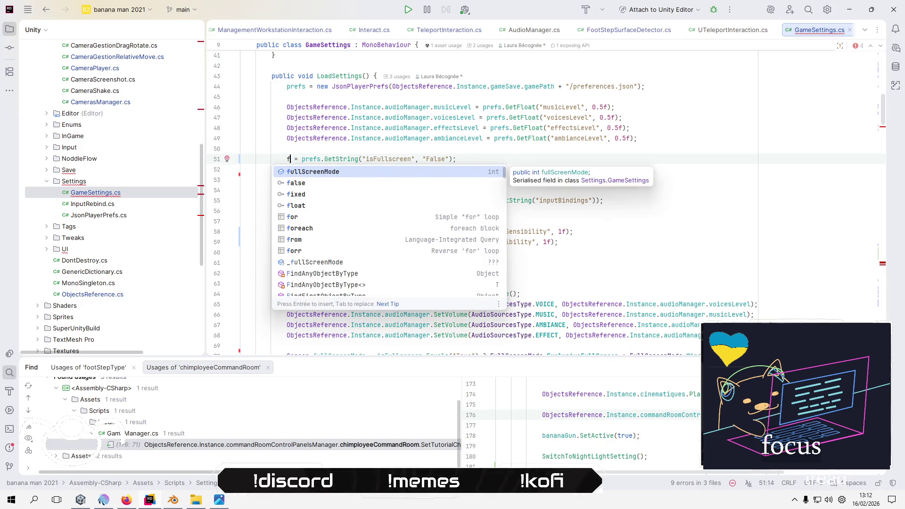
pyautogui.press('Return')
pyautogui.press('Right')
pyautogui.click(374, 158)
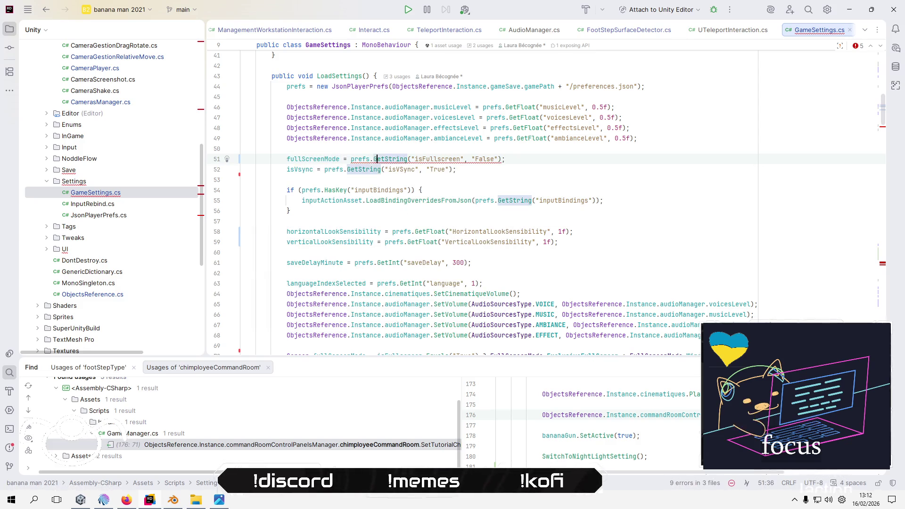
pyautogui.moveTo(384, 159); pyautogui.dragTo(393, 159)
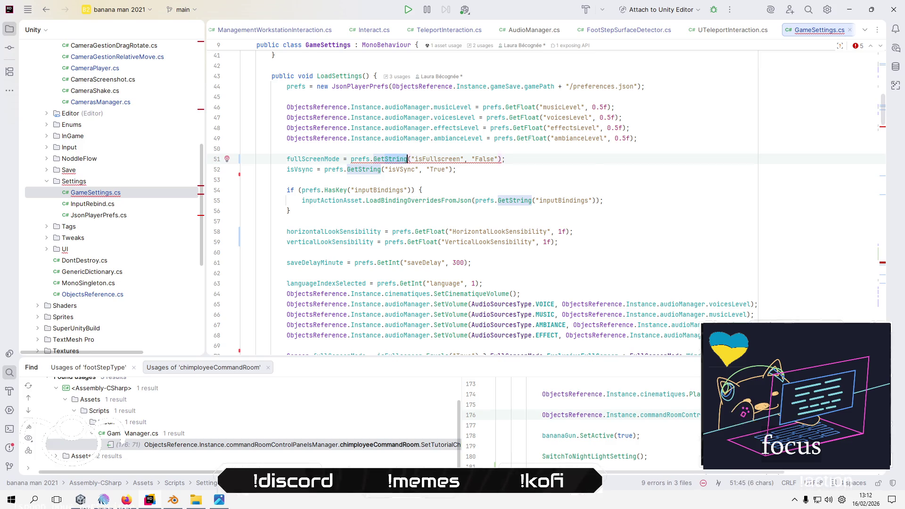
pyautogui.write('Int')
pyautogui.press('Tab')
# - Change the preference key to "windowStyle" and replace the False default with 2
pyautogui.press('Right')
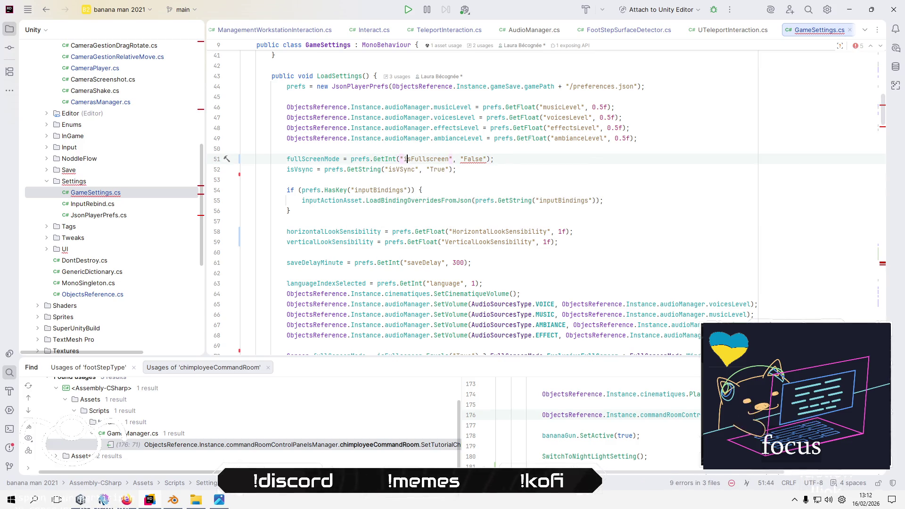
pyautogui.hotkey('shift', 'Right')
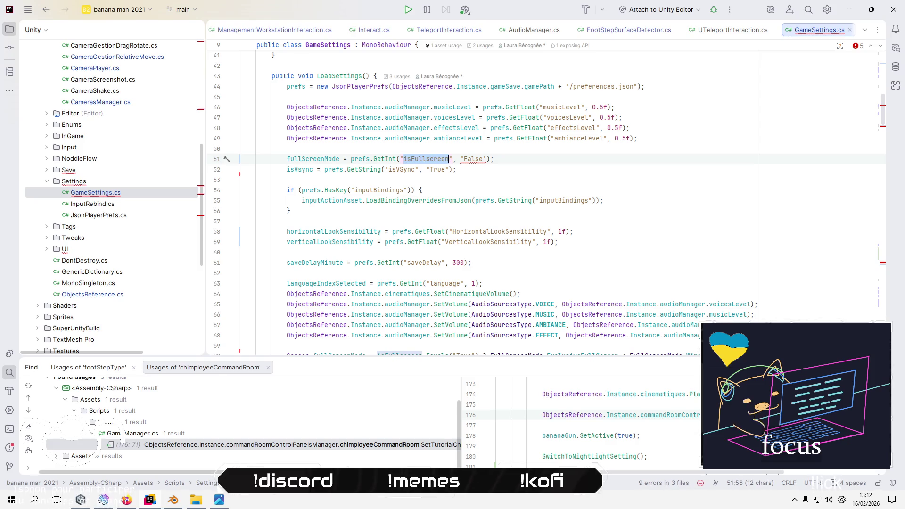
pyautogui.click(406, 158)
pyautogui.moveTo(422, 158); pyautogui.dragTo(449, 159)
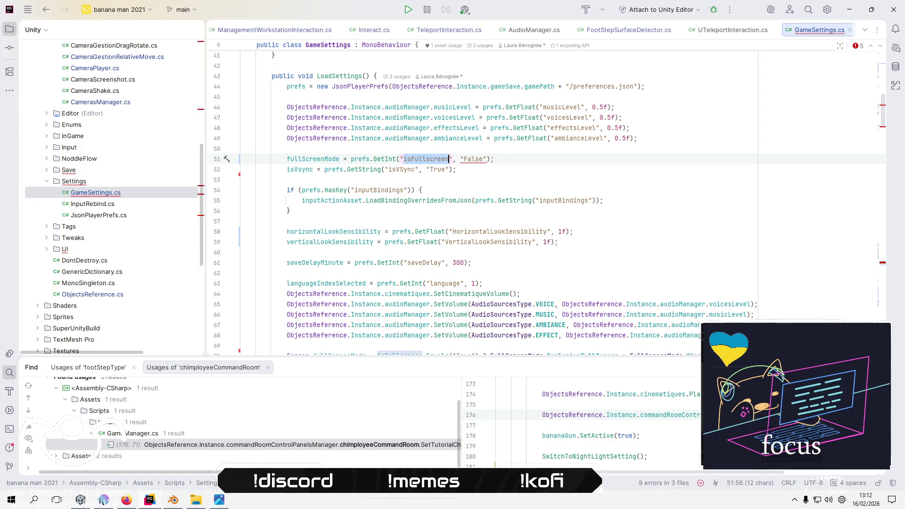
pyautogui.write('windowSt')
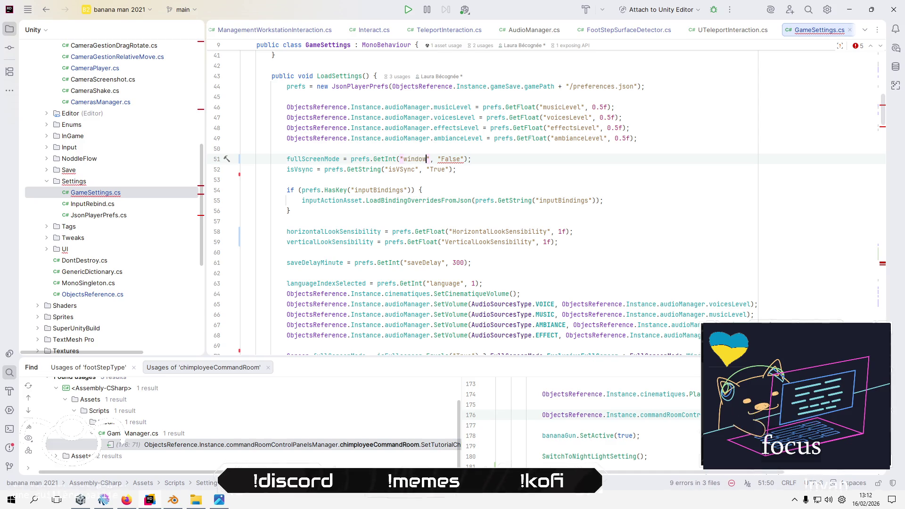
pyautogui.write('yle')
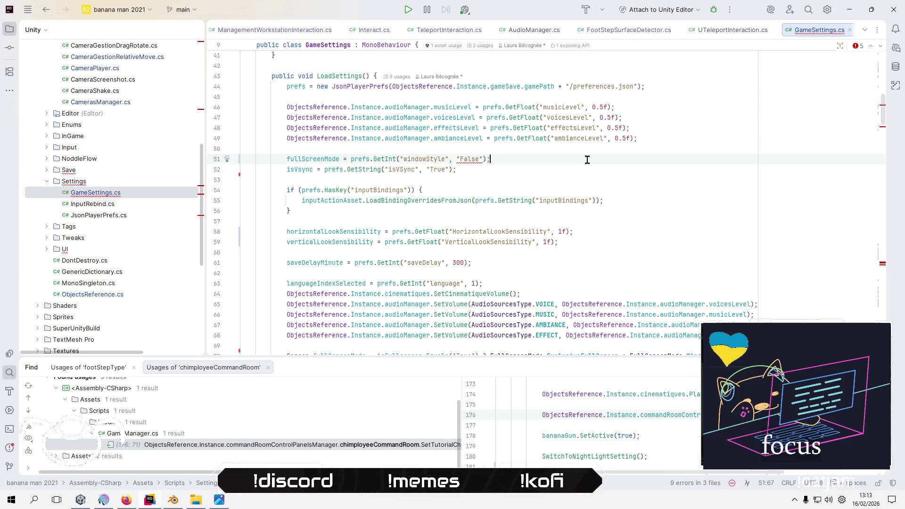
pyautogui.press('Right')
pyautogui.press('Right')
pyautogui.press('Right')
pyautogui.hotkey('shift', 'Right')
pyautogui.hotkey('shift', 'Right')
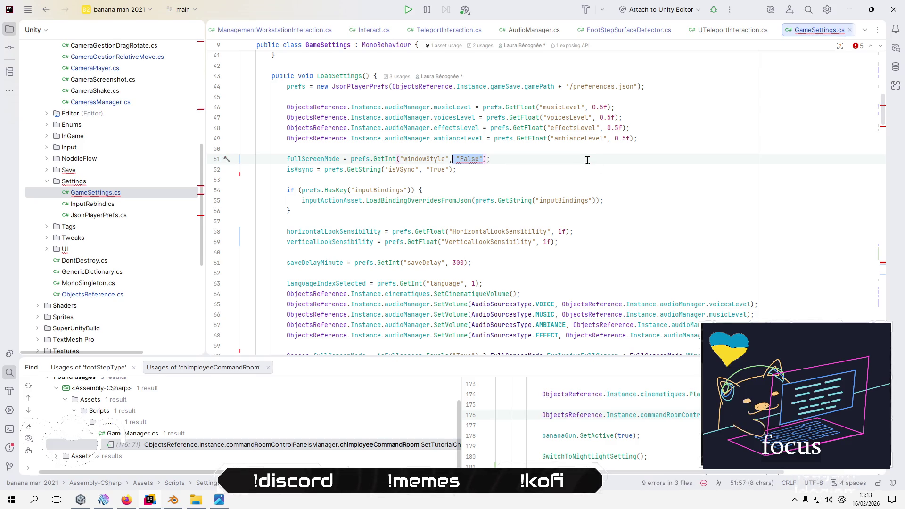
pyautogui.press('BackSpace')
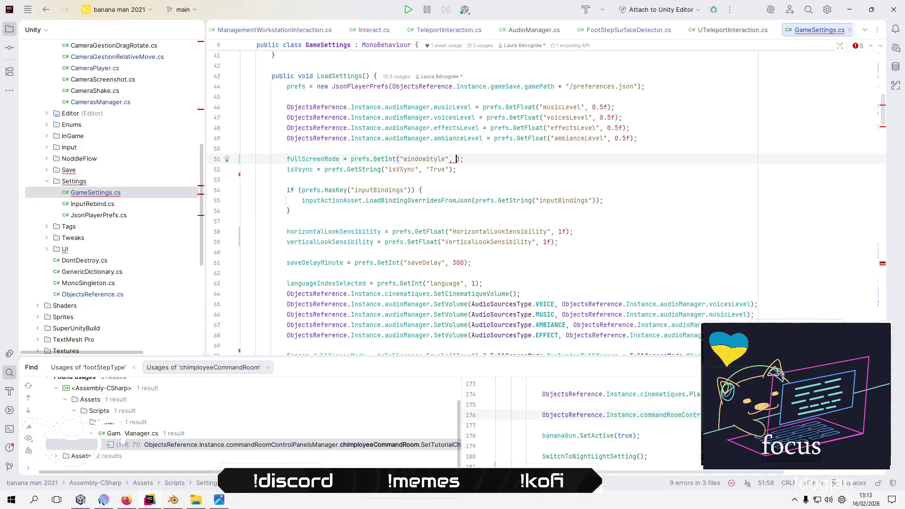
pyautogui.write('3')
pyautogui.write('2')
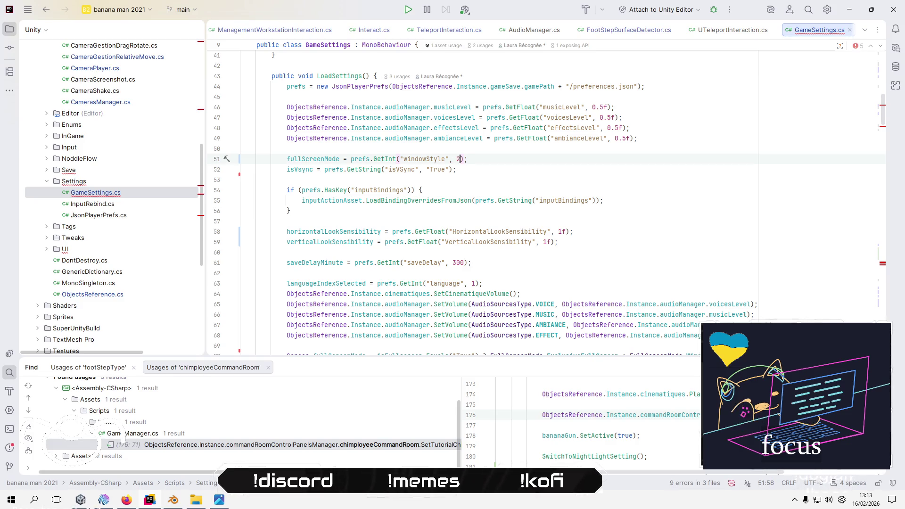
pyautogui.click(577, 166)
pyautogui.press('Up')
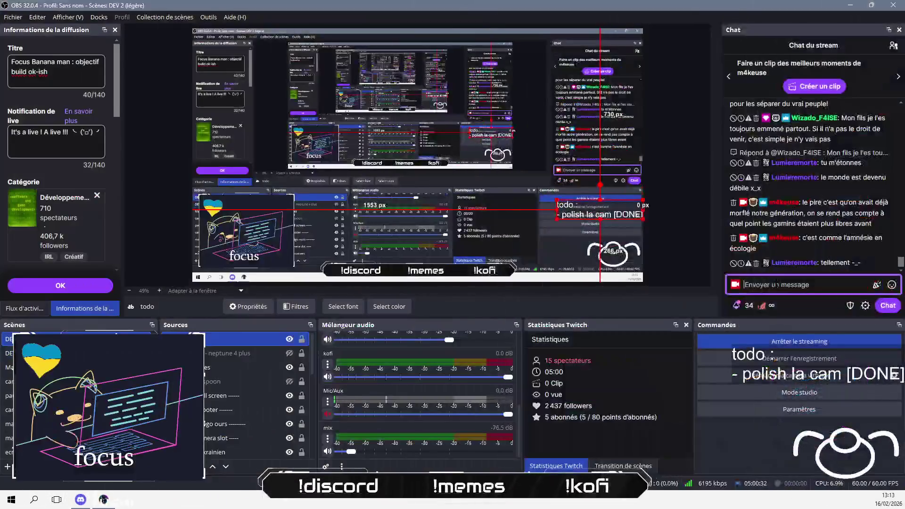
# - Post 'fullscreen par défaut ou fenetré ?' in the stream chat and return to Rider
pyautogui.write('fullscreen')
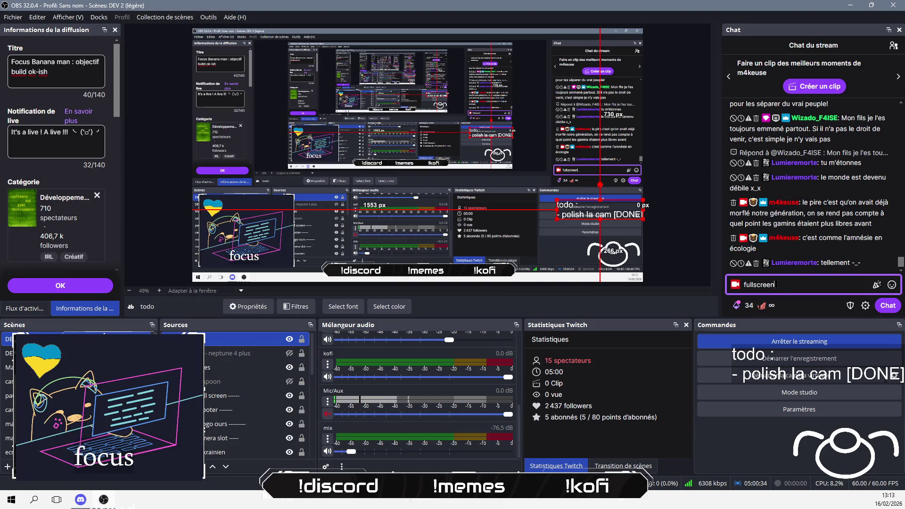
pyautogui.write(' par défaut ou f')
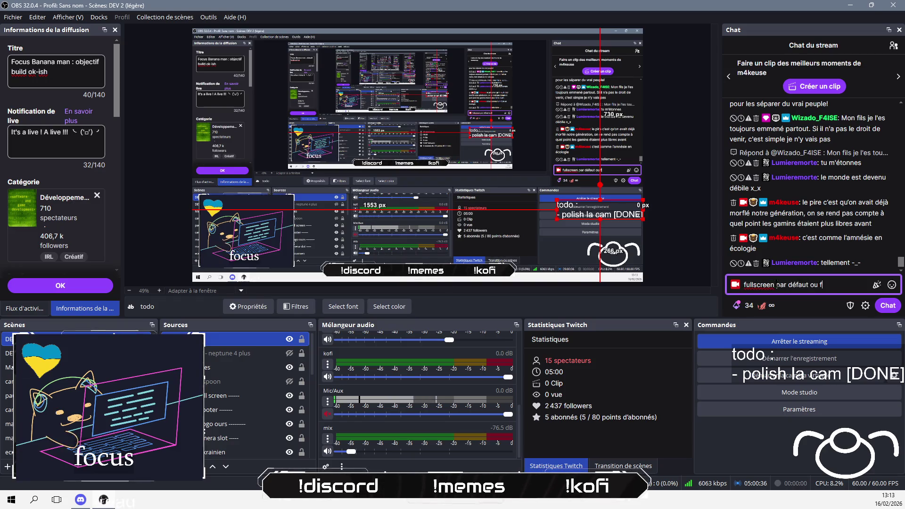
pyautogui.write('enetré ?')
pyautogui.press('Return')
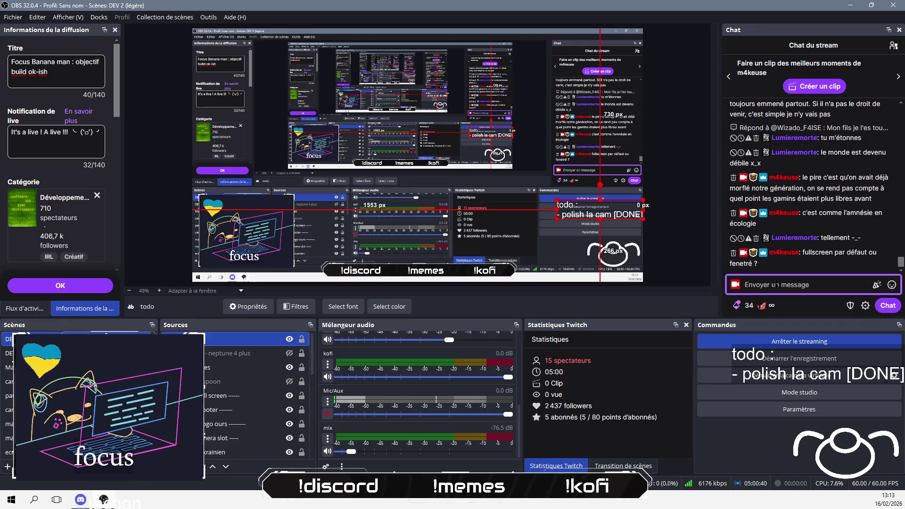
pyautogui.hotkey('alt', 'Tab')
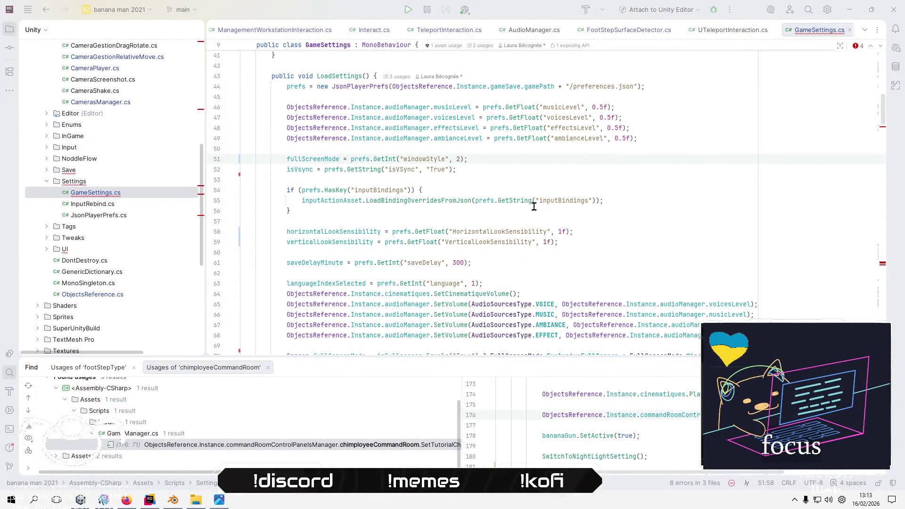
# - Review LoadSettings around lines 54–56 of GameSettings.cs, then switch to the Unity Editor
pyautogui.click(542, 211)
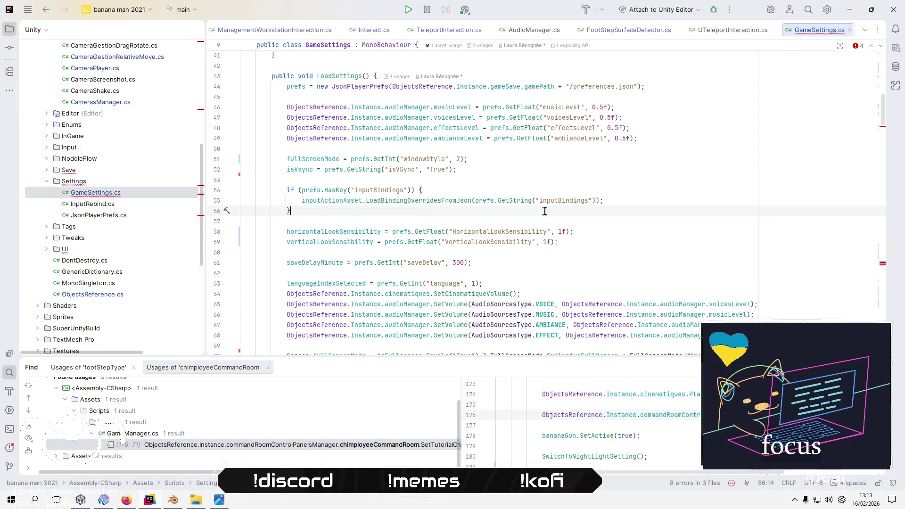
pyautogui.click(483, 187)
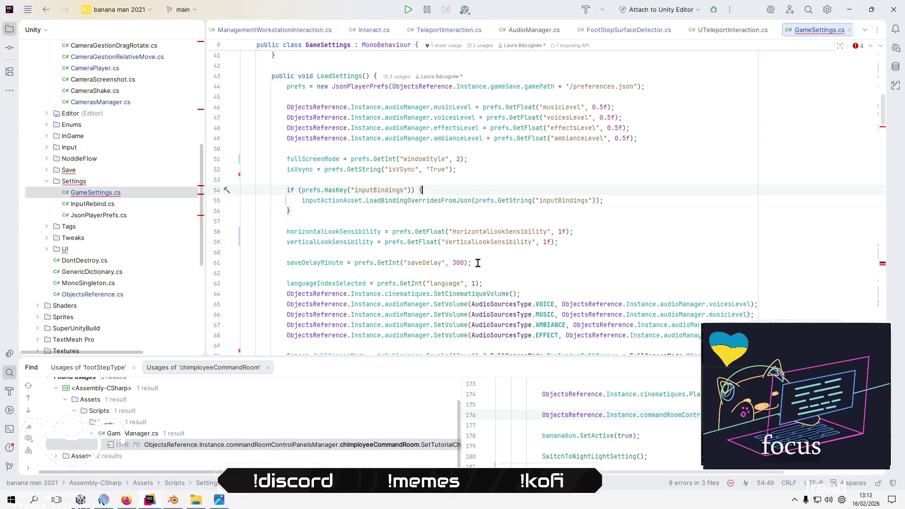
pyautogui.click(81, 500)
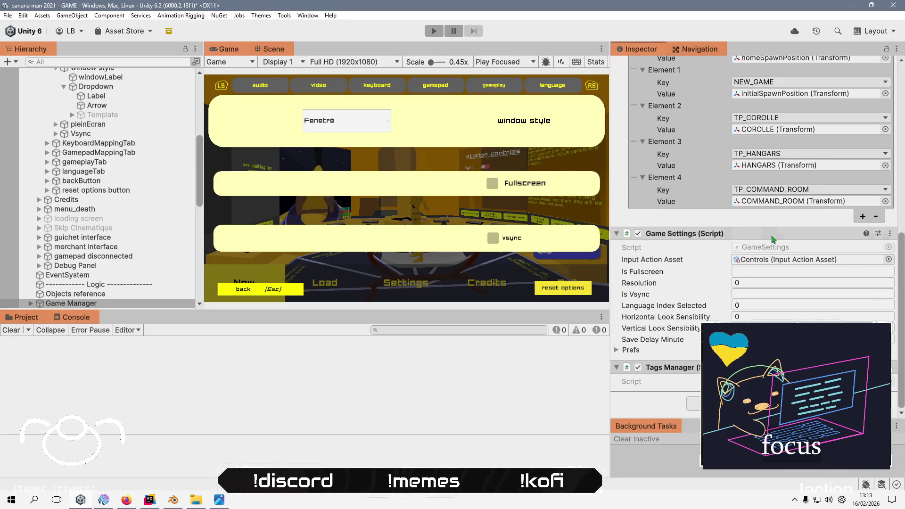
# - Inspect the window style dropdown's options (Fenetré, plein écran, fenêtré sans bordure) and its GameSettings.SetResolution handler
pyautogui.scroll(5, 137, 179)
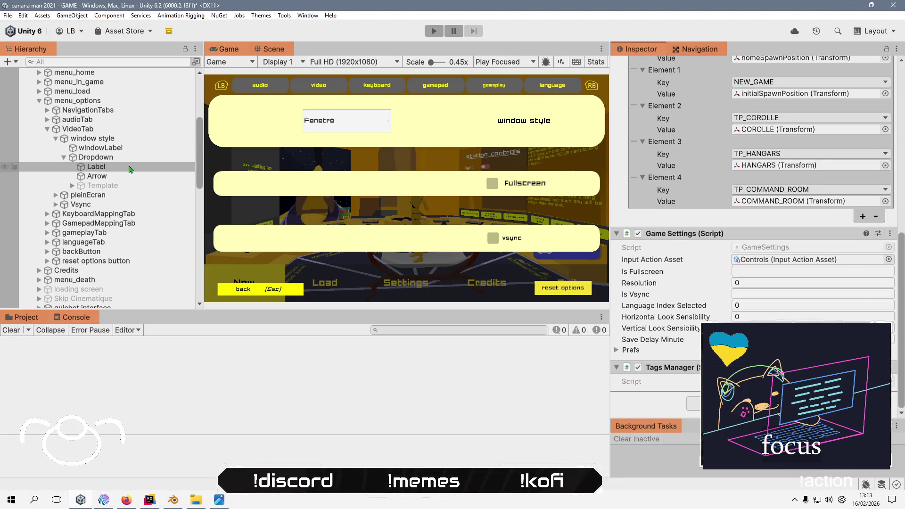
pyautogui.click(141, 140)
pyautogui.scroll(-2, 666, 293)
pyautogui.scroll(6, 666, 291)
pyautogui.scroll(7, 666, 290)
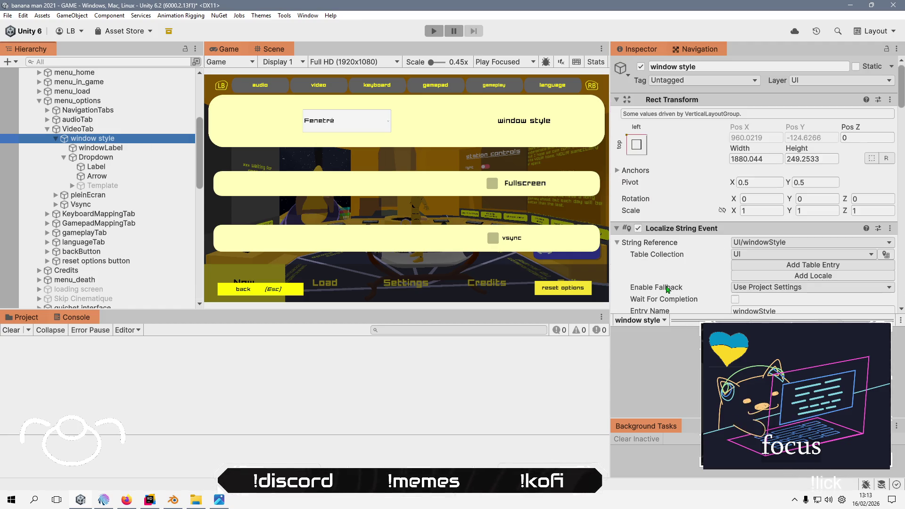
pyautogui.scroll(-20, 667, 289)
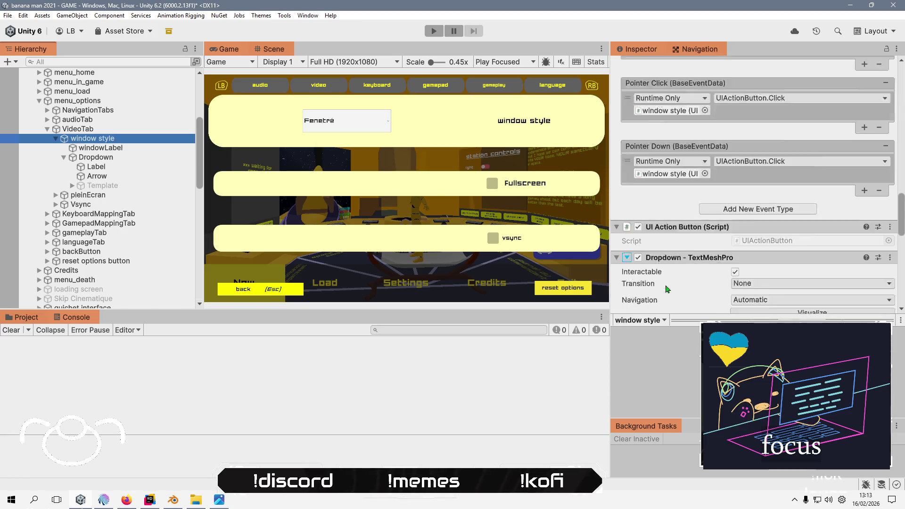
pyautogui.scroll(-3, 667, 288)
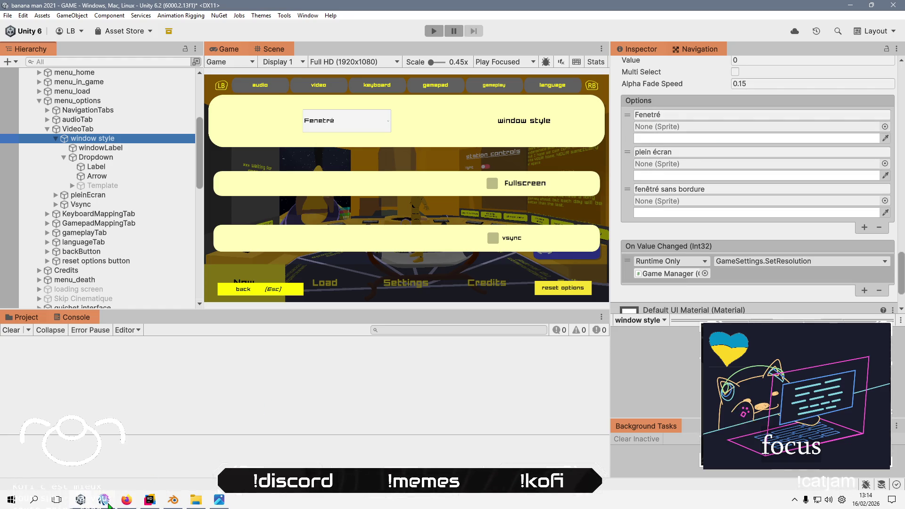
pyautogui.moveTo(107, 504)
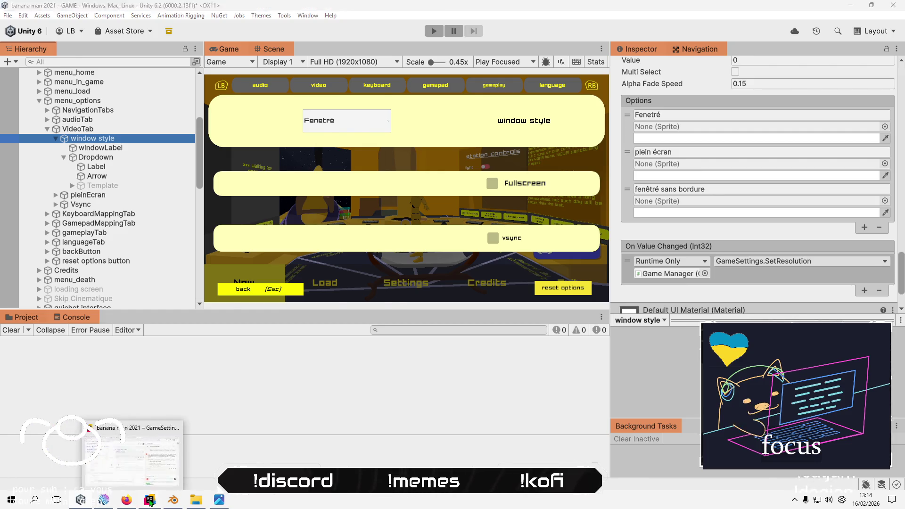
pyautogui.click(150, 499)
# - Change the windowStyle default on line 51 from 2 to 1
pyautogui.press('Up')
pyautogui.press('Up')
pyautogui.press('End')
pyautogui.press('Up')
pyautogui.press('Up')
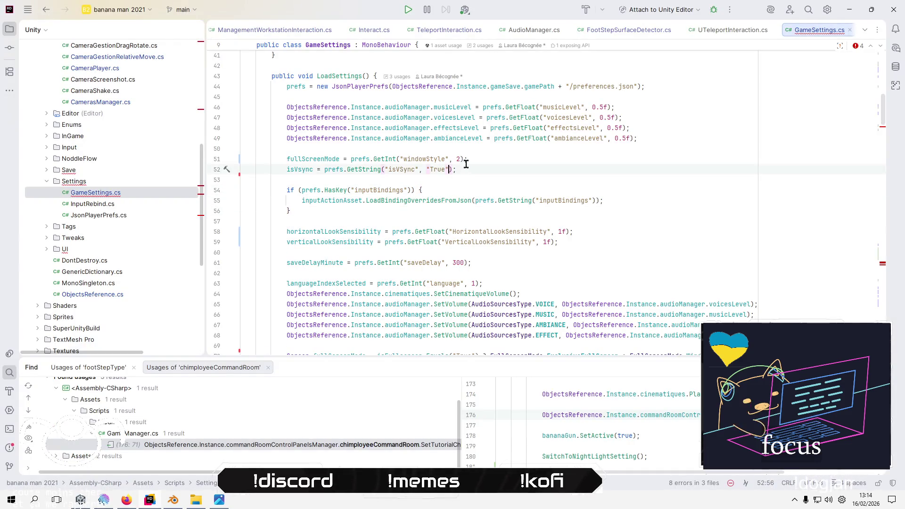
pyautogui.press('End')
pyautogui.press('Up')
pyautogui.press('Delete')
pyautogui.write('1')
# - On line 70, replace the isFullscreen ternary with fullScreenMode as Screen.fullScreenMode's value
pyautogui.click(303, 159)
pyautogui.scroll(4, 400, 216)
pyautogui.scroll(5, 401, 216)
pyautogui.scroll(-7, 591, 216)
pyautogui.scroll(-7, 591, 215)
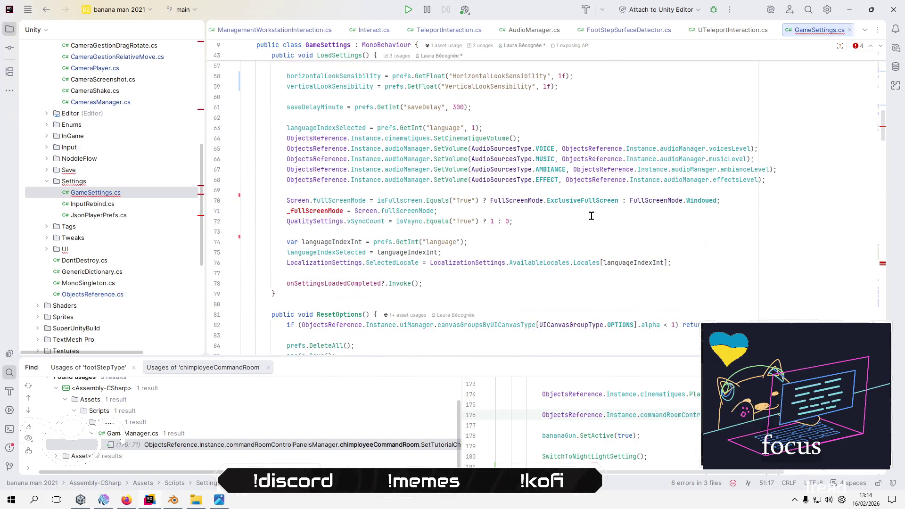
pyautogui.click(291, 212)
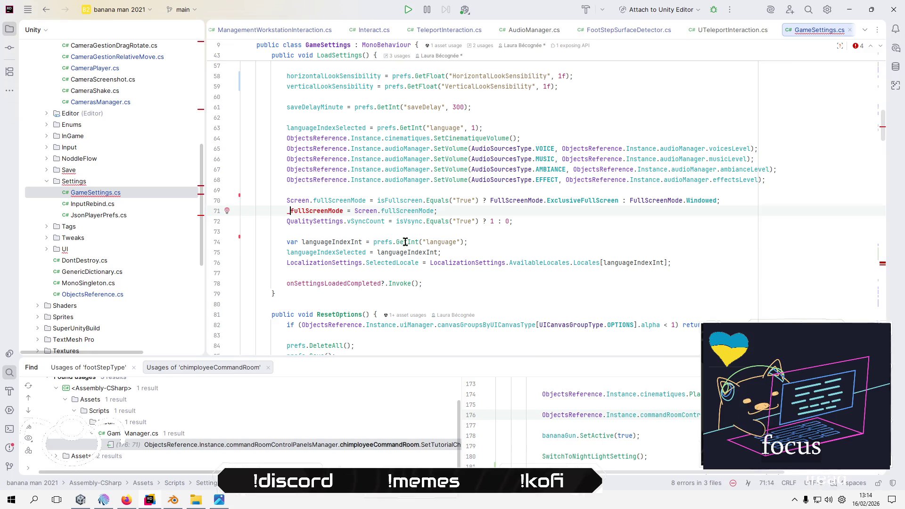
pyautogui.moveTo(405, 242)
pyautogui.scroll(1, 565, 273)
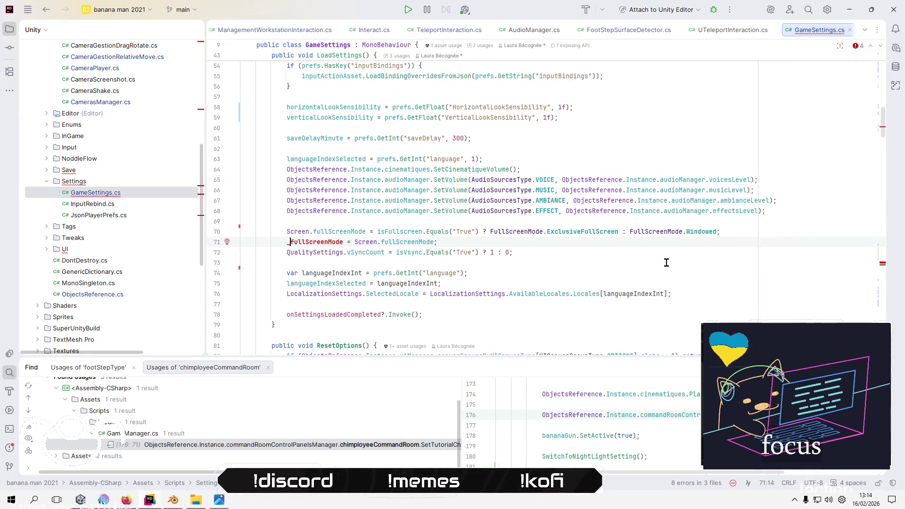
pyautogui.press('Up')
pyautogui.press('Home')
pyautogui.press('Home')
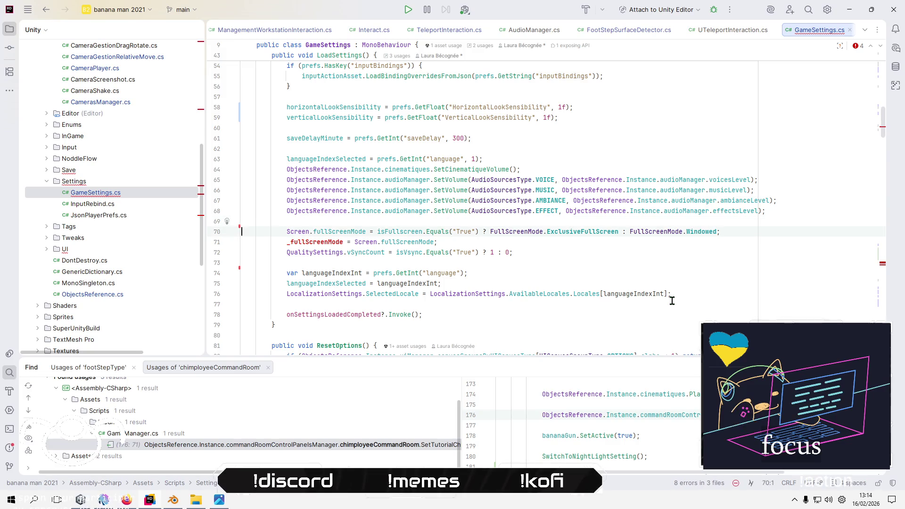
pyautogui.press('Right')
pyautogui.press('Right')
pyautogui.press('Right')
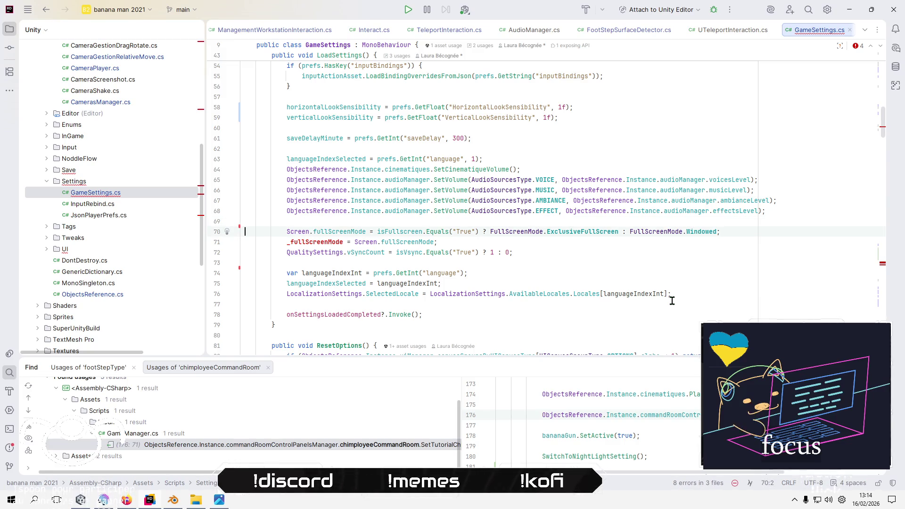
pyautogui.press('Right')
pyautogui.press('Right')
pyautogui.press('Right')
pyautogui.hotkey('ctrl', 'w')
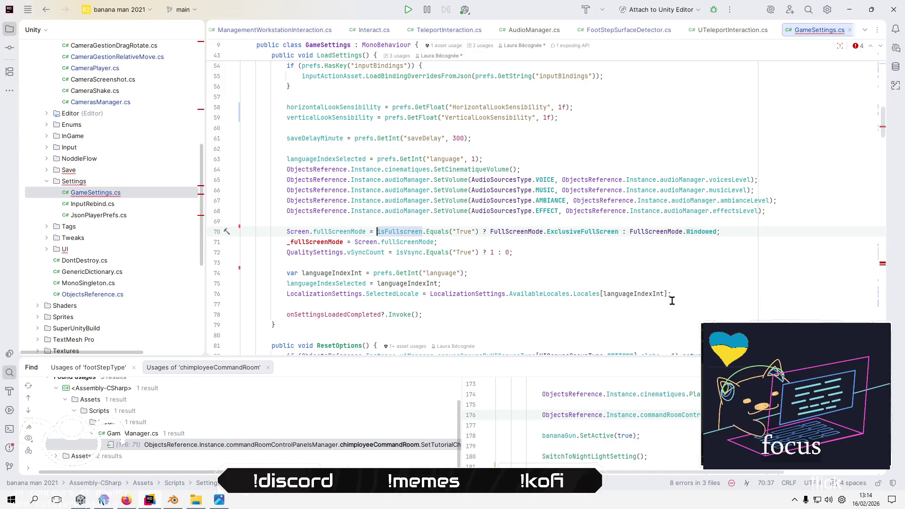
pyautogui.hotkey('ctrl', 'w')
pyautogui.press('Delete')
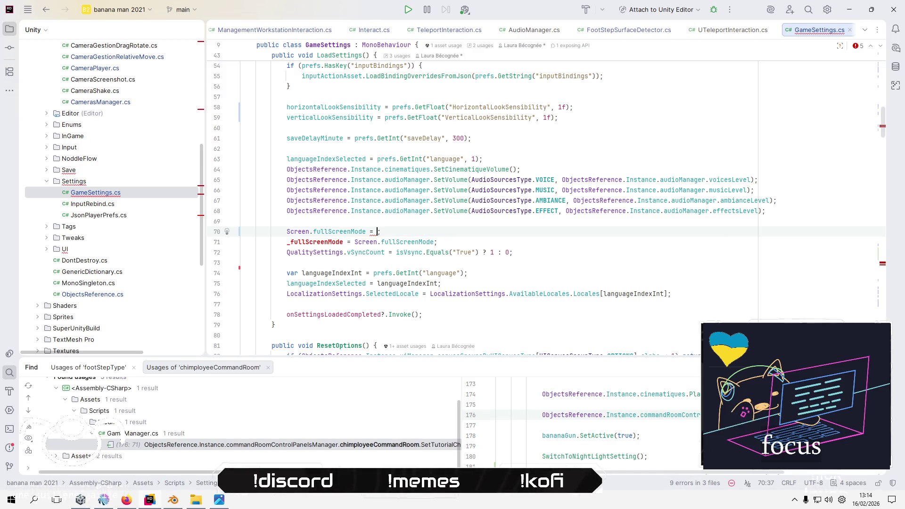
pyautogui.write('full')
pyautogui.press('Return')
pyautogui.click(242, 242)
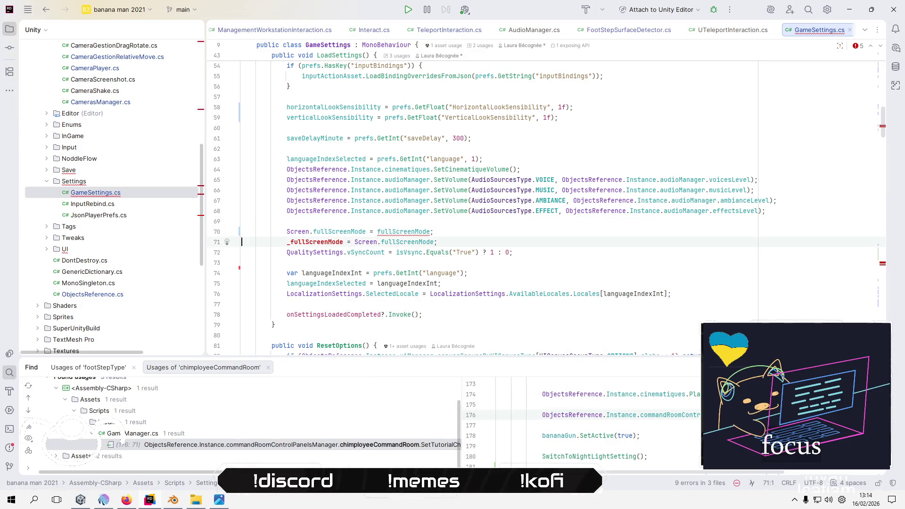